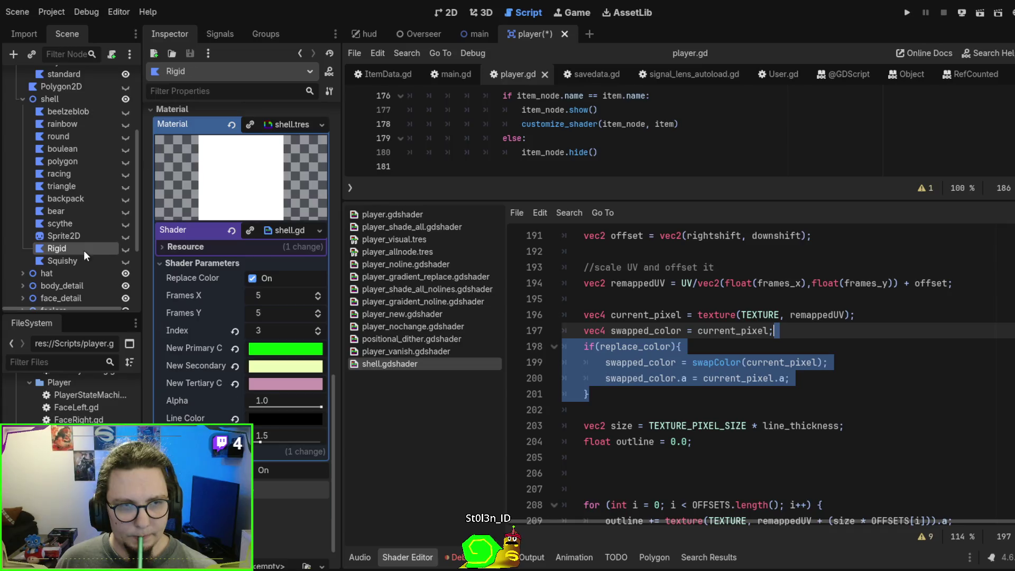
# Step: Select the Squishy node, run the project, and bring up main.gd's add_test_players function
pyautogui.click(78, 261)
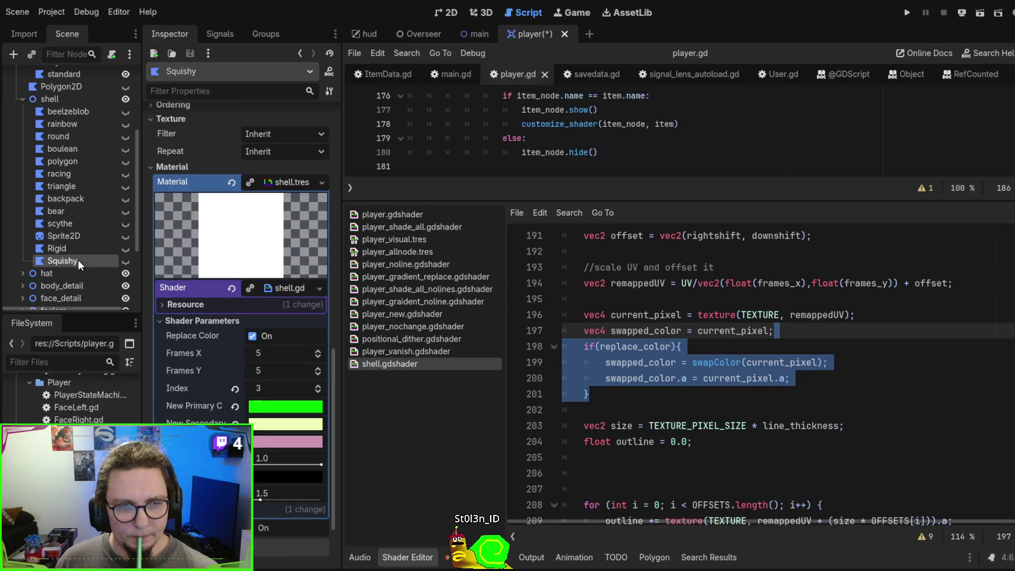
pyautogui.press('F5')
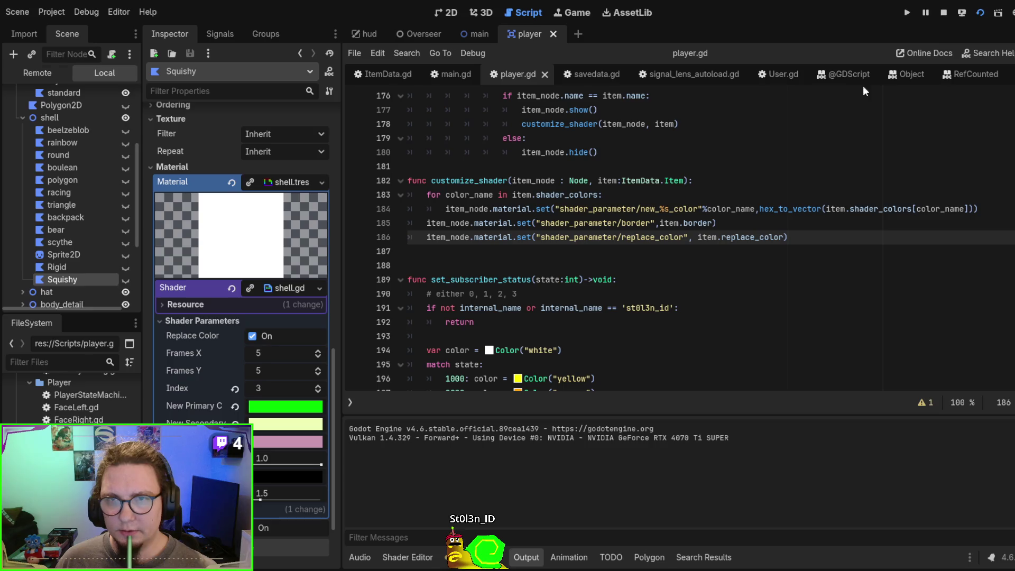
pyautogui.click(475, 34)
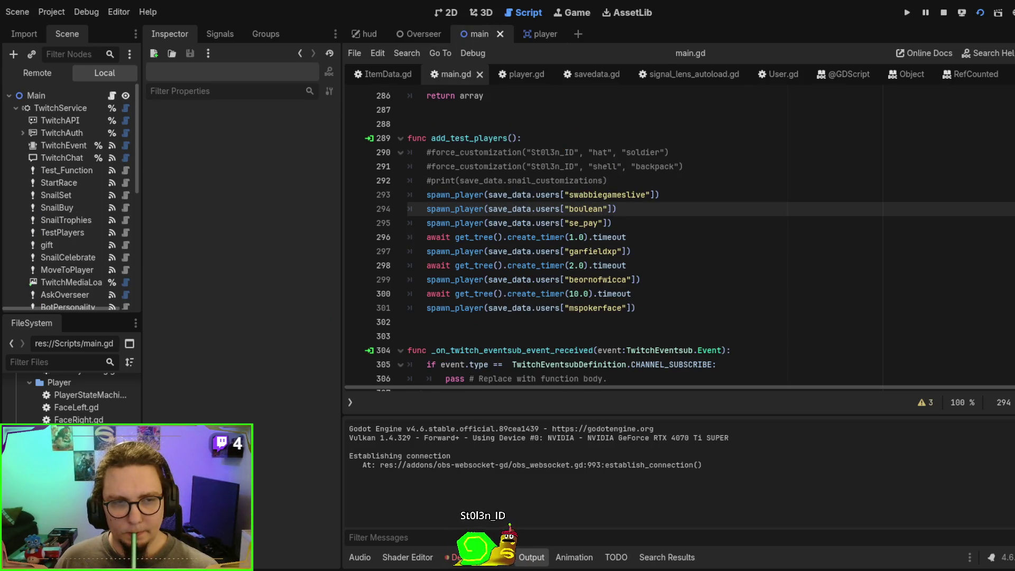
pyautogui.click(40, 156)
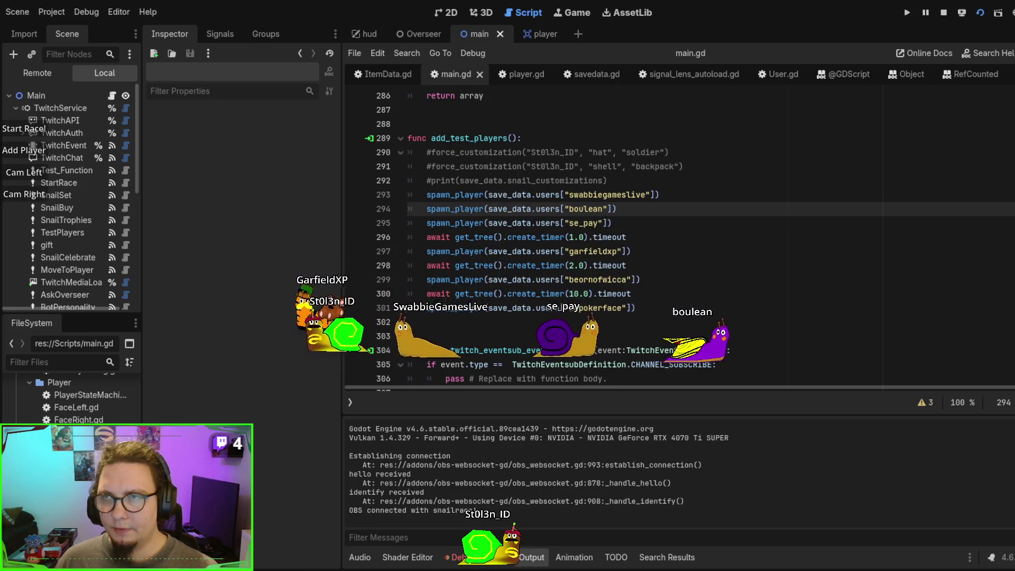
# Step: Stop the game, review the 10-second timer lines in add_test_players, and relaunch with one snail
pyautogui.press('F8')
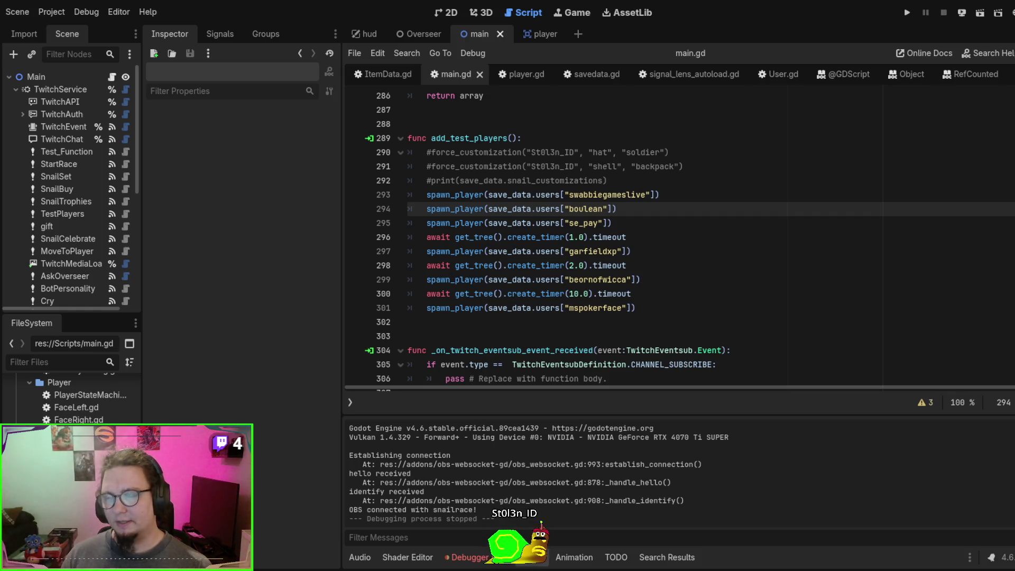
pyautogui.doubleClick(574, 293)
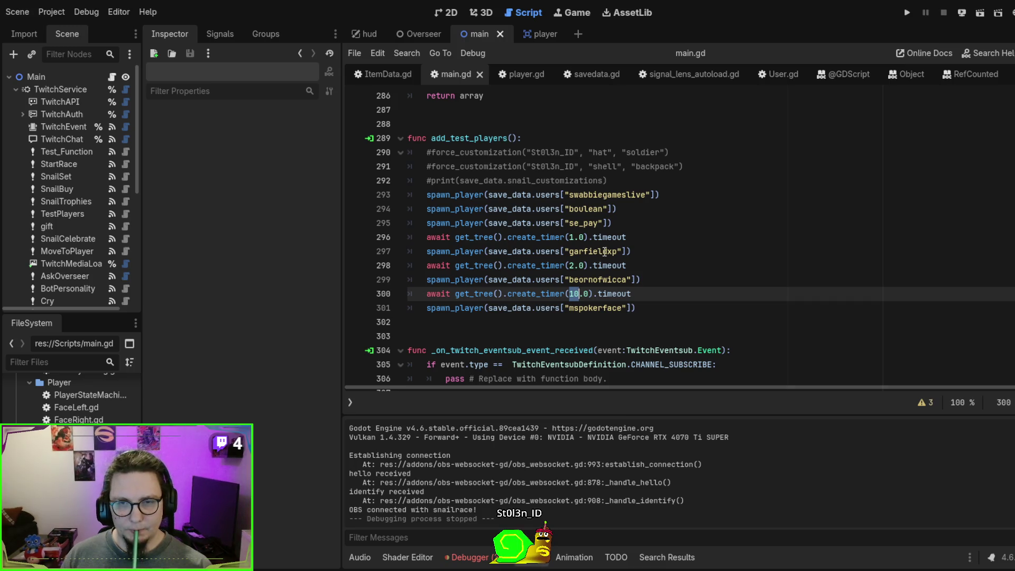
pyautogui.scroll(-3, 604, 251)
pyautogui.scroll(3, 604, 251)
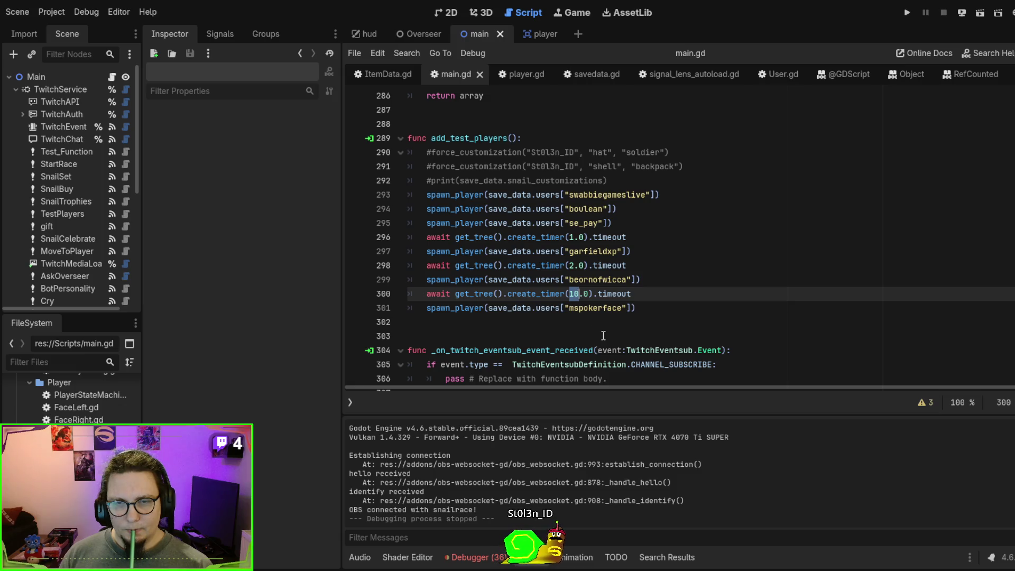
pyautogui.click(682, 236)
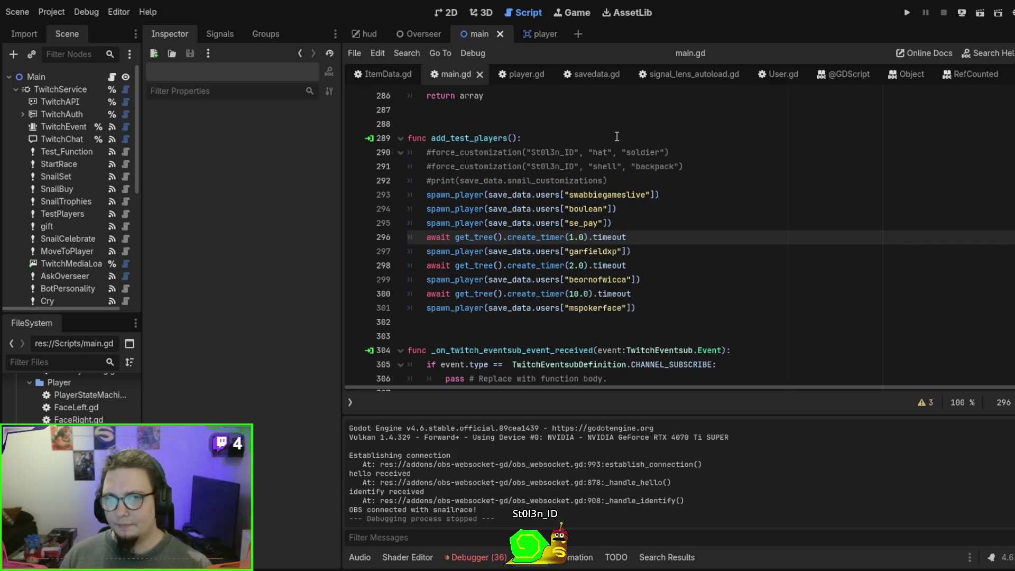
pyautogui.click(704, 253)
pyautogui.press('F6')
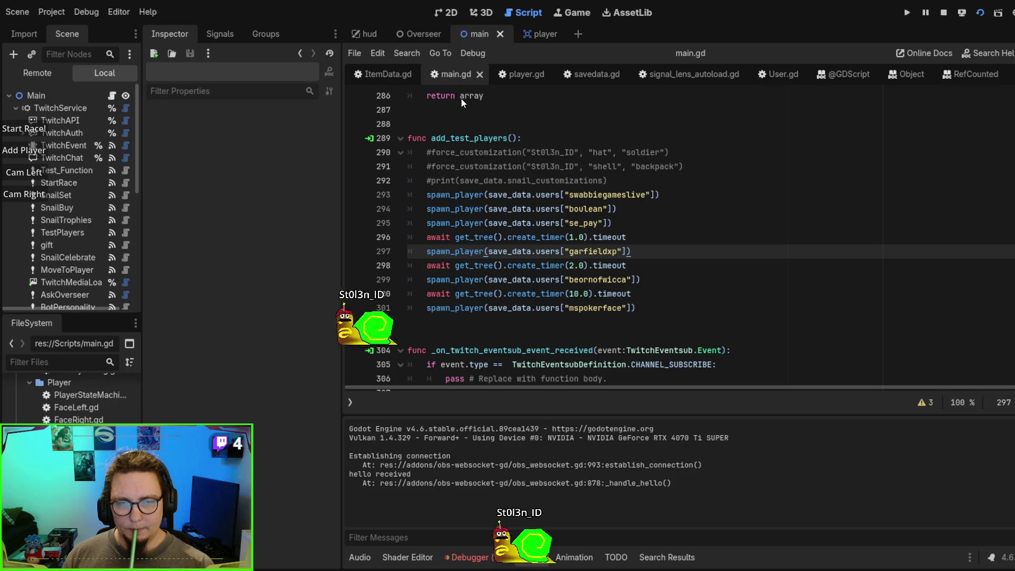
# Step: Spawn test snails with the Add Player debug button, let them race, then stop the game
pyautogui.click(42, 150)
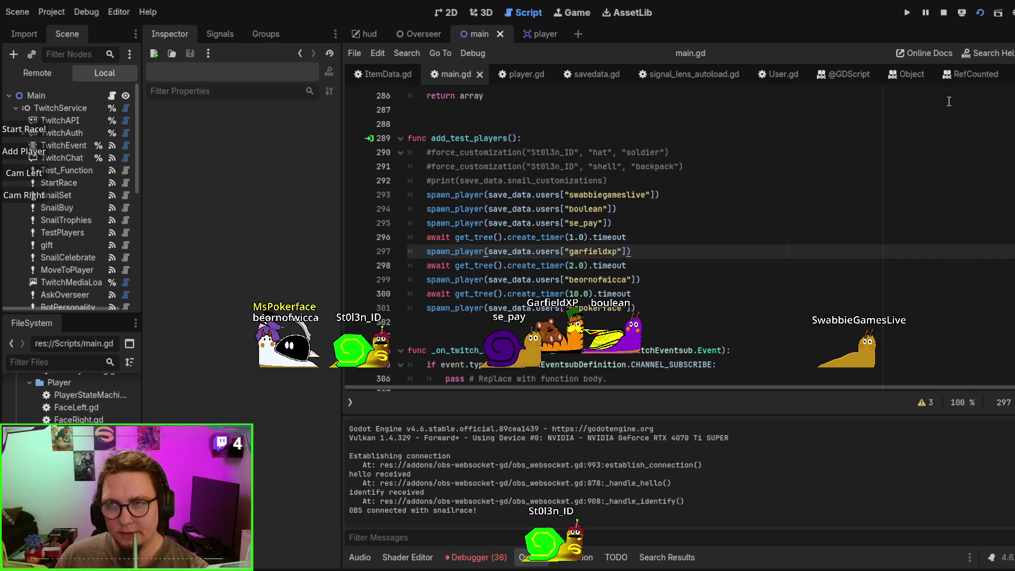
pyautogui.press('F8')
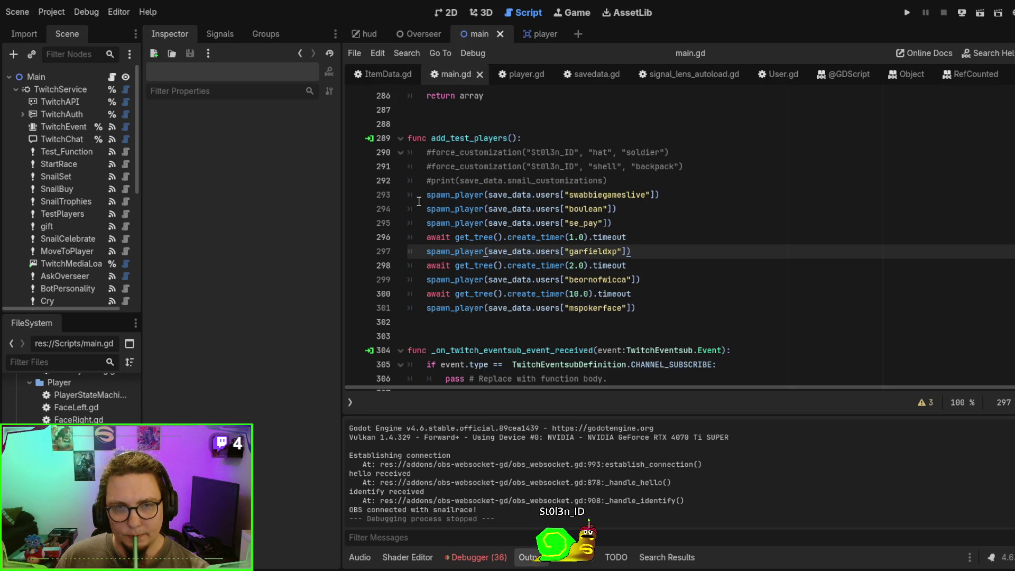
# Step: Jump to the users definition in savedata.gd, then browse the Overseer scene, User.gd and signal_lens_autoload.gd
pyautogui.click(450, 209)
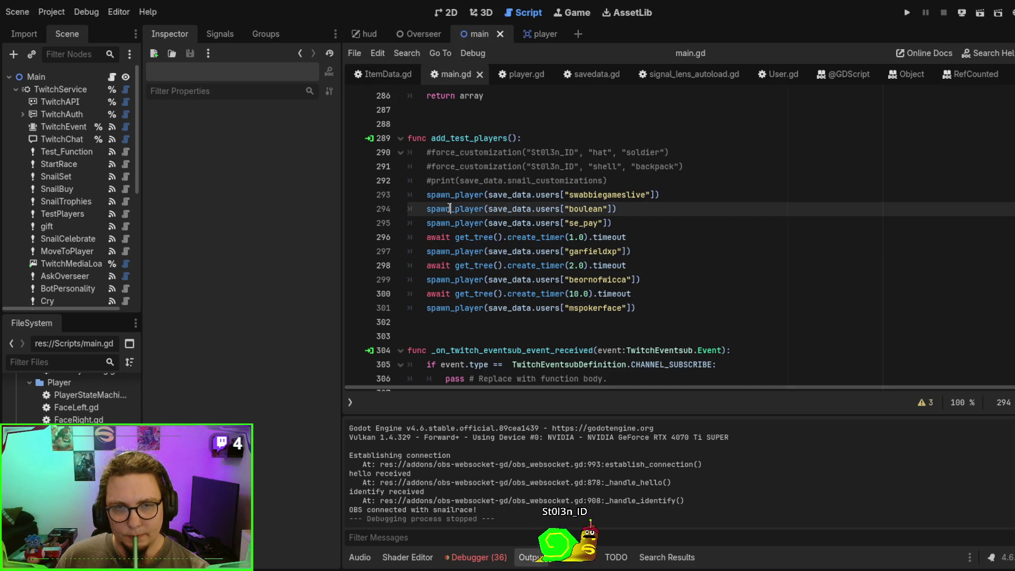
pyautogui.keyDown('ctrl'); pyautogui.click(553, 207); pyautogui.keyUp('ctrl')
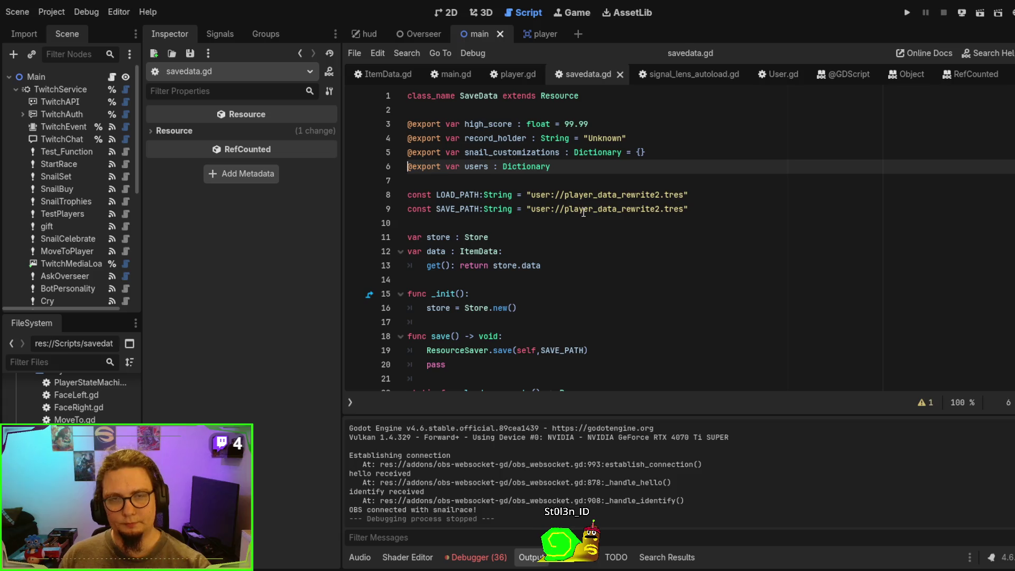
pyautogui.click(414, 30)
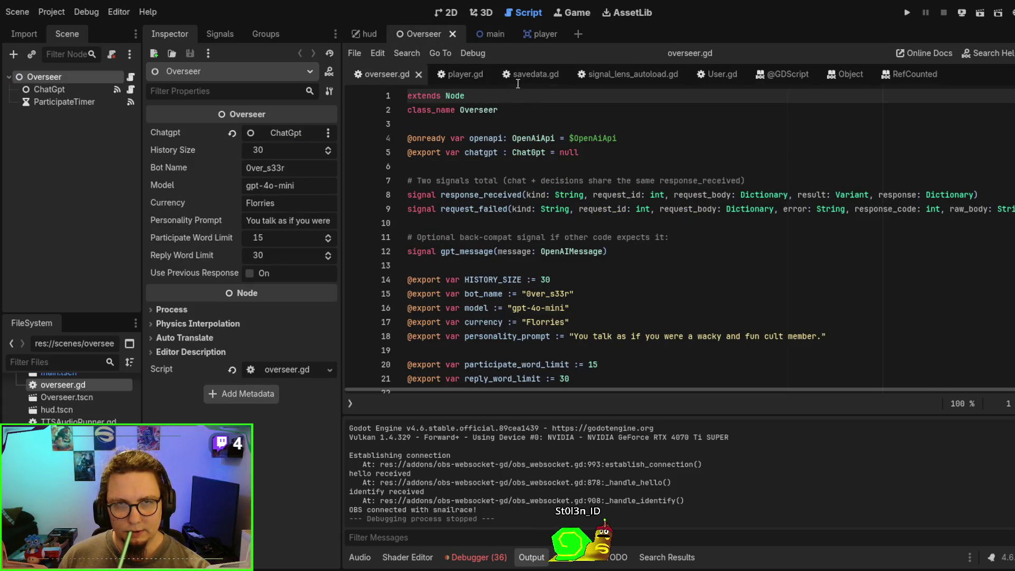
pyautogui.click(711, 77)
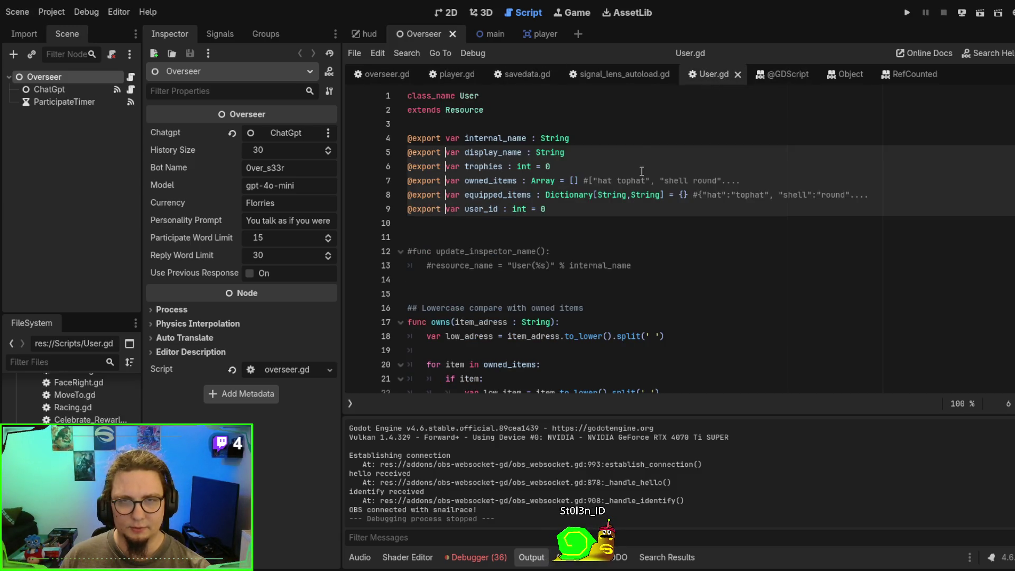
pyautogui.click(615, 74)
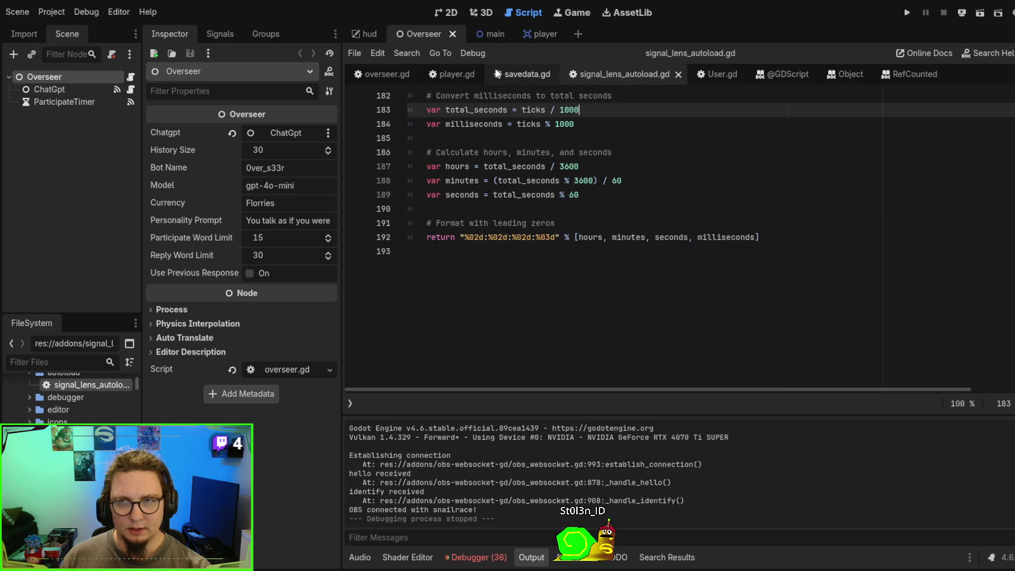
pyautogui.click(711, 182)
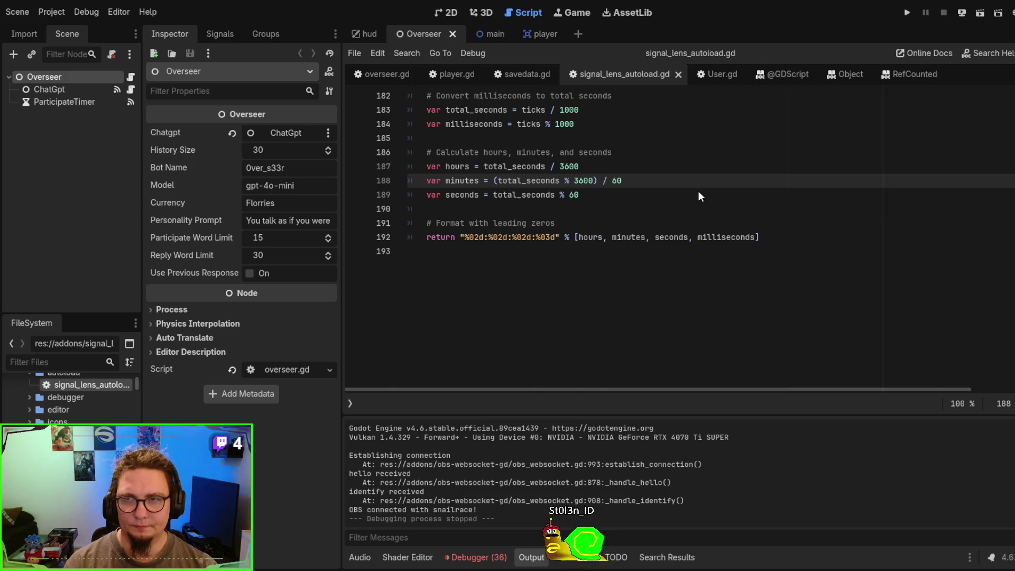
# Step: Return to main.gd's _ready setup code and launch the game
pyautogui.hotkey('alt', 'Left')
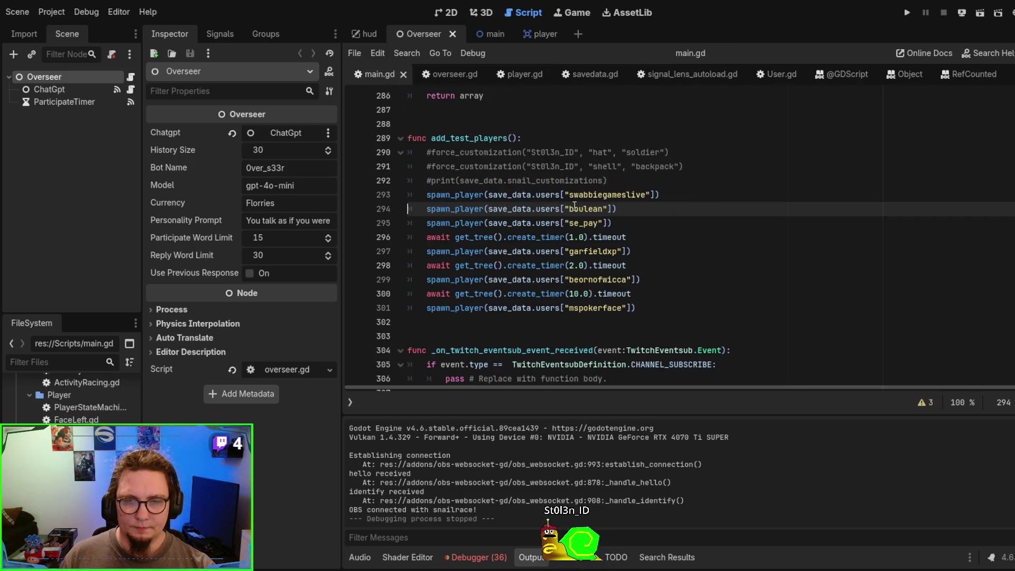
pyautogui.scroll(20, 575, 206)
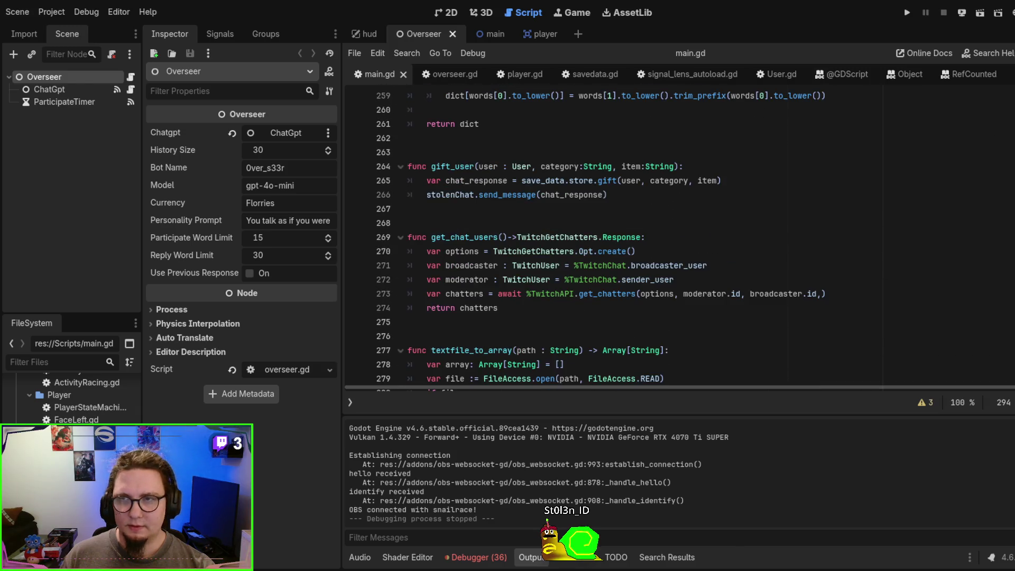
pyautogui.scroll(20, 549, 243)
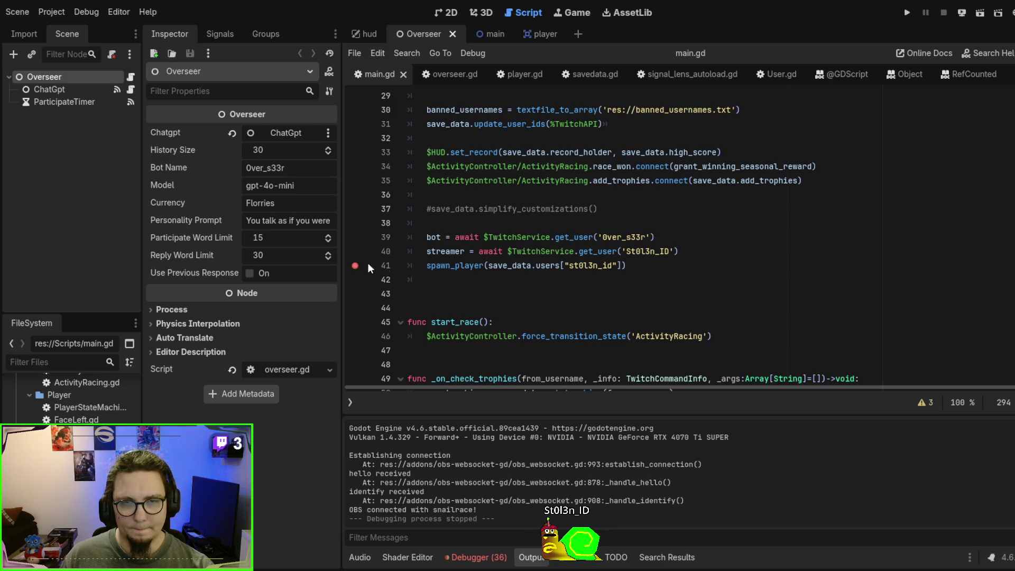
pyautogui.press('F5')
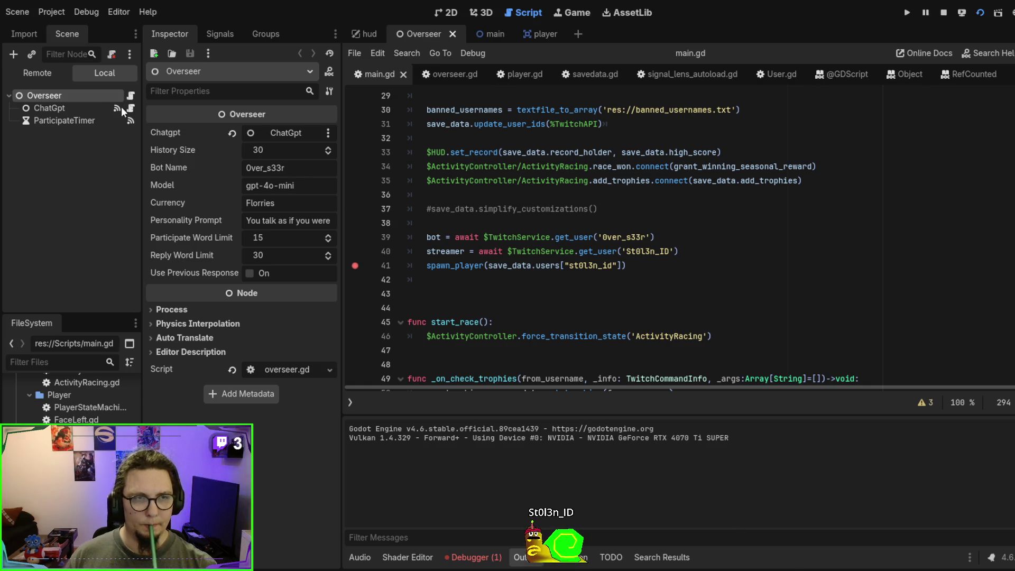
# Step: Inspect the live scene tree, expanding and collapsing Overseer, and review main.gd lines 39-40
pyautogui.click(37, 72)
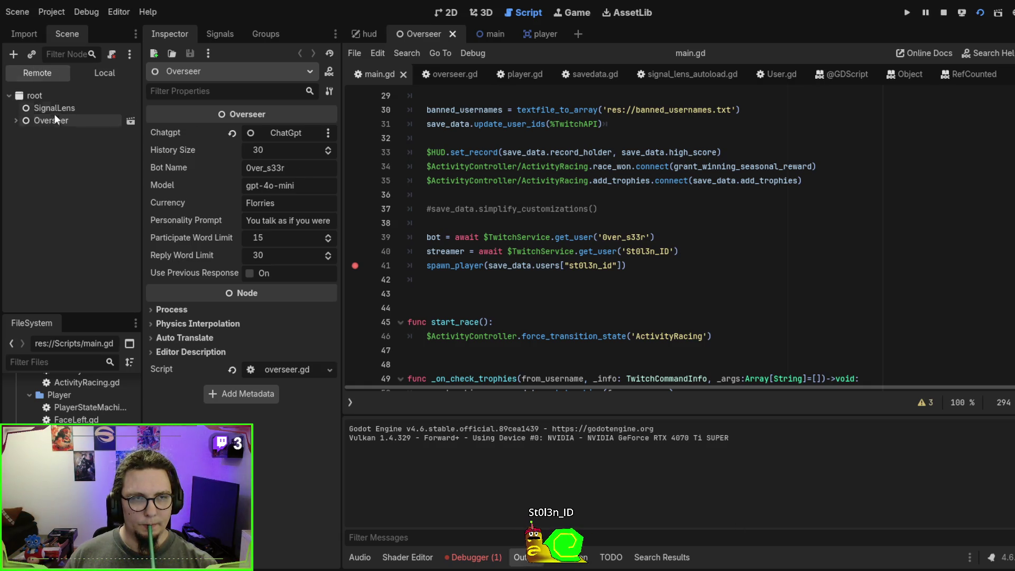
pyautogui.click(484, 33)
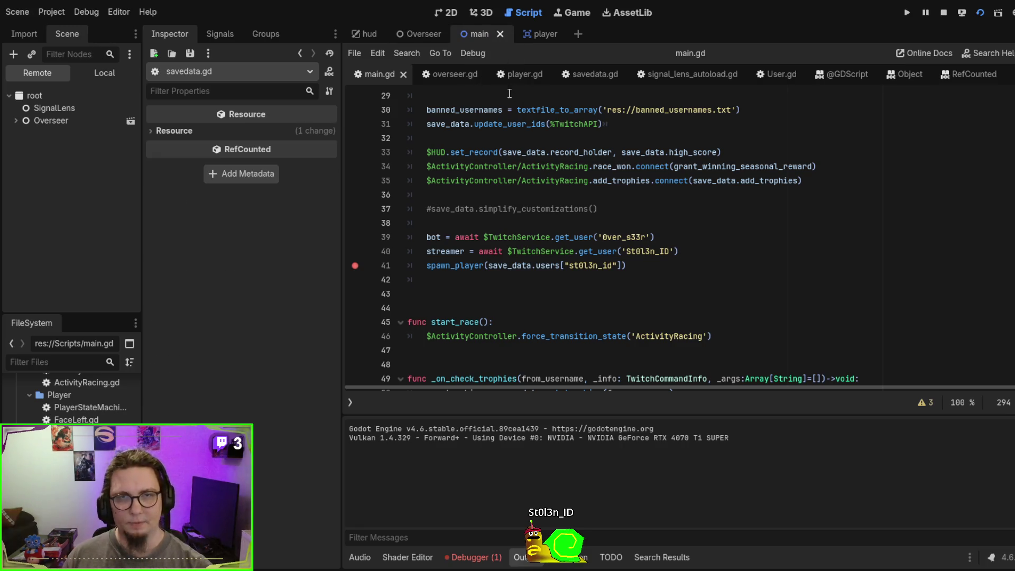
pyautogui.press('F8')
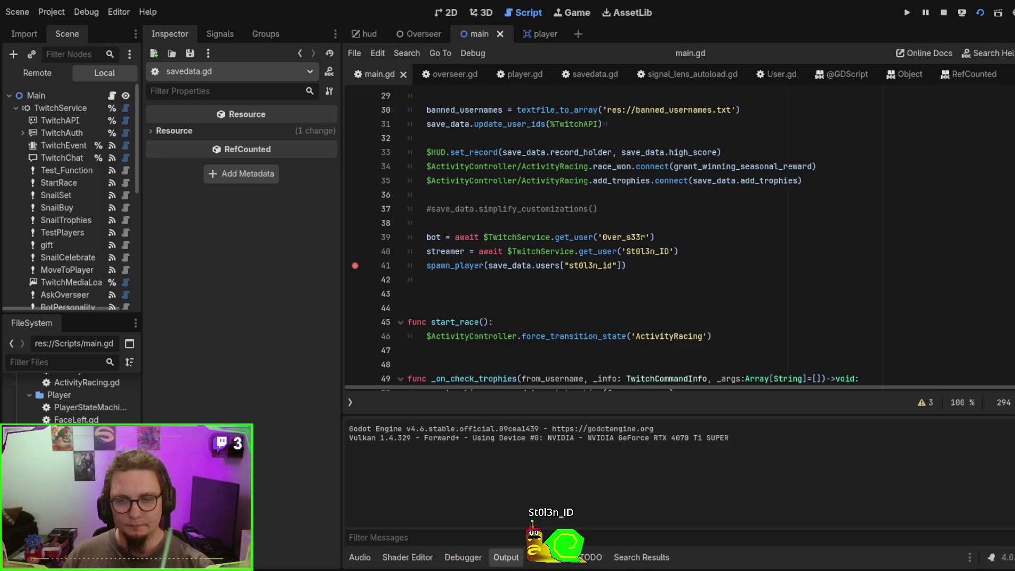
pyautogui.click(45, 74)
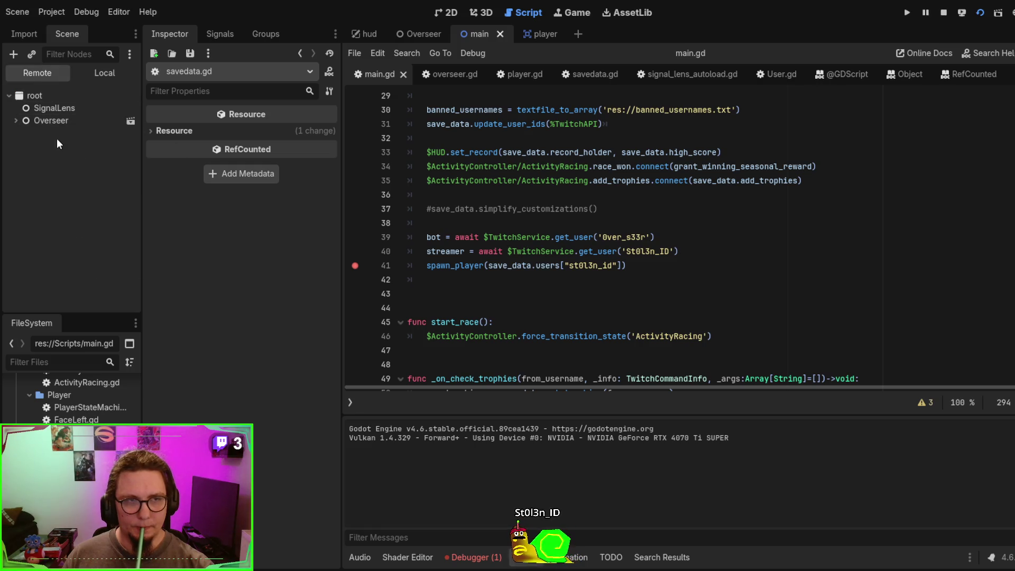
pyautogui.click(17, 119)
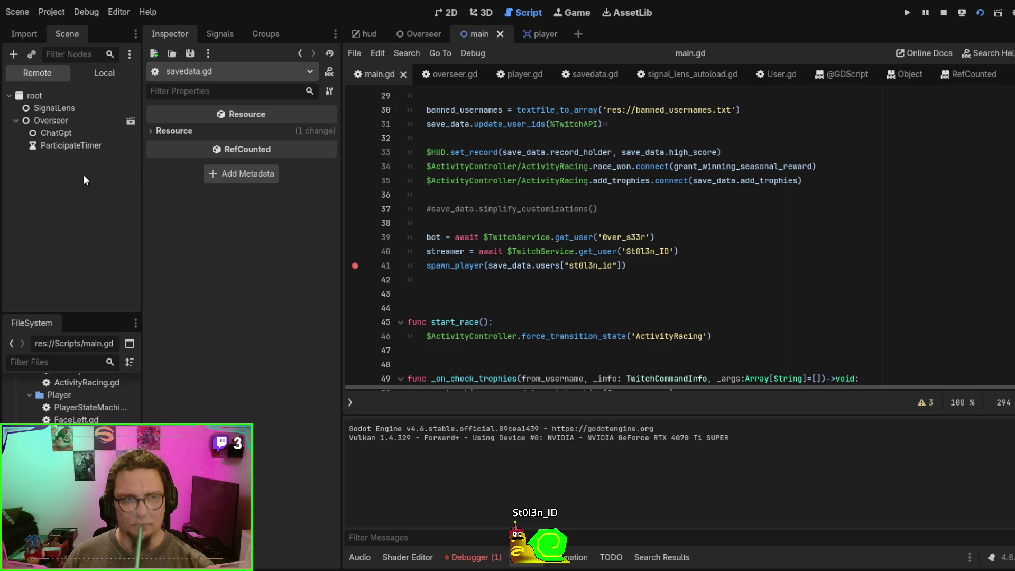
pyautogui.click(16, 121)
pyautogui.click(502, 239)
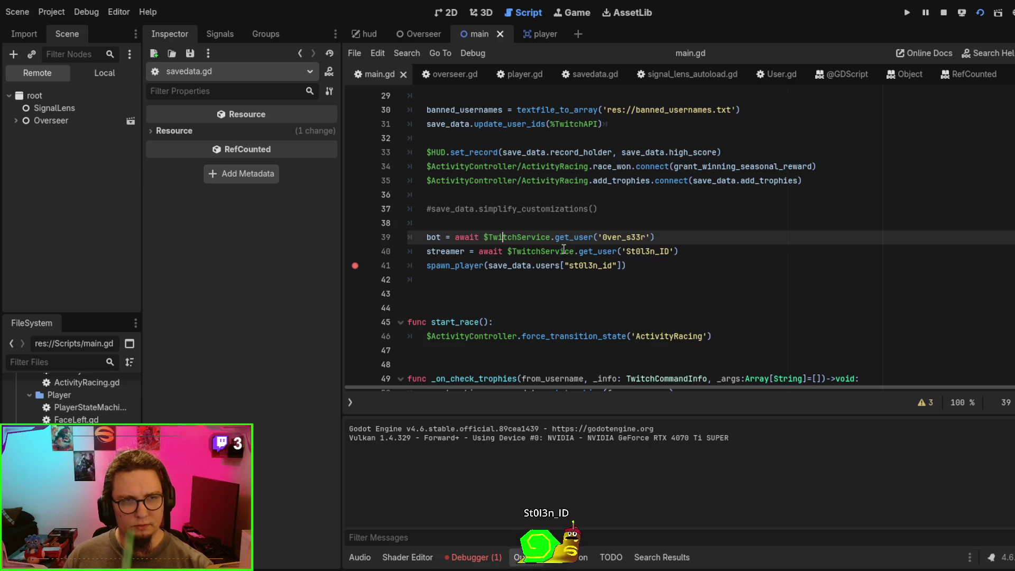
pyautogui.click(563, 250)
# Step: Restart the game and run it until it pauses at main.gd's line 41 breakpoint
pyautogui.press('F5')
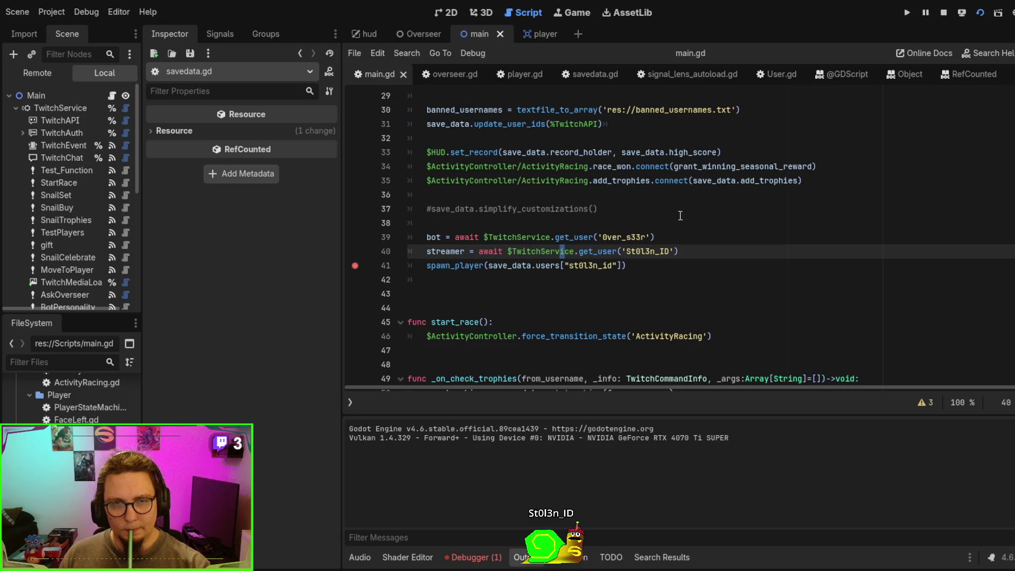
pyautogui.scroll(4, 680, 216)
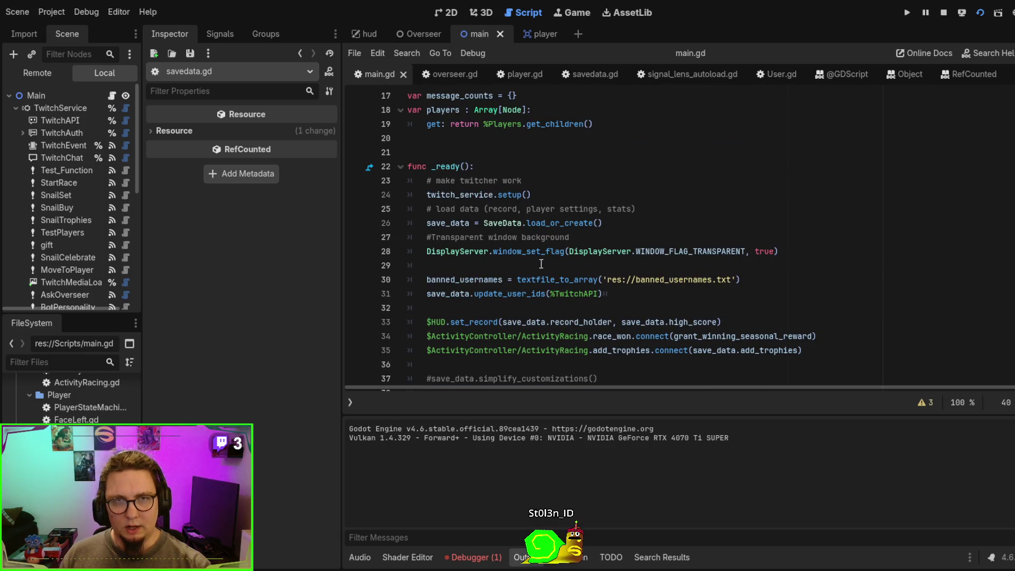
pyautogui.click(529, 32)
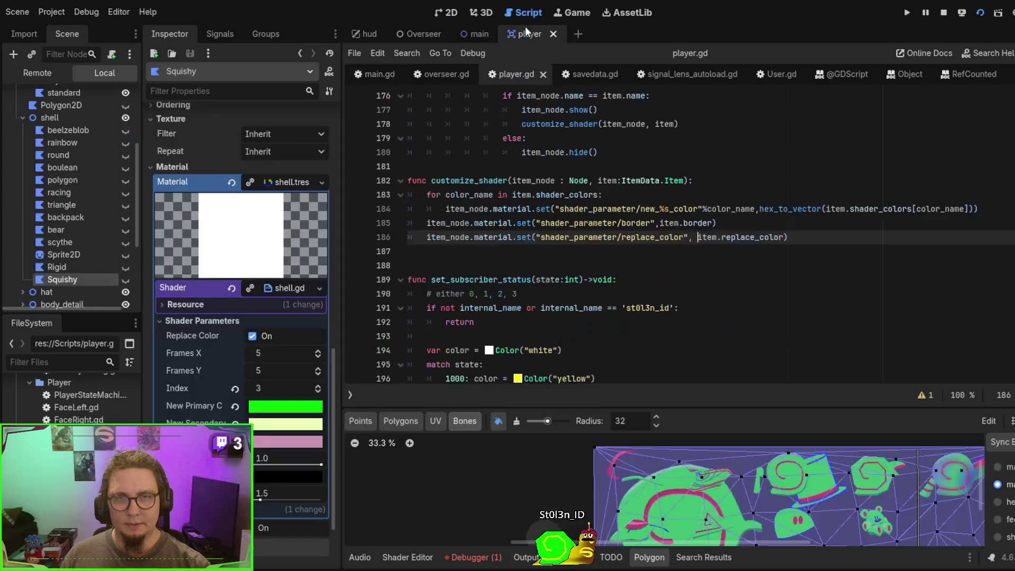
pyautogui.click(476, 35)
pyautogui.click(943, 14)
pyautogui.click(783, 215)
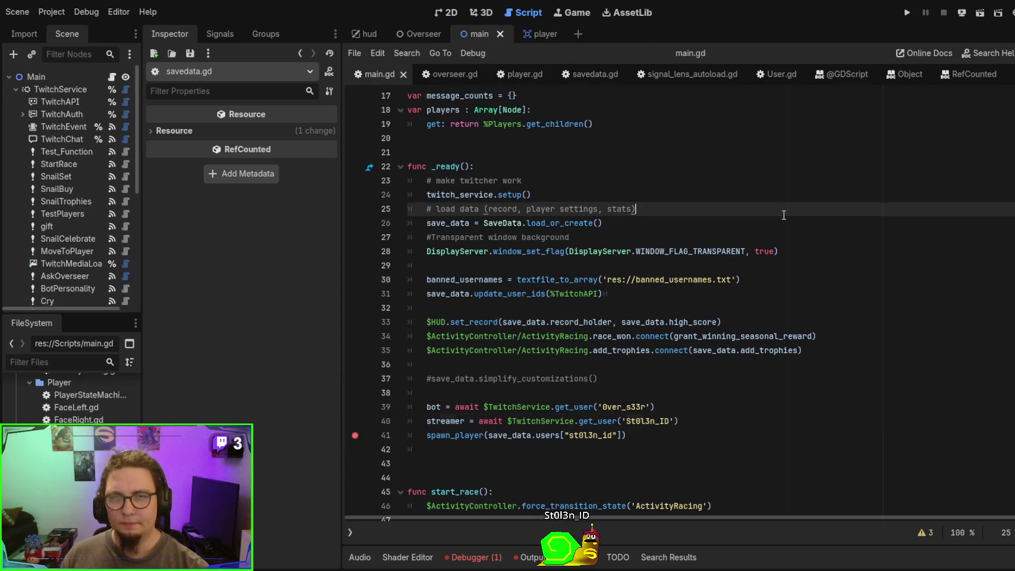
pyautogui.press('F6')
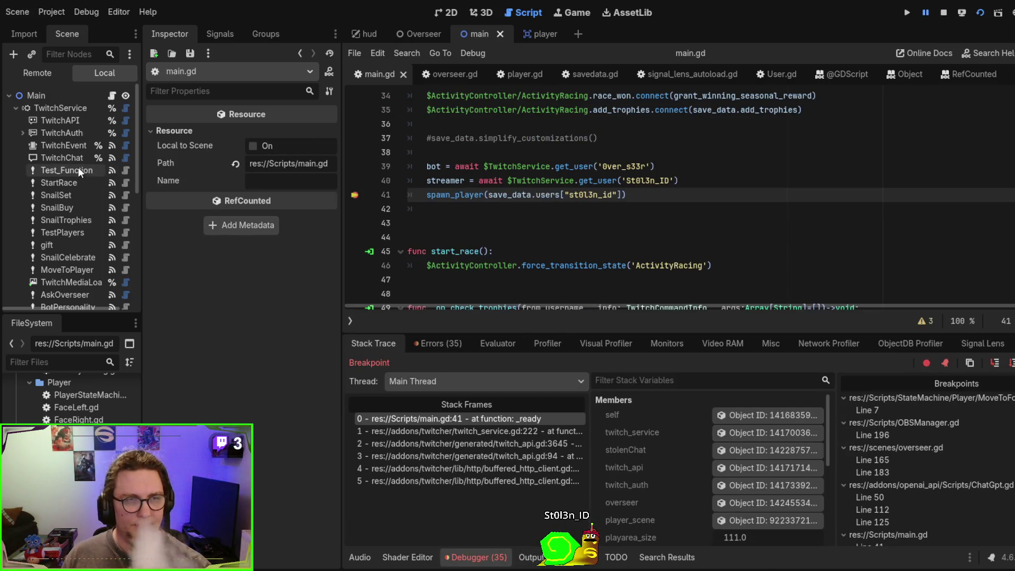
# Step: In the Remote tree, select Main and expand Save Data, Users (167 entries), and one user's record
pyautogui.scroll(-3, 77, 163)
pyautogui.scroll(3, 68, 191)
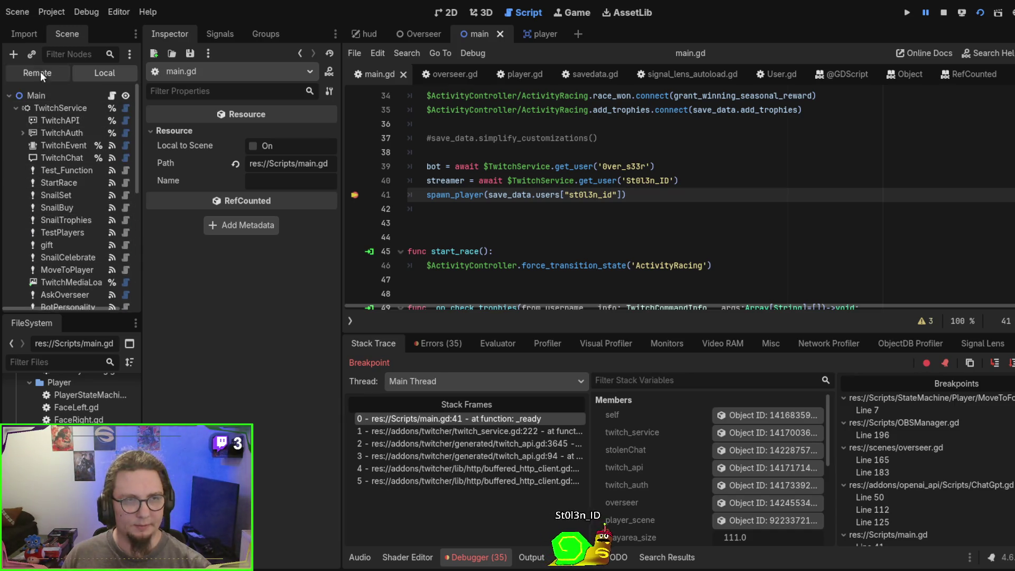
pyautogui.click(40, 72)
pyautogui.click(60, 119)
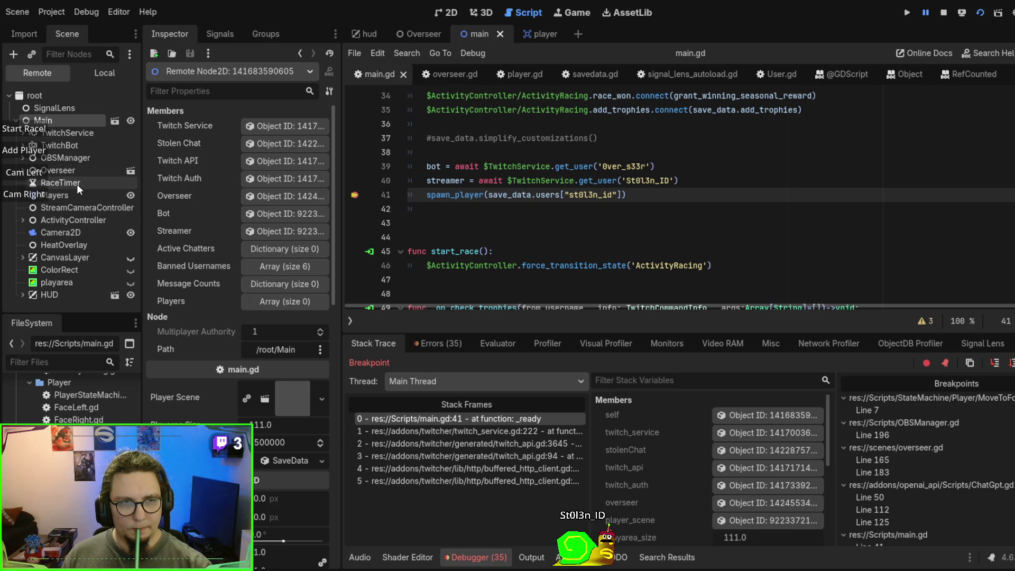
pyautogui.scroll(-4, 292, 283)
pyautogui.scroll(-2, 293, 296)
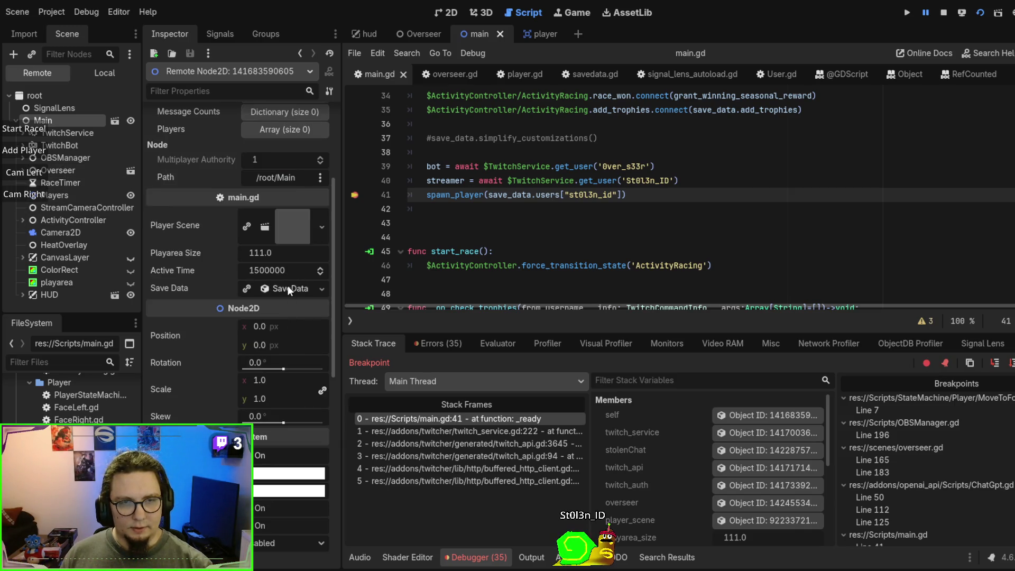
pyautogui.click(287, 285)
pyautogui.scroll(-6, 289, 284)
pyautogui.click(280, 185)
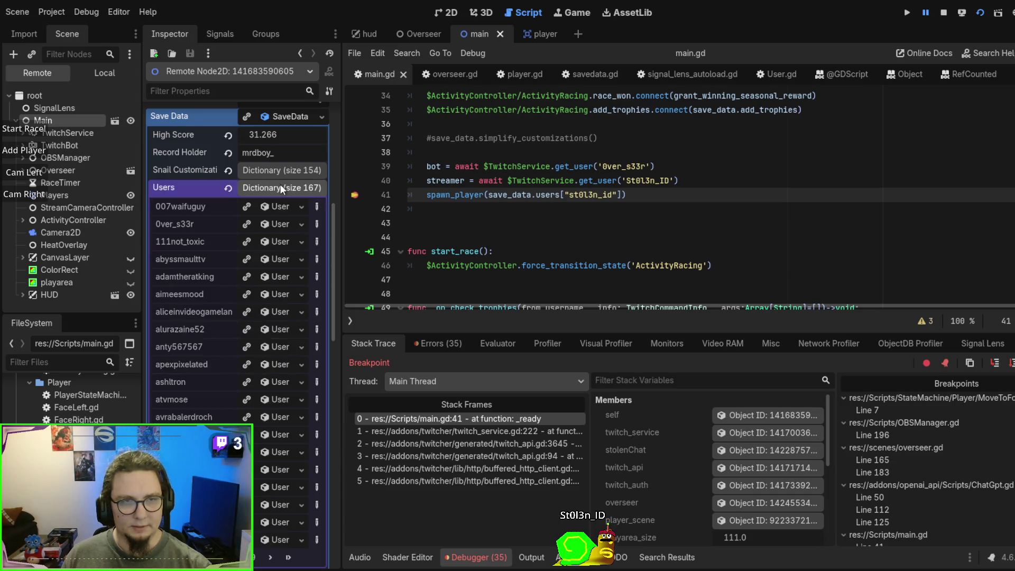
pyautogui.scroll(-6, 275, 212)
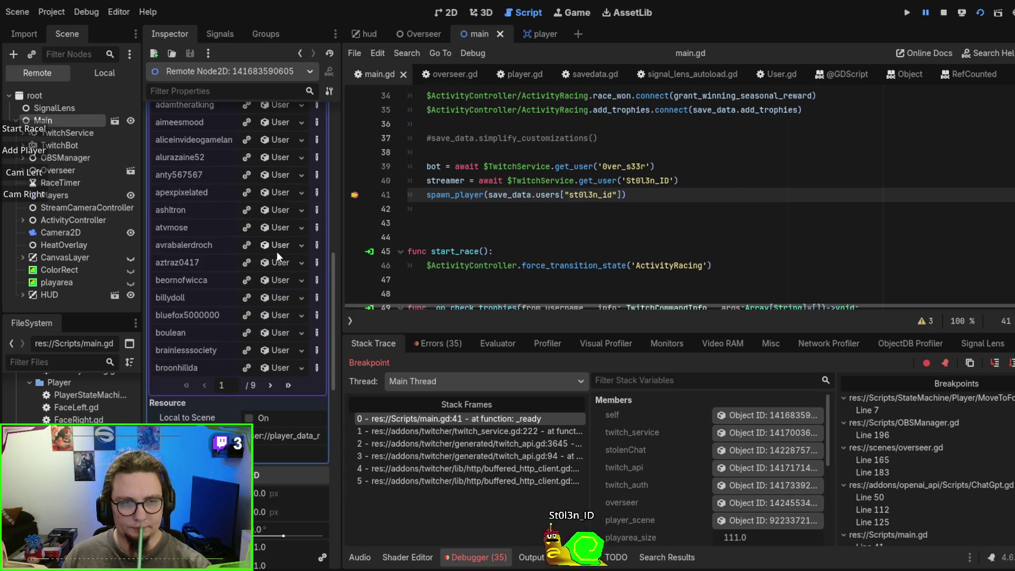
pyautogui.click(281, 330)
pyautogui.scroll(-4, 281, 308)
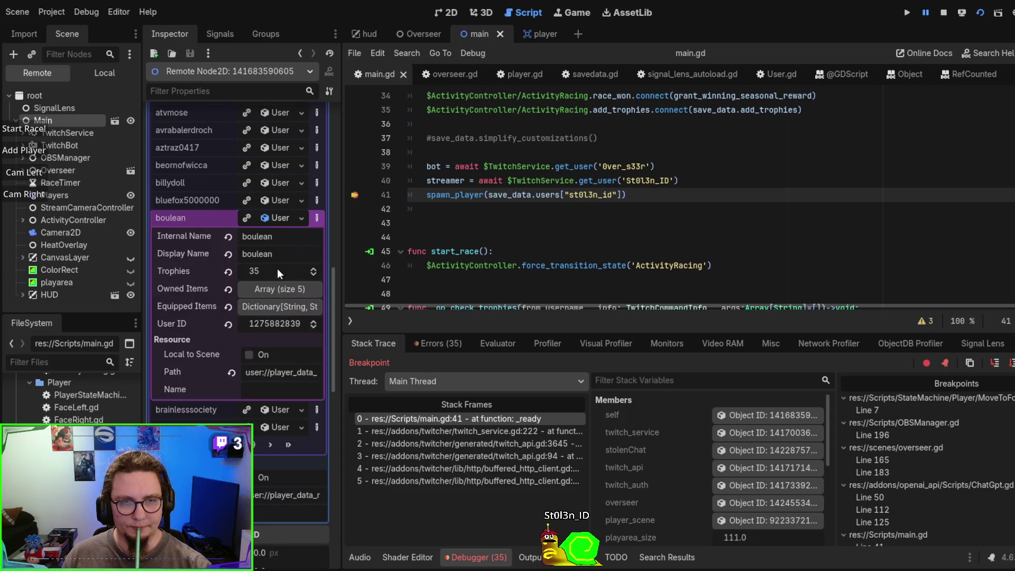
# Step: Expand the user's Equipped Items, select the shell's racing value, then stop the game
pyautogui.click(276, 308)
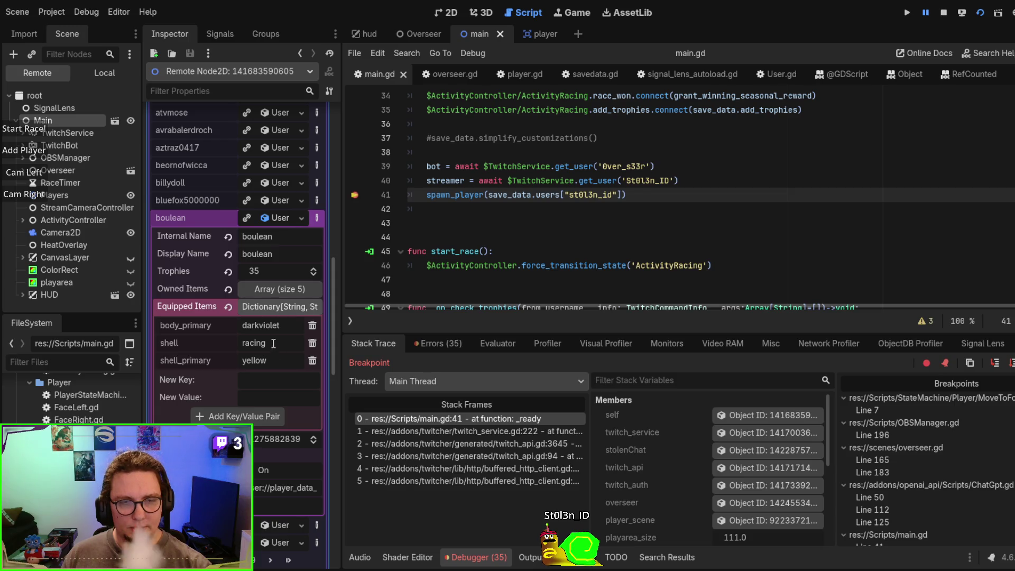
pyautogui.doubleClick(247, 342)
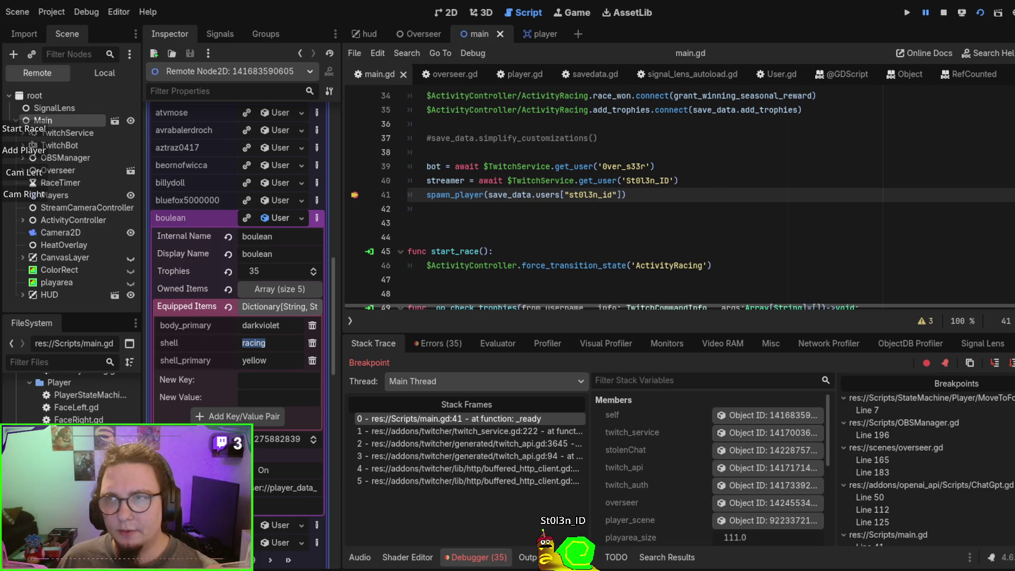
pyautogui.press('F8')
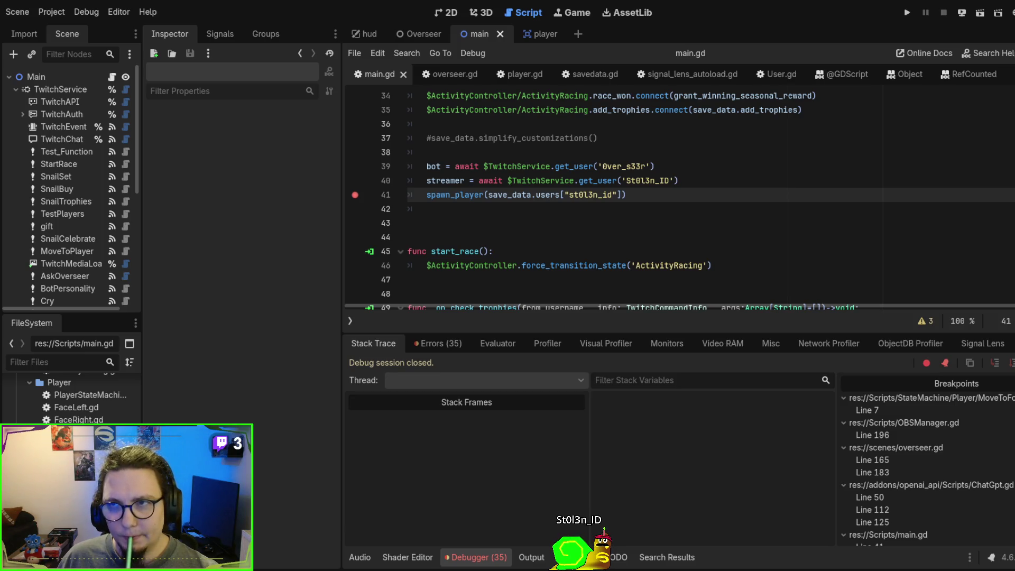
pyautogui.scroll(1, 598, 257)
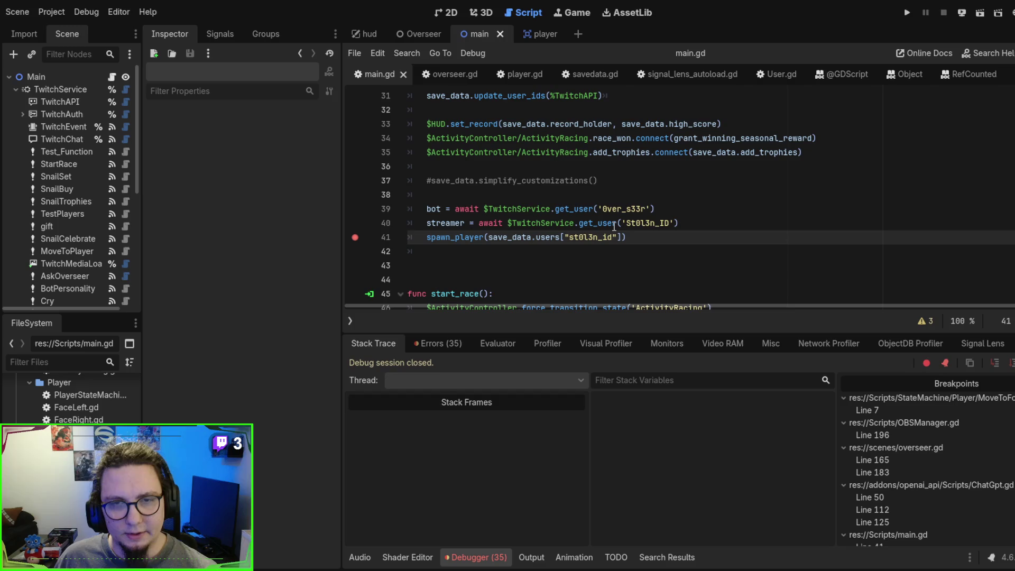
pyautogui.scroll(-1, 600, 225)
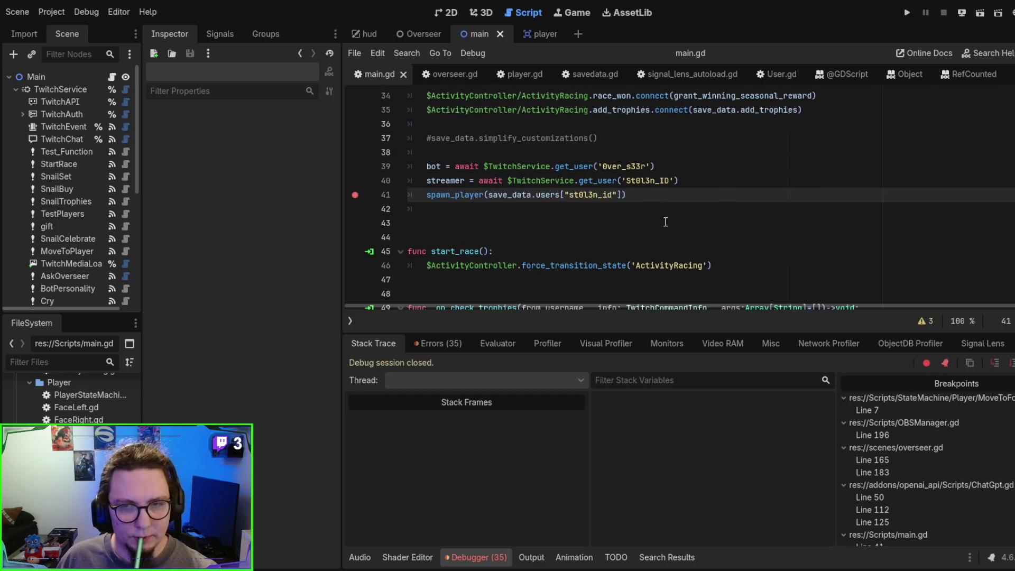
pyautogui.scroll(-1, 652, 221)
pyautogui.scroll(-1, 651, 221)
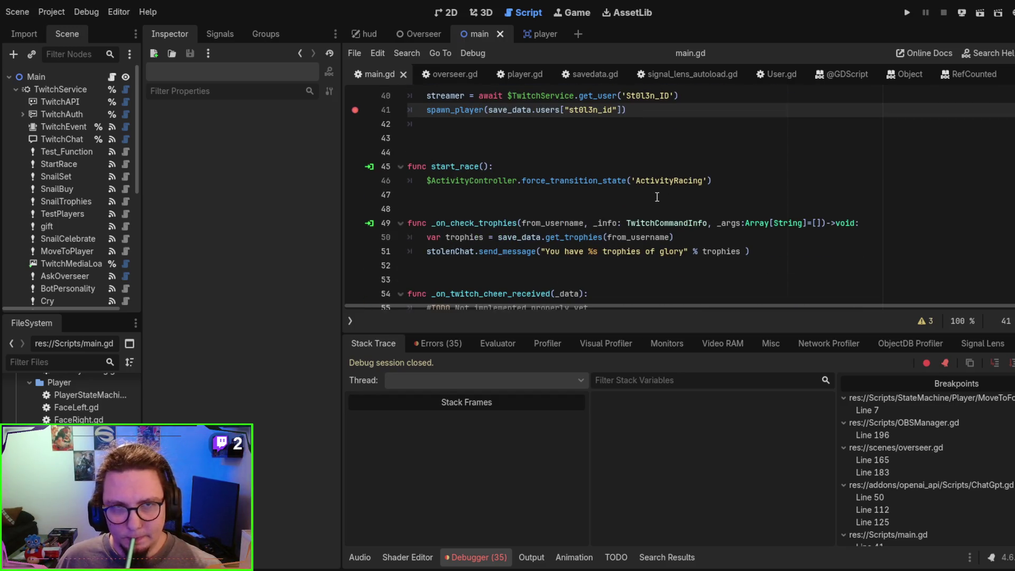
pyautogui.click(682, 74)
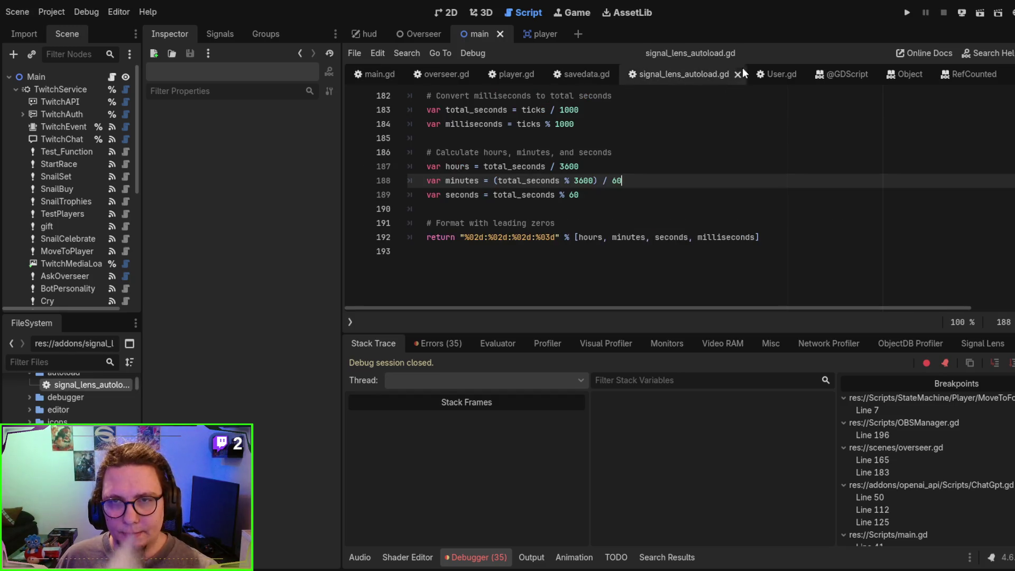
pyautogui.click(737, 75)
pyautogui.click(722, 75)
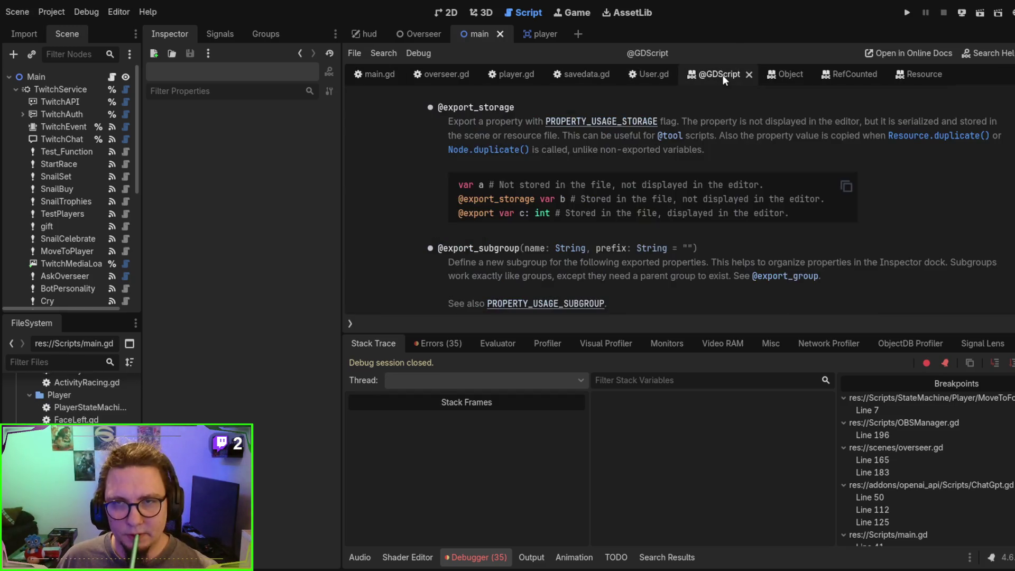
pyautogui.click(748, 75)
pyautogui.click(800, 74)
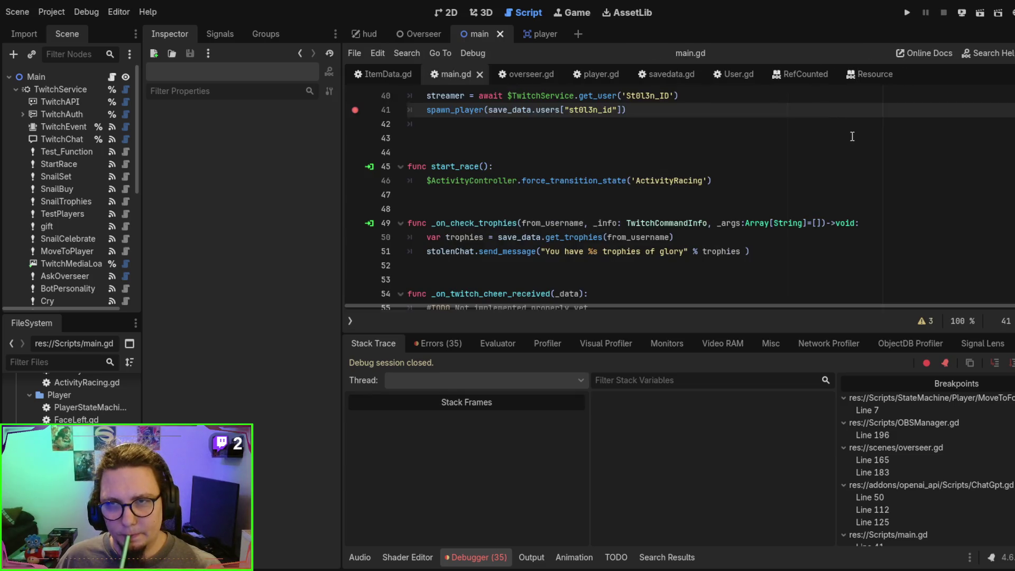
pyautogui.click(814, 73)
pyautogui.middleClick(795, 74)
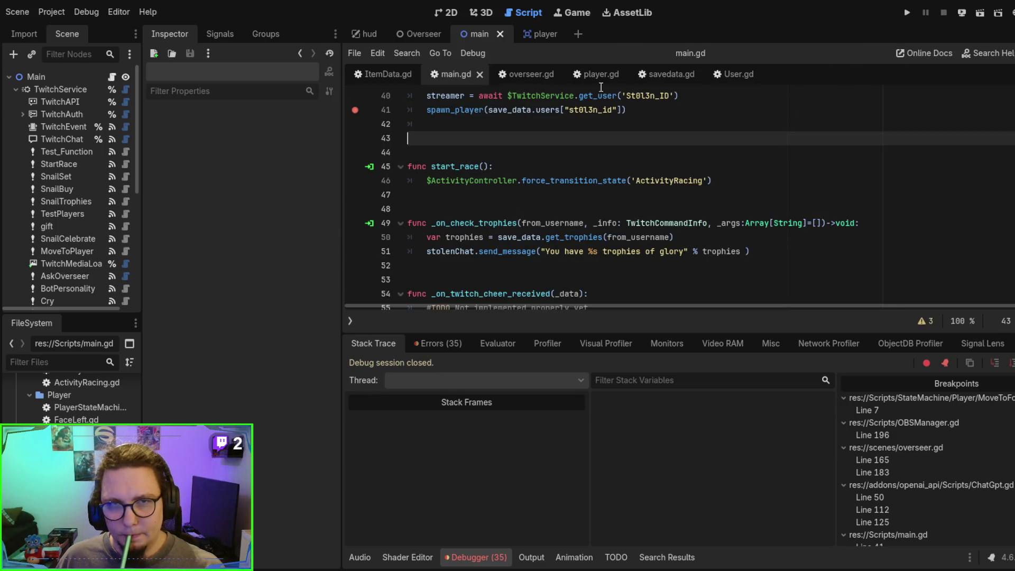
# Step: Open savedata.gd and select rewrite2 in the LOAD_PATH file name
pyautogui.click(658, 74)
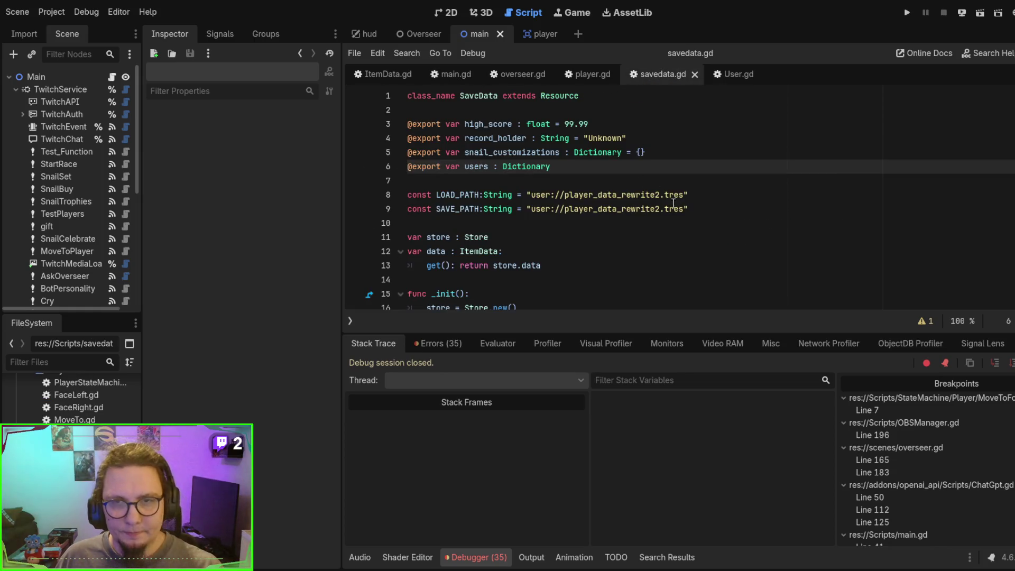
pyautogui.click(655, 194)
pyautogui.moveTo(642, 193); pyautogui.dragTo(622, 193)
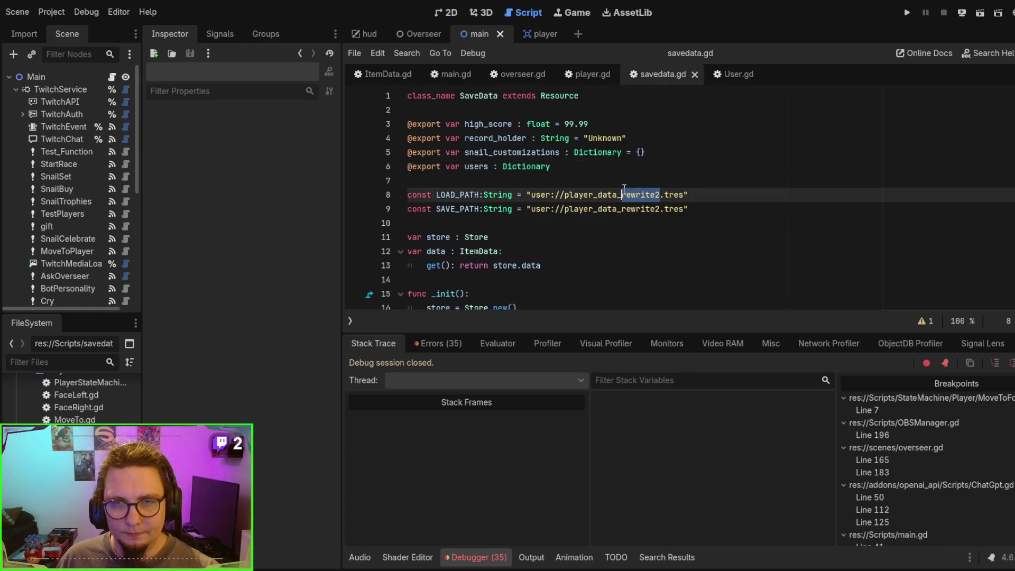
pyautogui.click(660, 193)
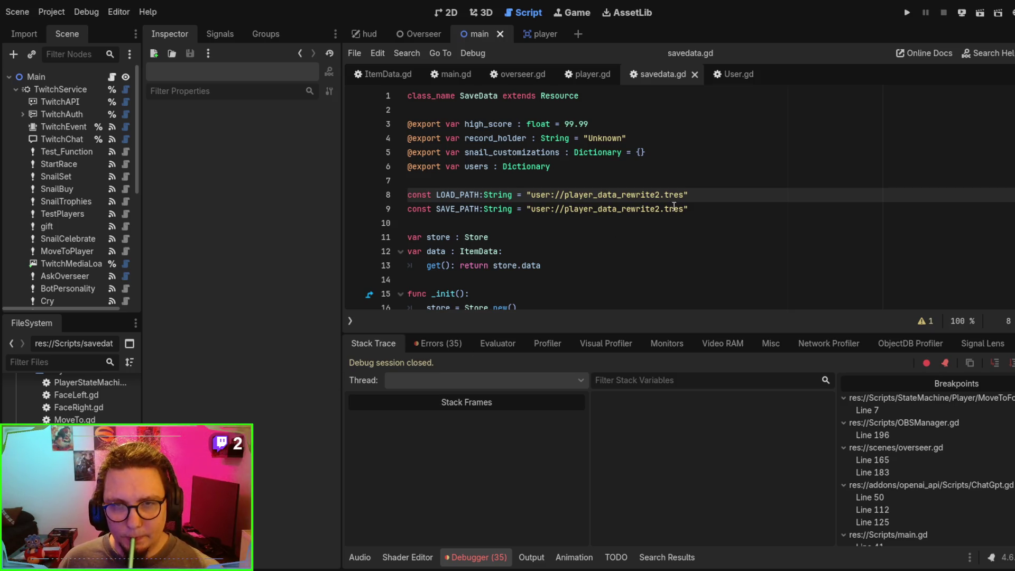
# Step: Rename rewrite2 to rw in both LOAD_PATH and SAVE_PATH, giving user://player_data_rw.tres
pyautogui.moveTo(622, 195); pyautogui.dragTo(661, 195)
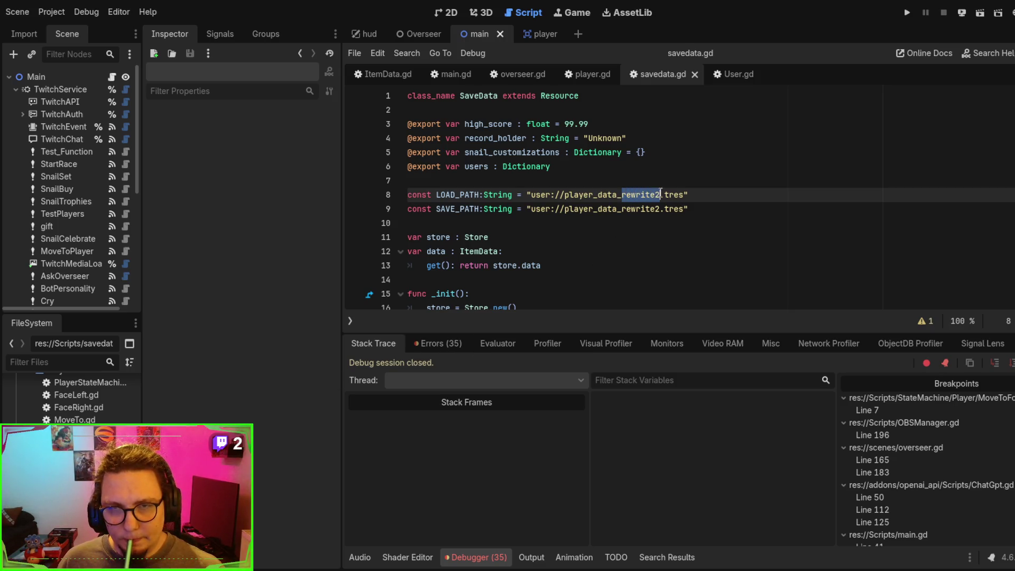
pyautogui.write('rw')
pyautogui.click(637, 221)
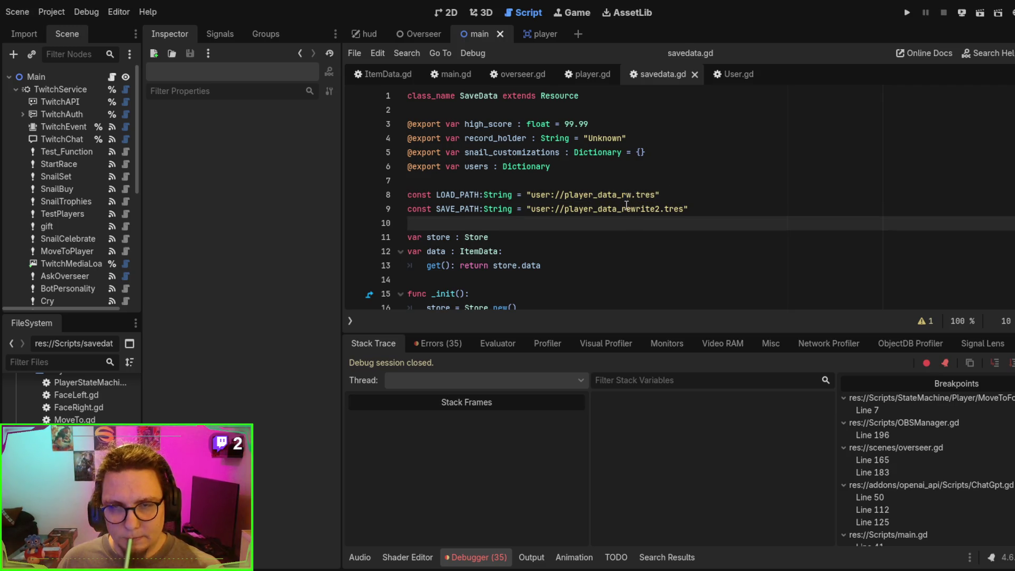
pyautogui.doubleClick(633, 210)
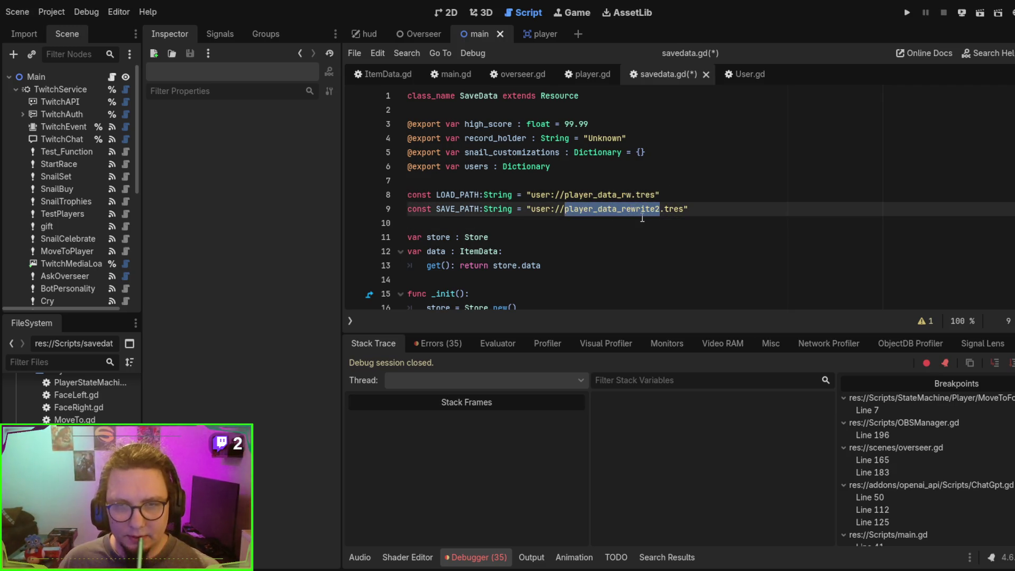
pyautogui.click(621, 210)
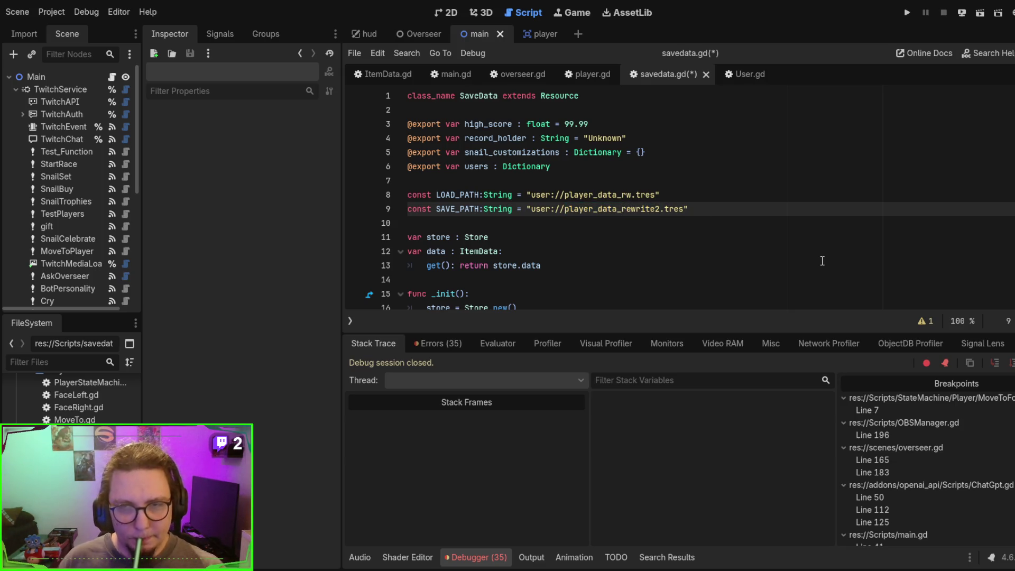
pyautogui.hotkey('shift', 'Right')
pyautogui.hotkey('shift', 'Right')
pyautogui.hotkey('shift', 'Right')
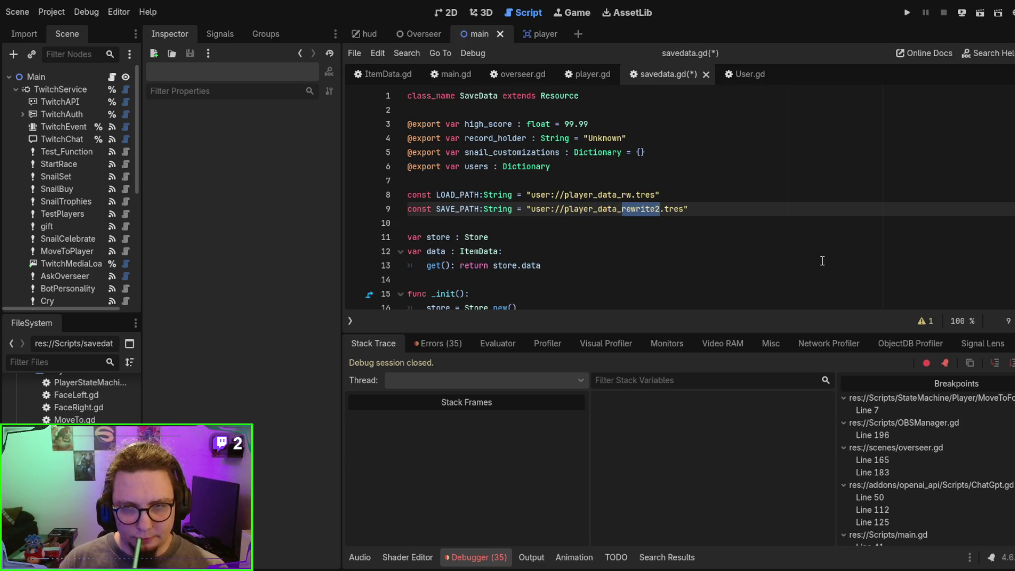
pyautogui.write('rw')
pyautogui.scroll(-3, 793, 222)
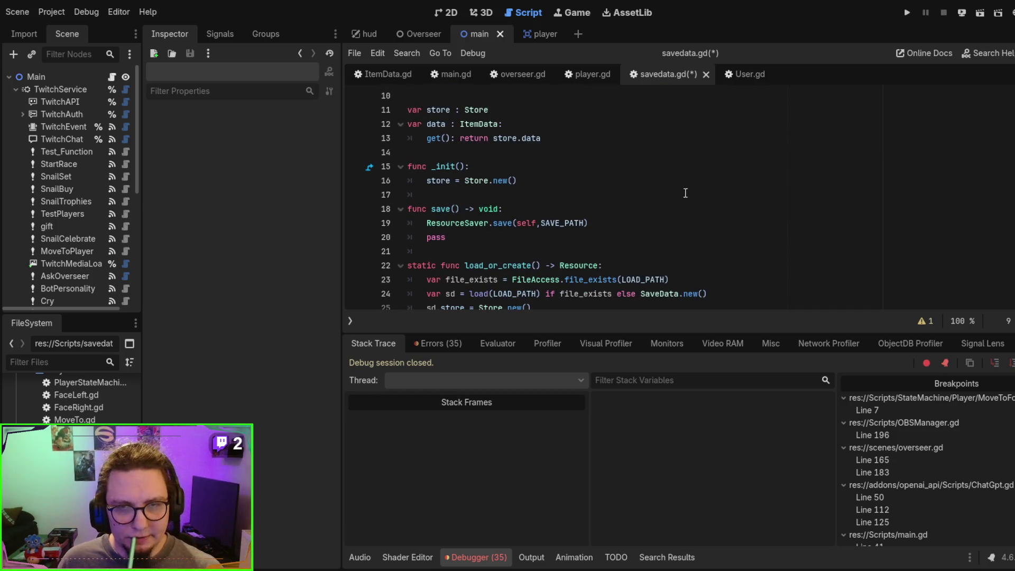
# Step: Delete the leftover pass in save() and run the current scene to the line 41 breakpoint
pyautogui.doubleClick(452, 235)
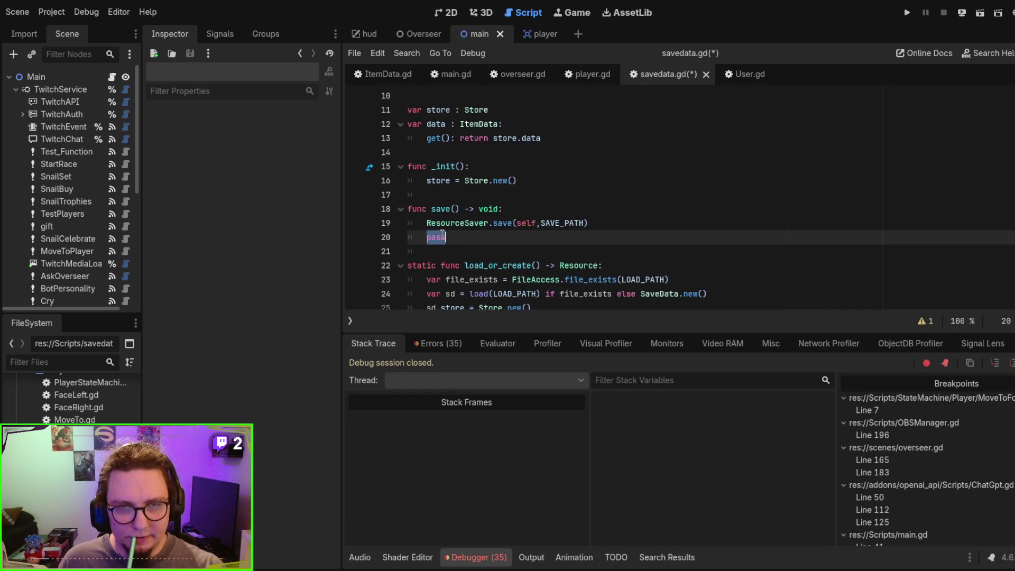
pyautogui.press('BackSpace')
pyautogui.press('BackSpace')
pyautogui.press('BackSpace')
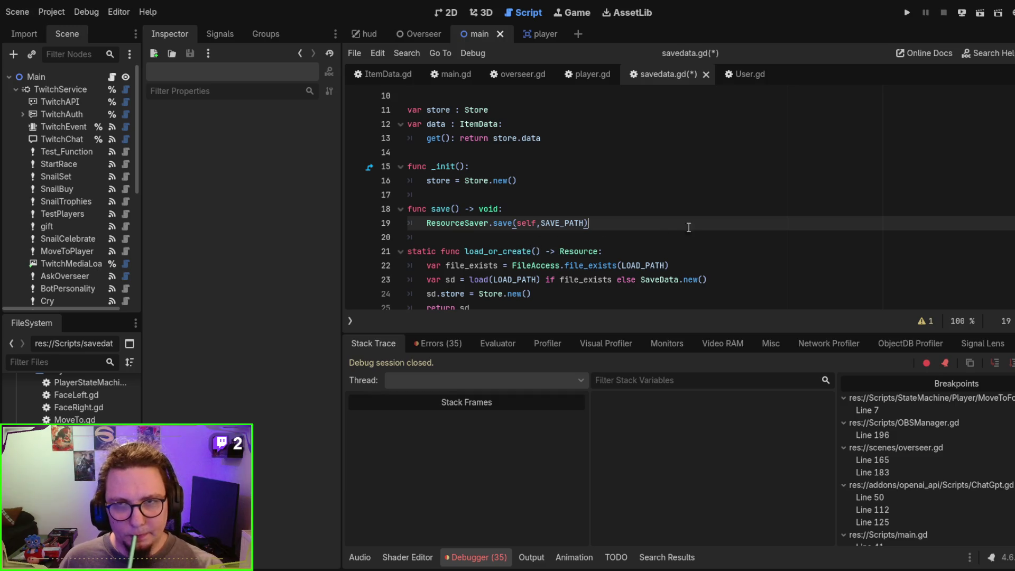
pyautogui.press('F6')
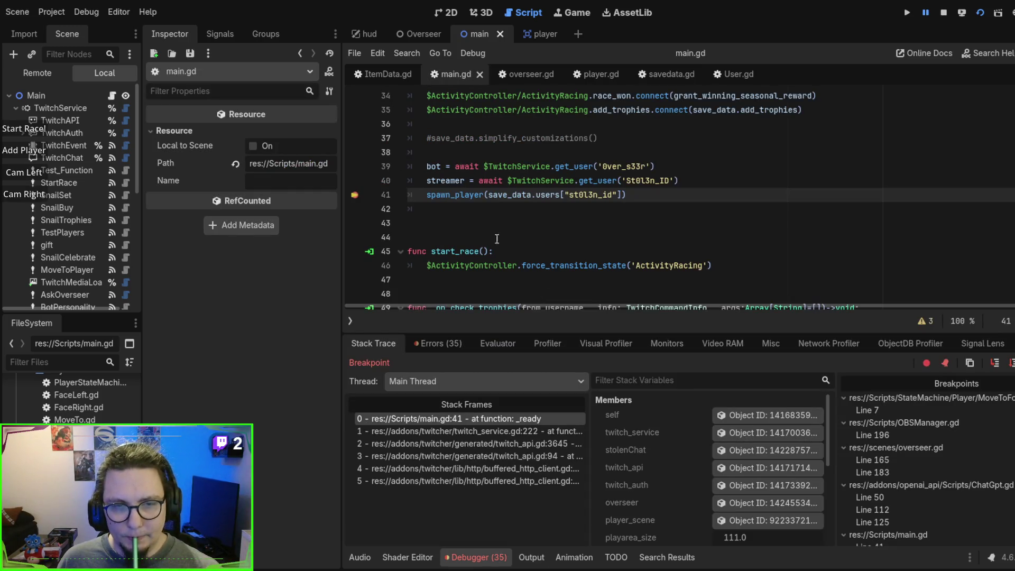
# Step: Remove the line 41 breakpoint, resume execution, and stop the game
pyautogui.click(354, 195)
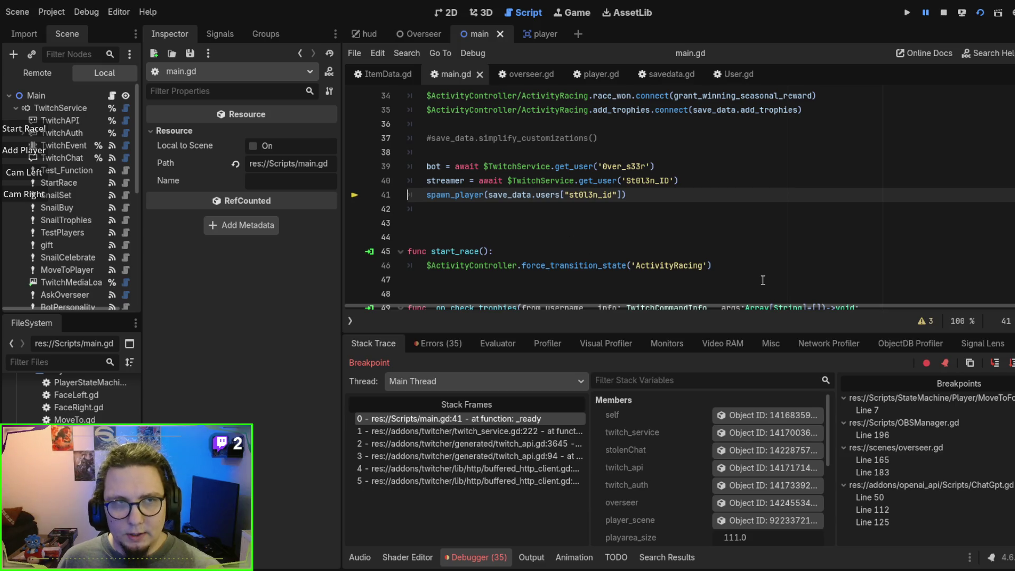
pyautogui.press('F12')
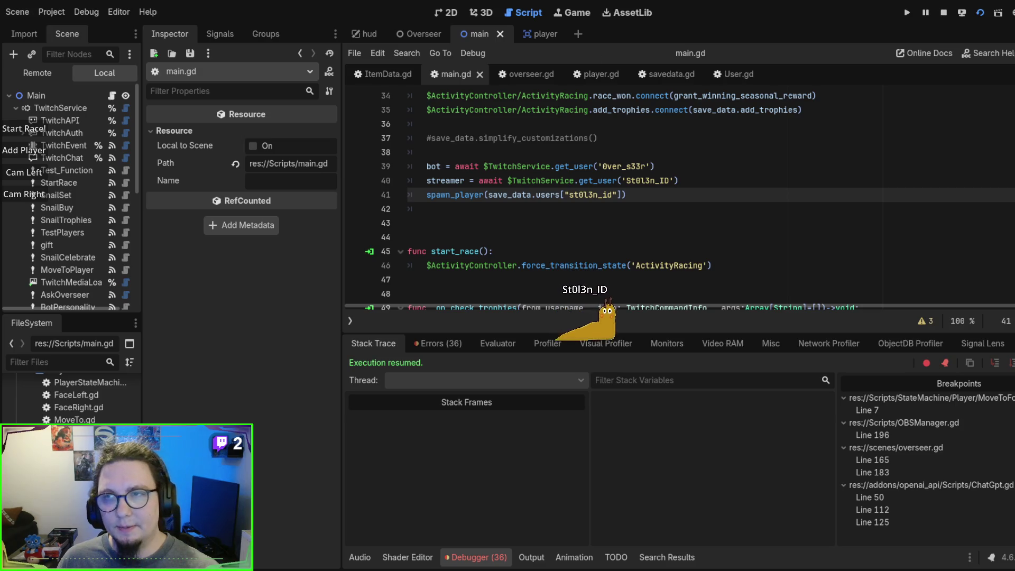
pyautogui.press('F8')
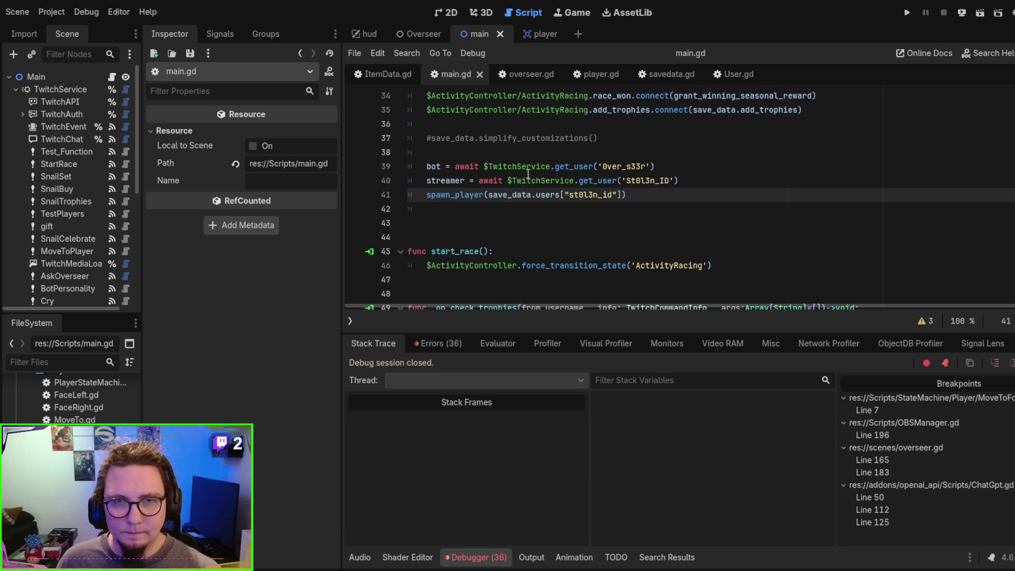
# Step: Uncomment save_data.simplify_customizations() on line 37, run, spawn test snails, then stop
pyautogui.click(440, 143)
pyautogui.hotkey('ctrl', 'k')
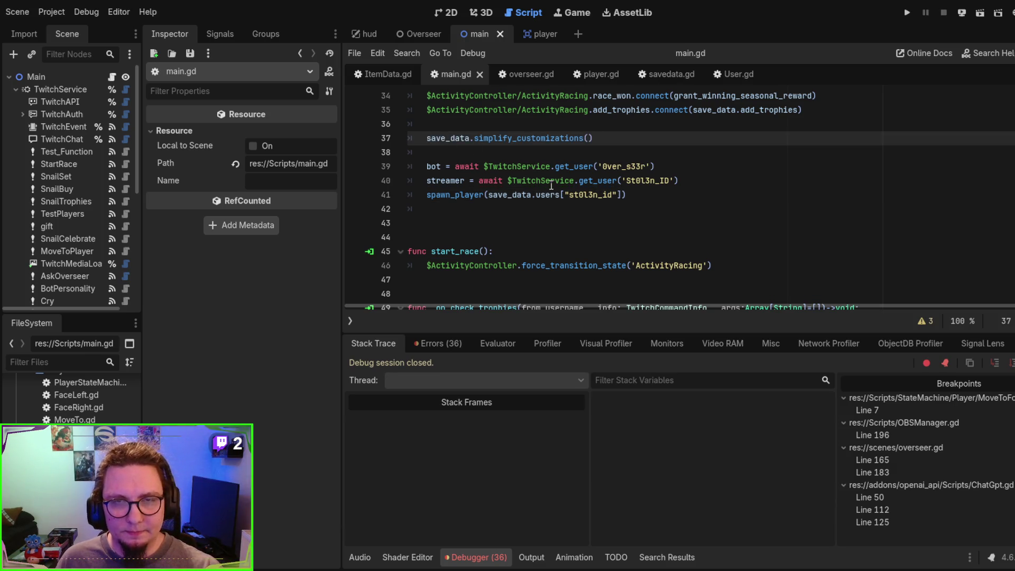
pyautogui.press('F5')
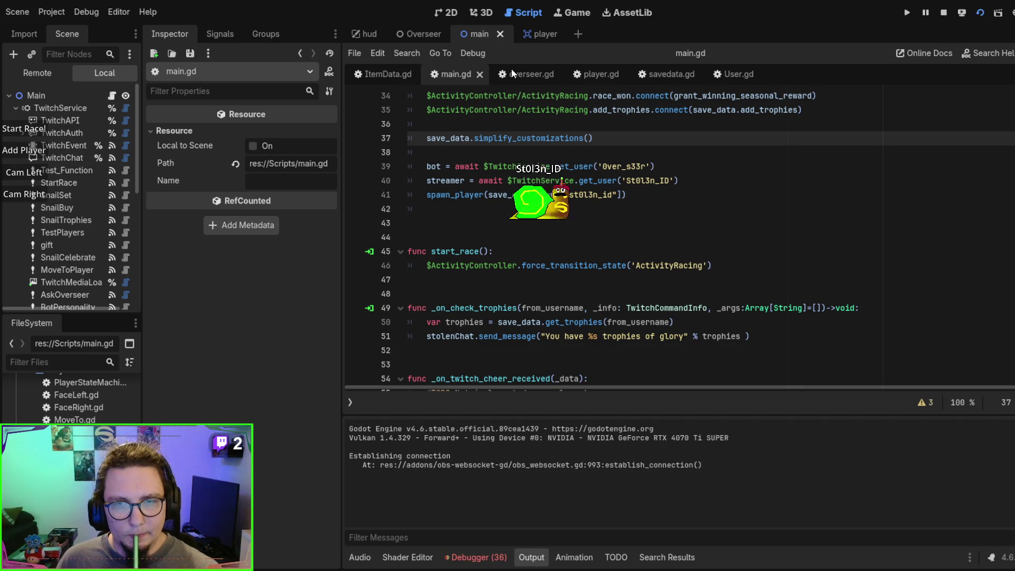
pyautogui.click(42, 150)
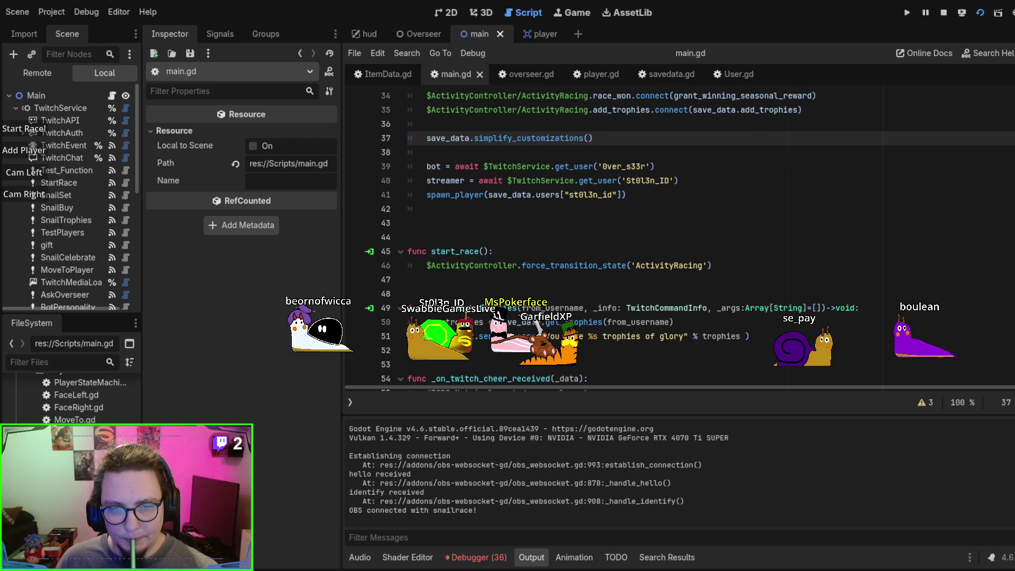
pyautogui.press('F8')
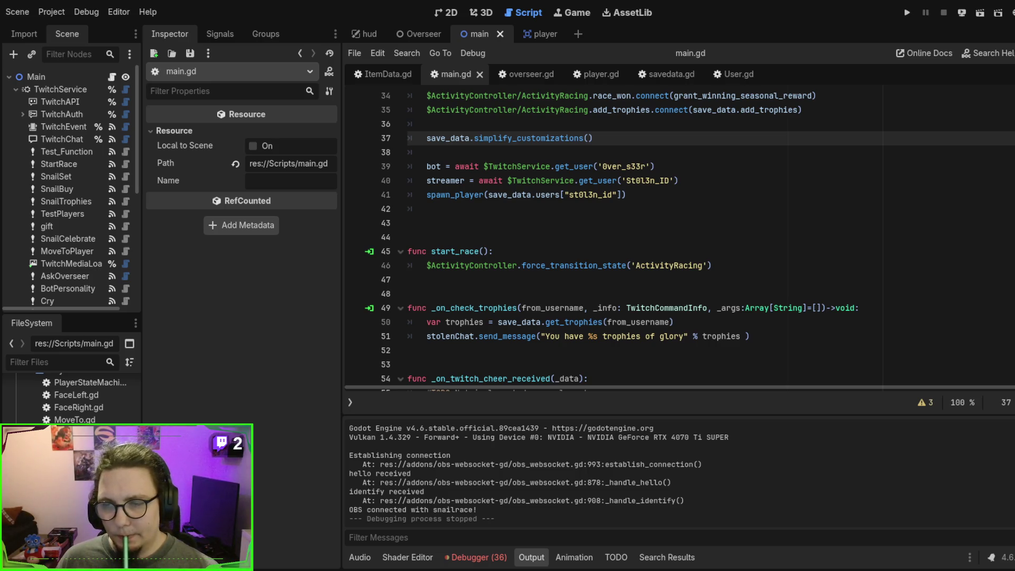
# Step: Move the save_data export declaration in main.gd up to line 11
pyautogui.scroll(-2, 681, 238)
pyautogui.scroll(-2, 682, 237)
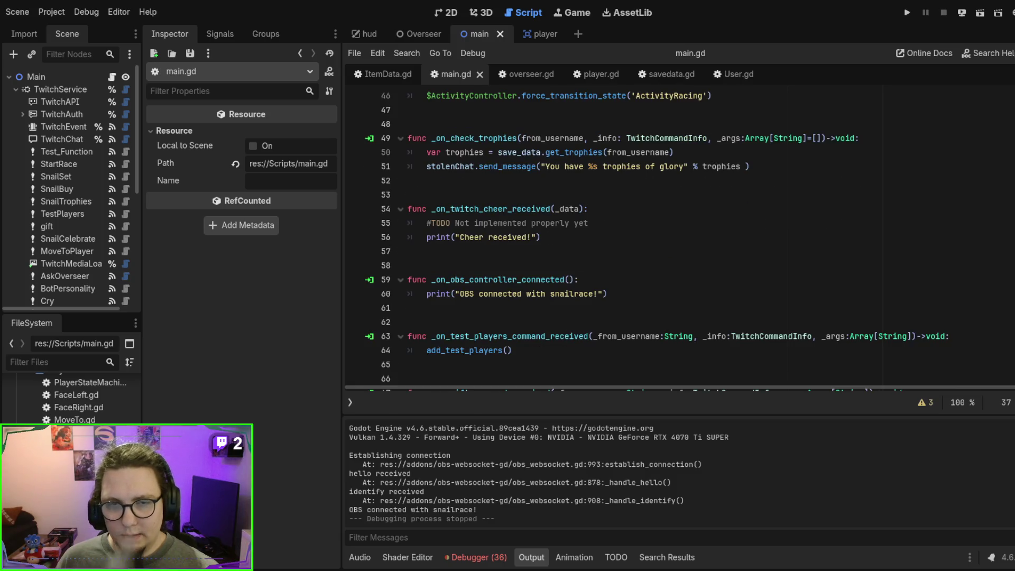
pyautogui.scroll(14, 681, 237)
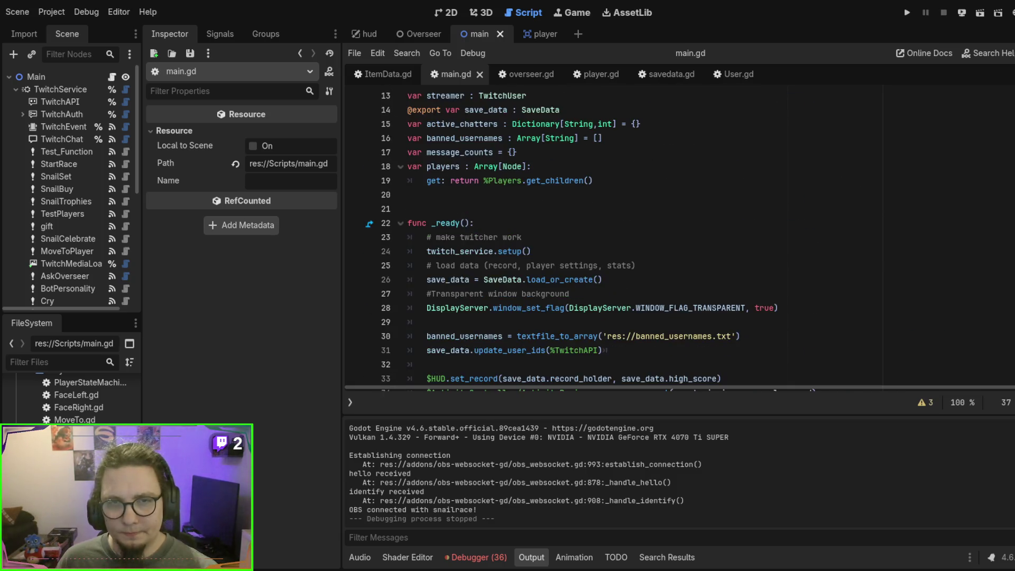
pyautogui.scroll(1, 682, 238)
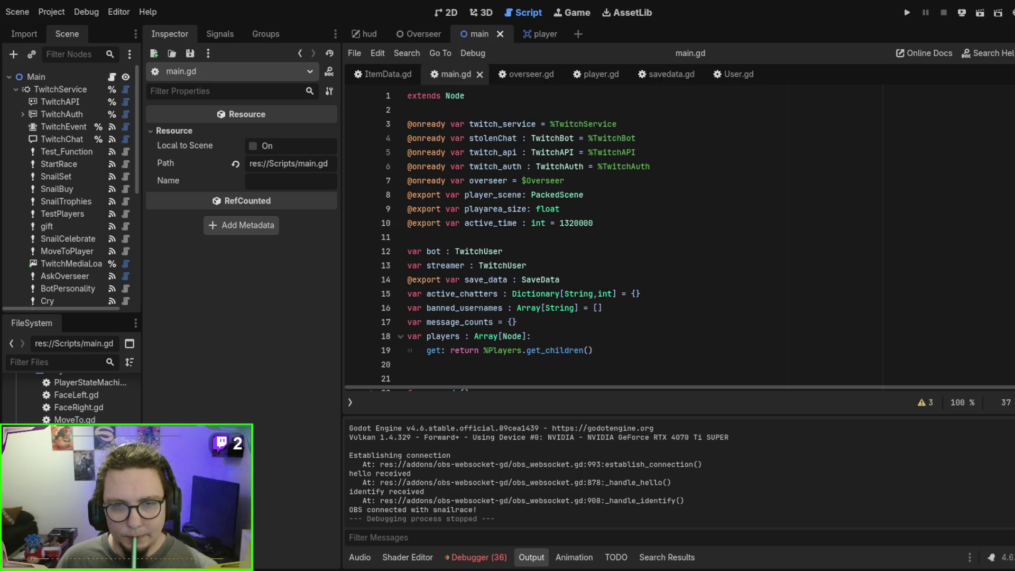
pyautogui.click(560, 279)
pyautogui.hotkey('alt', 'Up')
pyautogui.hotkey('alt', 'Up')
pyautogui.hotkey('alt', 'Up')
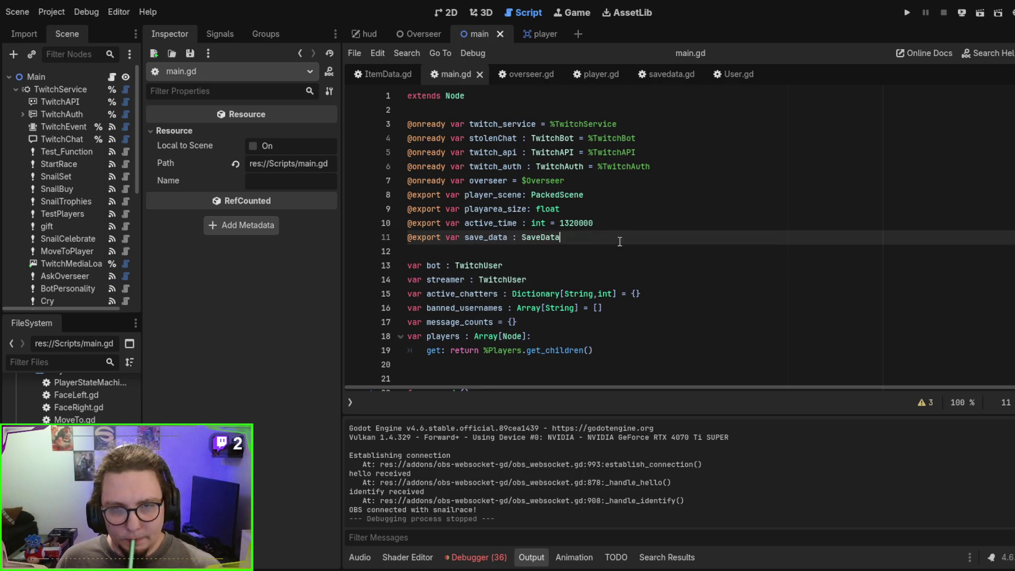
# Step: Point savedata.gd's LOAD_PATH to user://player_data_new.tres and run the game
pyautogui.scroll(-7, 621, 253)
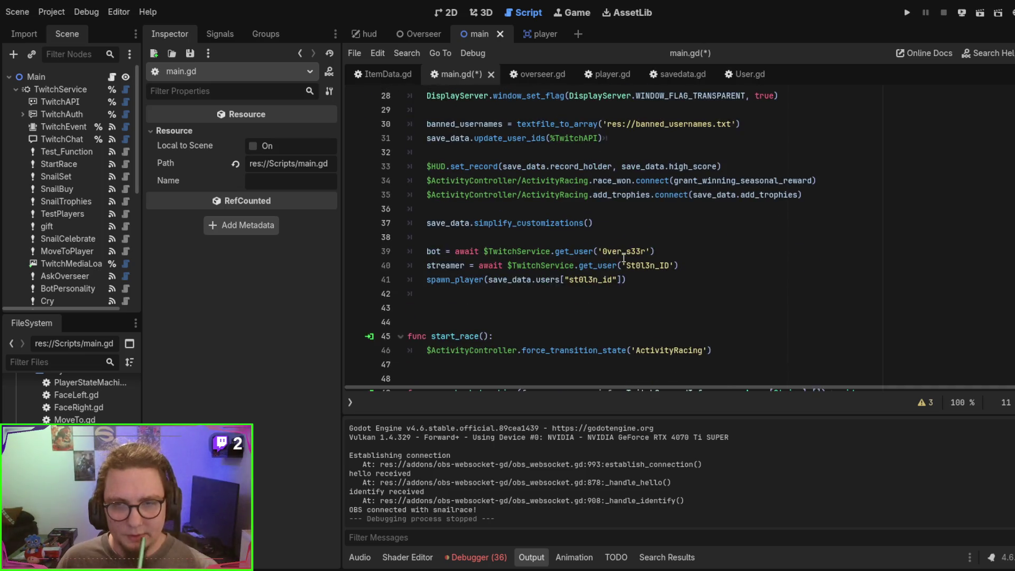
pyautogui.scroll(1, 613, 242)
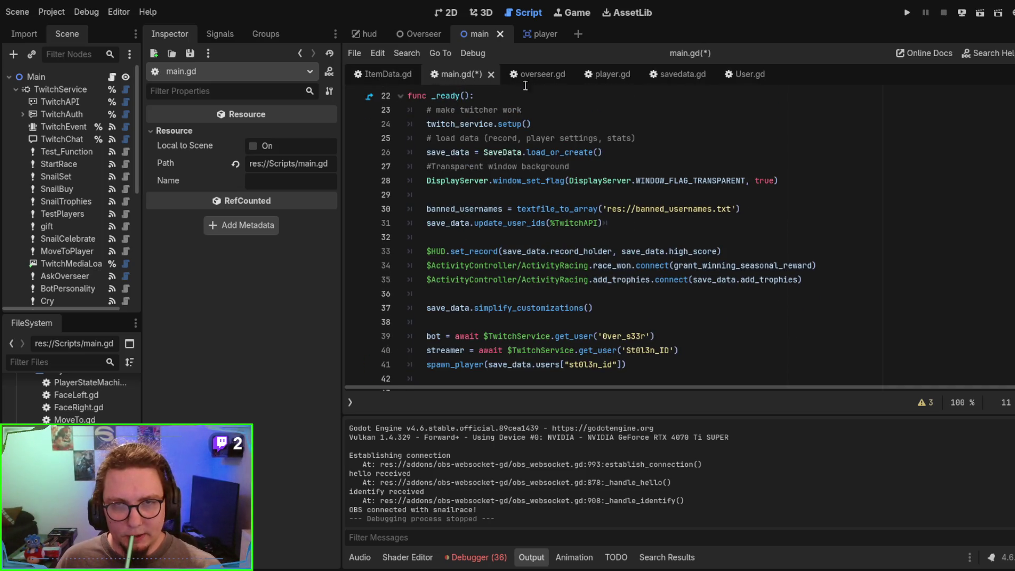
pyautogui.click(681, 75)
pyautogui.scroll(3, 623, 248)
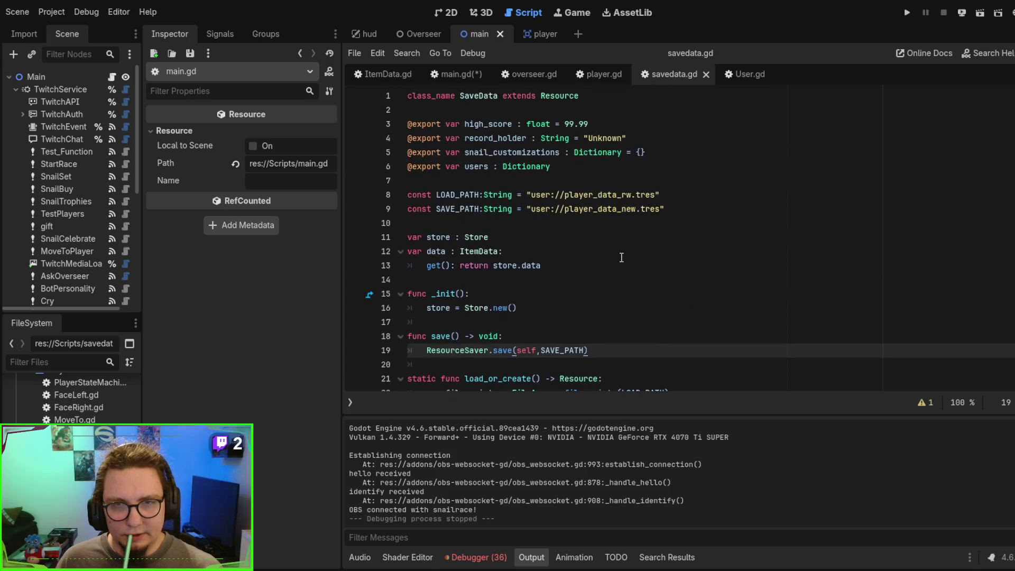
pyautogui.doubleClick(630, 196)
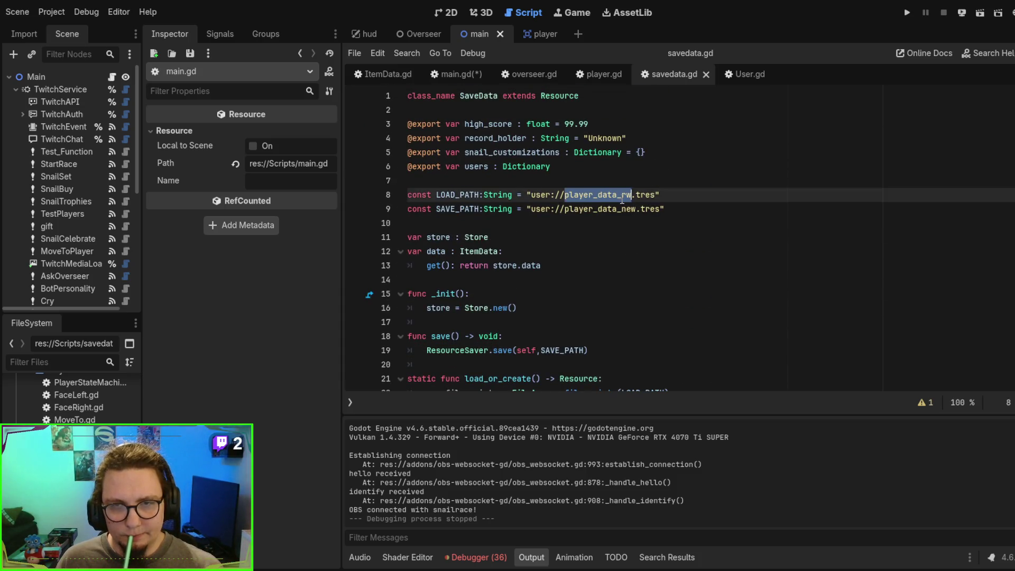
pyautogui.doubleClick(618, 208)
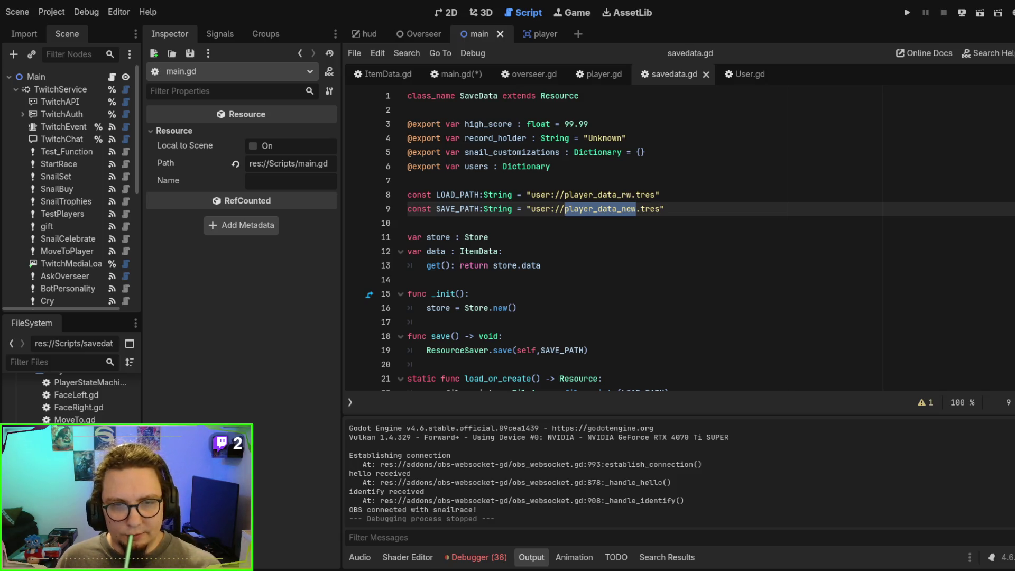
pyautogui.hotkey('ctrl', 'c')
pyautogui.doubleClick(600, 192)
pyautogui.hotkey('ctrl', 'v')
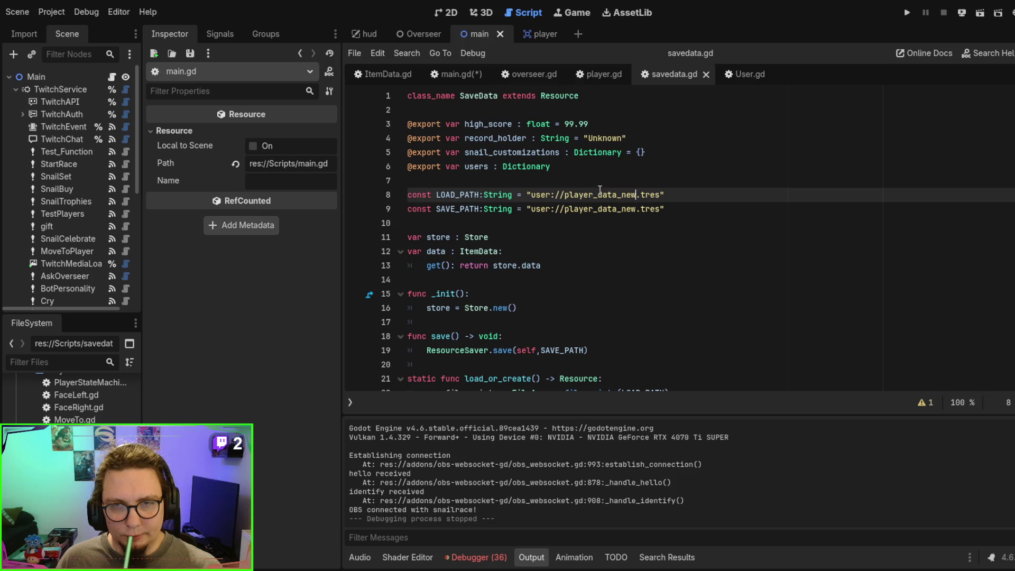
pyautogui.press('F5')
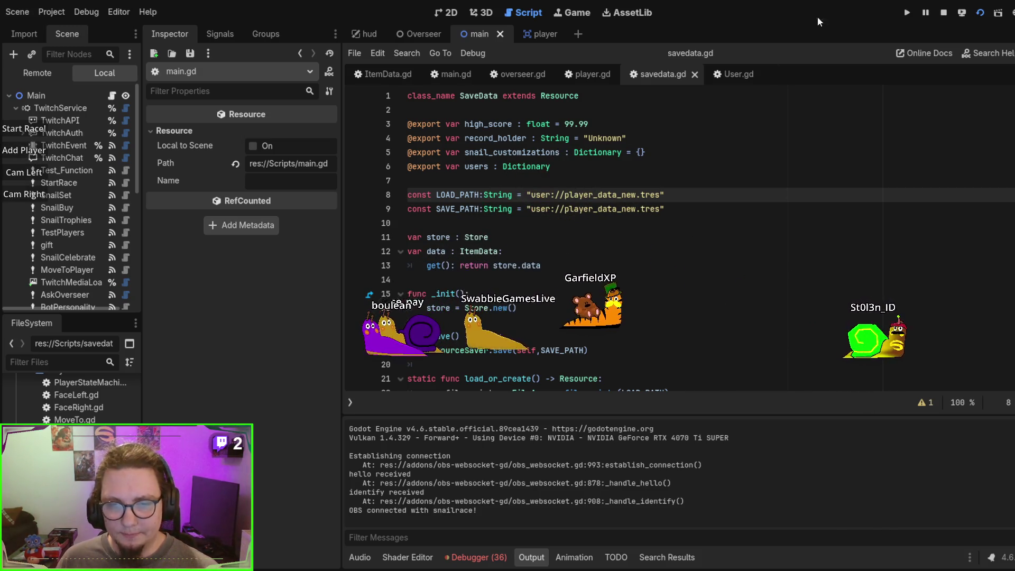
# Step: Stop the running overlay and look over savedata.gd's player_data_new.tres paths
pyautogui.press('F8')
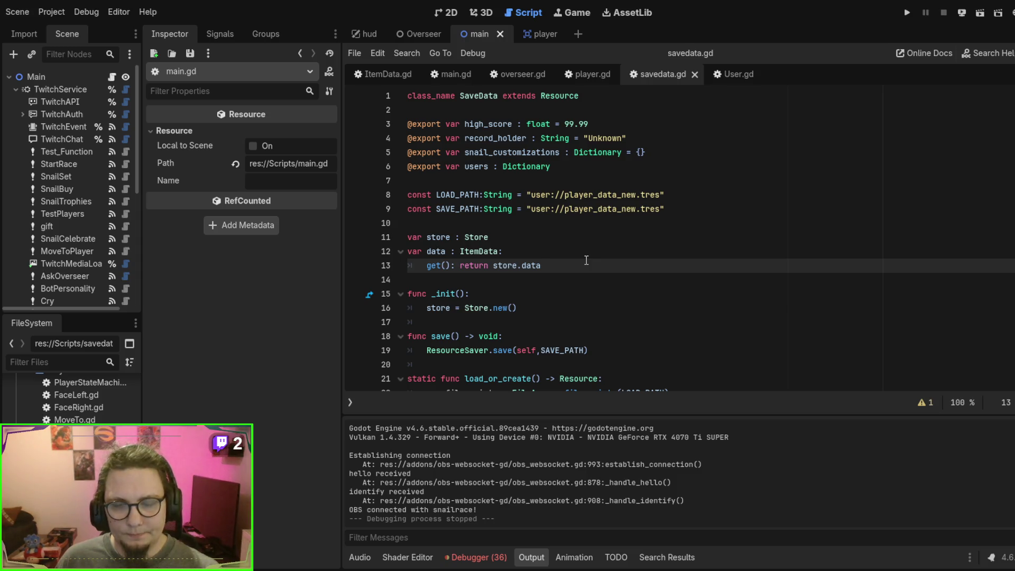
pyautogui.scroll(-1, 586, 260)
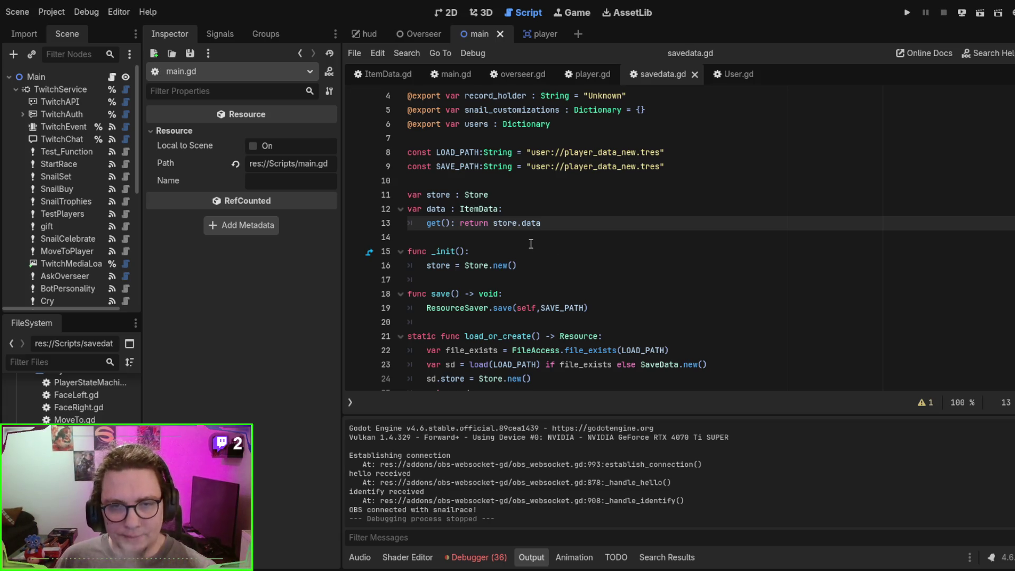
pyautogui.scroll(1, 622, 224)
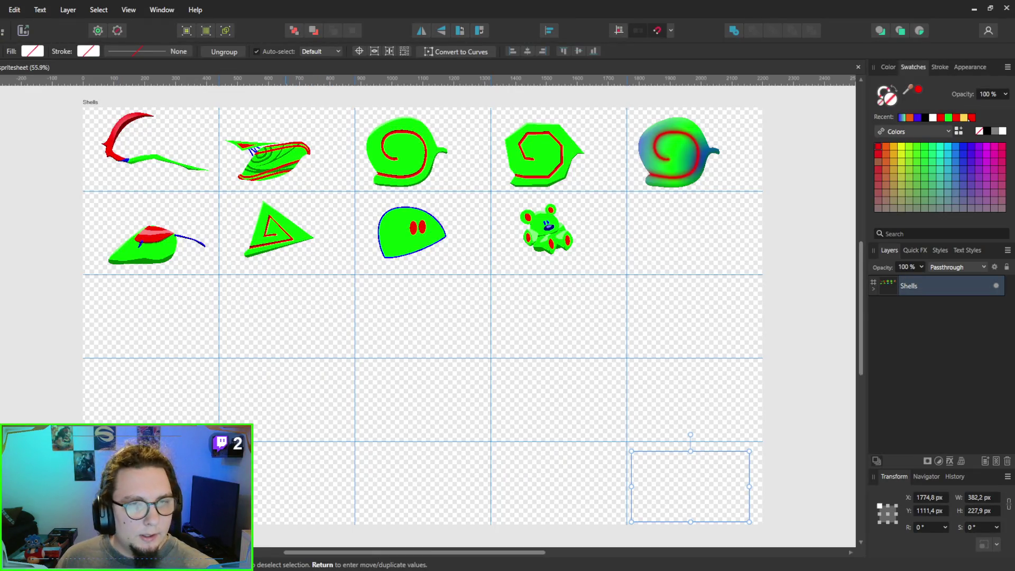
# Step: Inspect the Shells, Scythe and Background layer groups and show the snail bodies in every cell
pyautogui.scroll(1, 211, 208)
pyautogui.scroll(1, 211, 208)
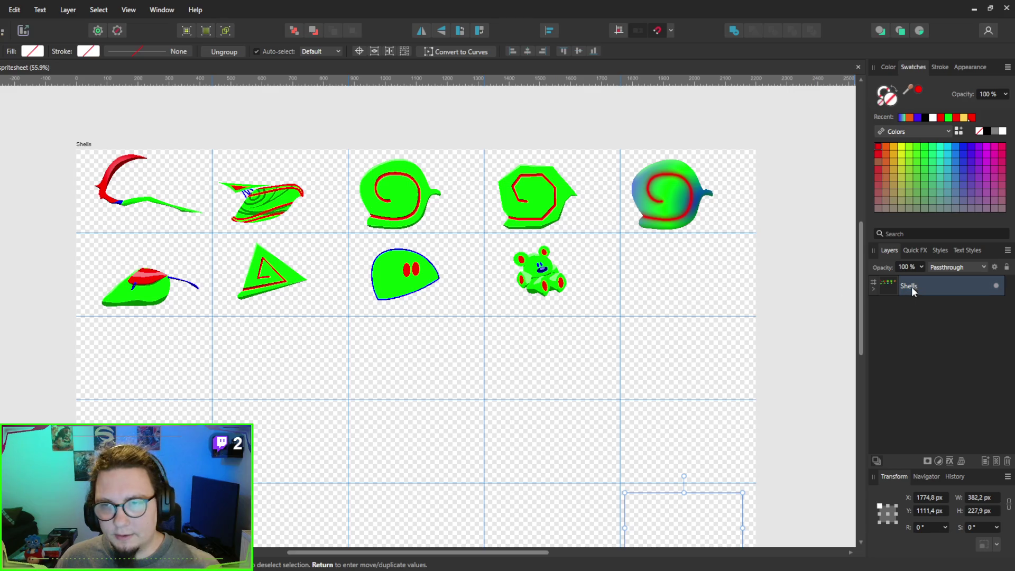
pyautogui.click(872, 290)
pyautogui.scroll(-1, 904, 380)
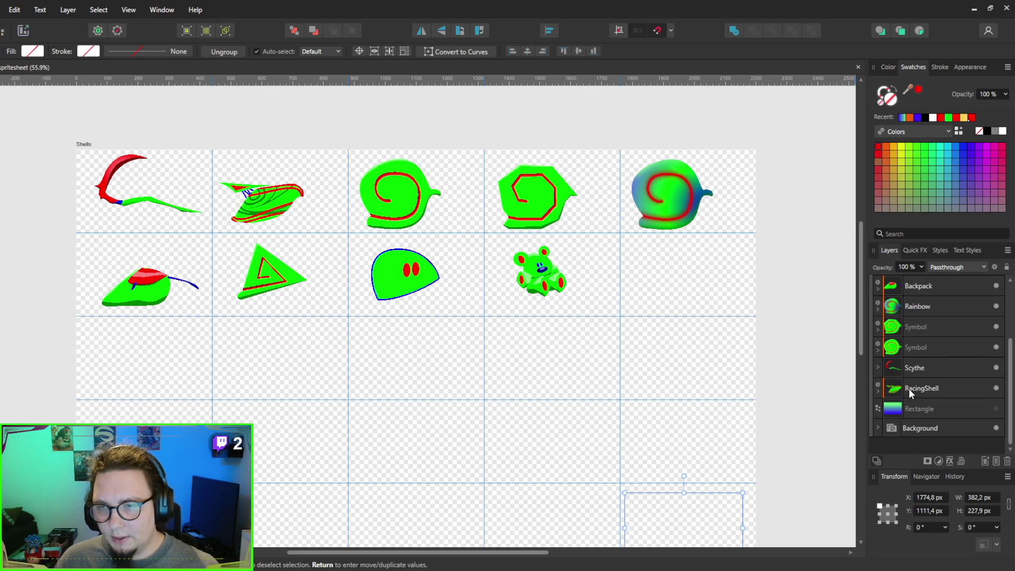
pyautogui.click(876, 366)
pyautogui.scroll(-3, 877, 338)
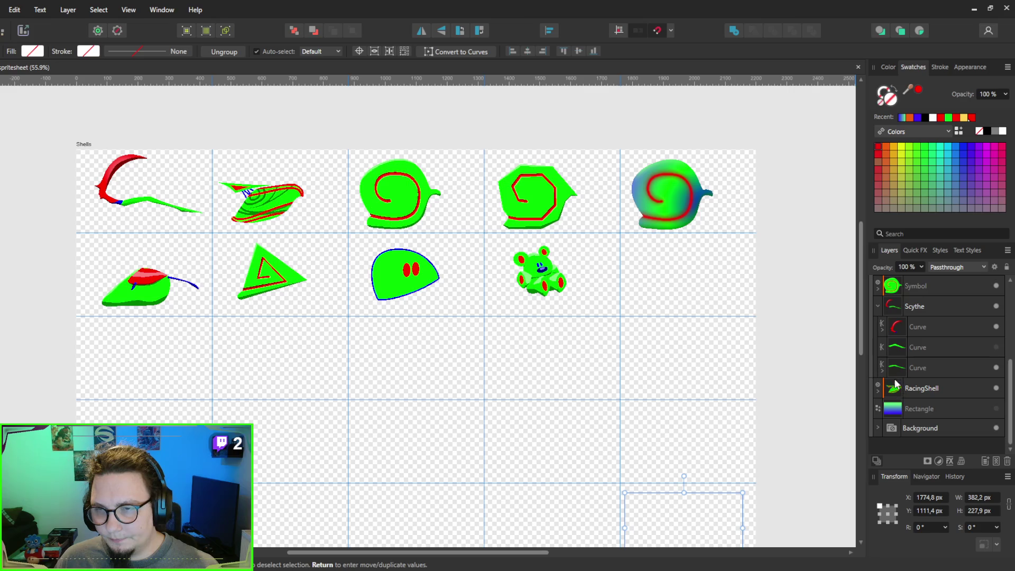
pyautogui.click(878, 306)
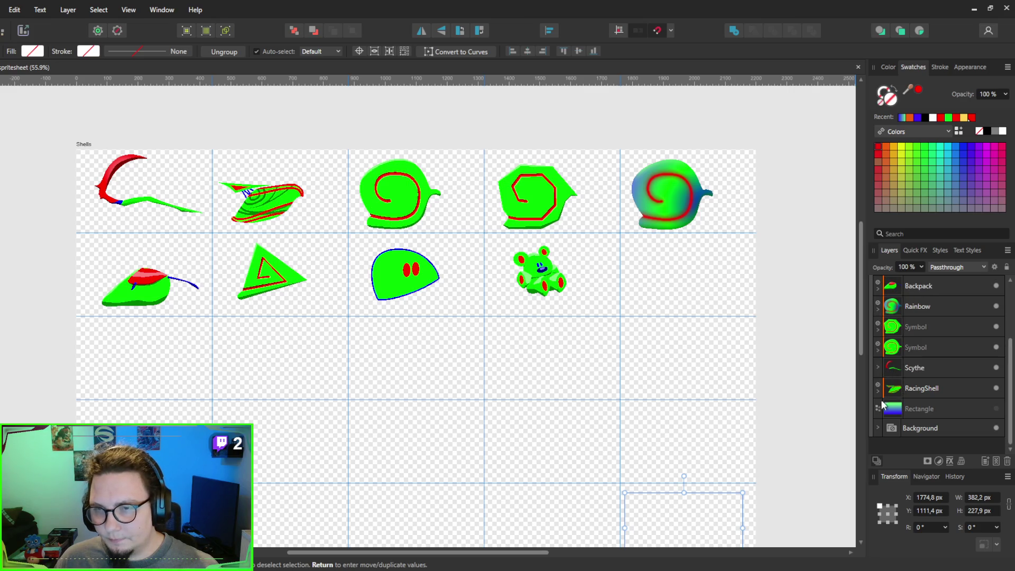
pyautogui.click(877, 428)
pyautogui.scroll(-6, 892, 420)
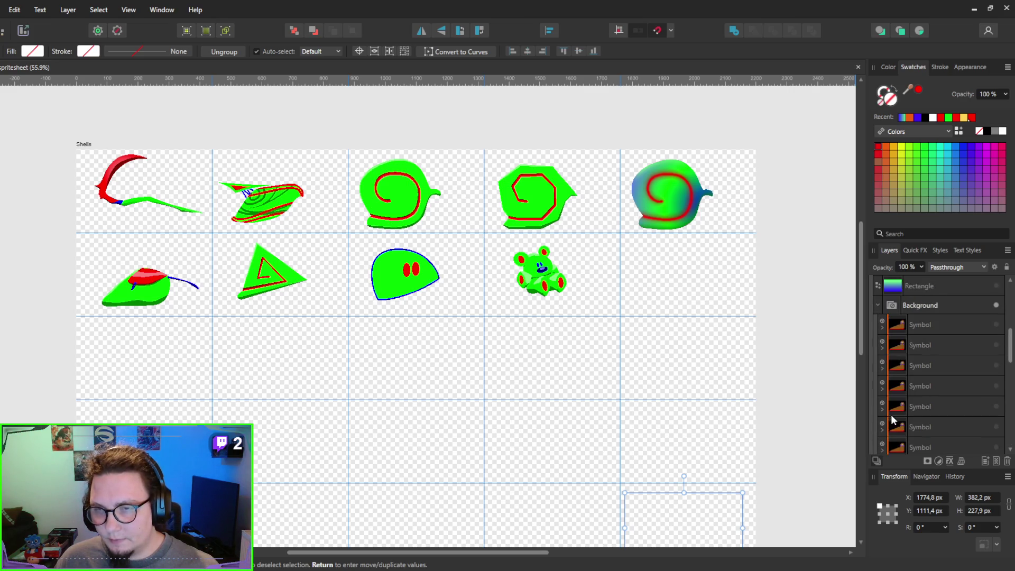
pyautogui.click(996, 305)
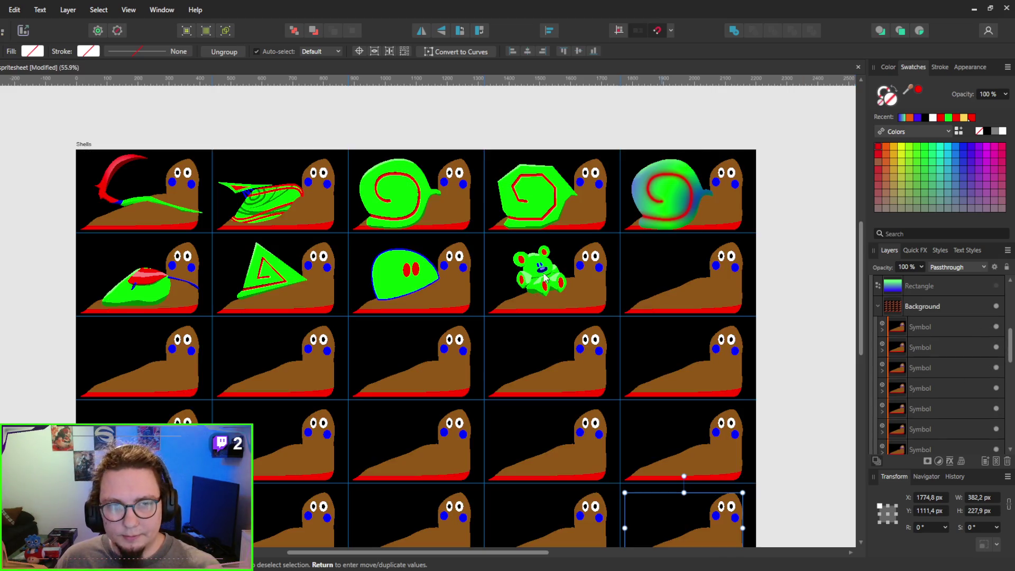
# Step: Paste a copy of the top-left Scythe shell into row 2, column 5
pyautogui.click(135, 201)
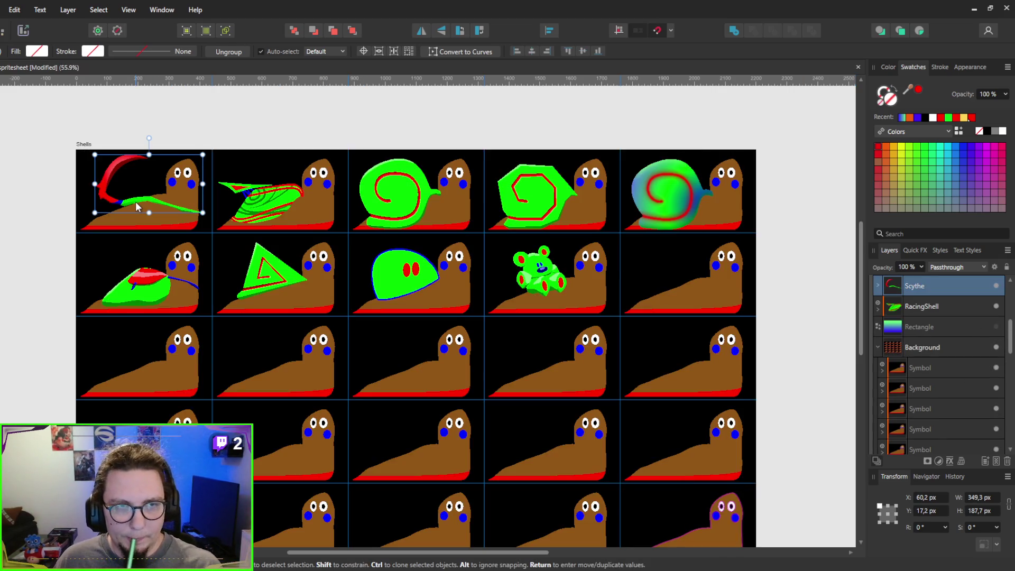
pyautogui.click(681, 281)
pyautogui.hotkey('ctrl', 'v')
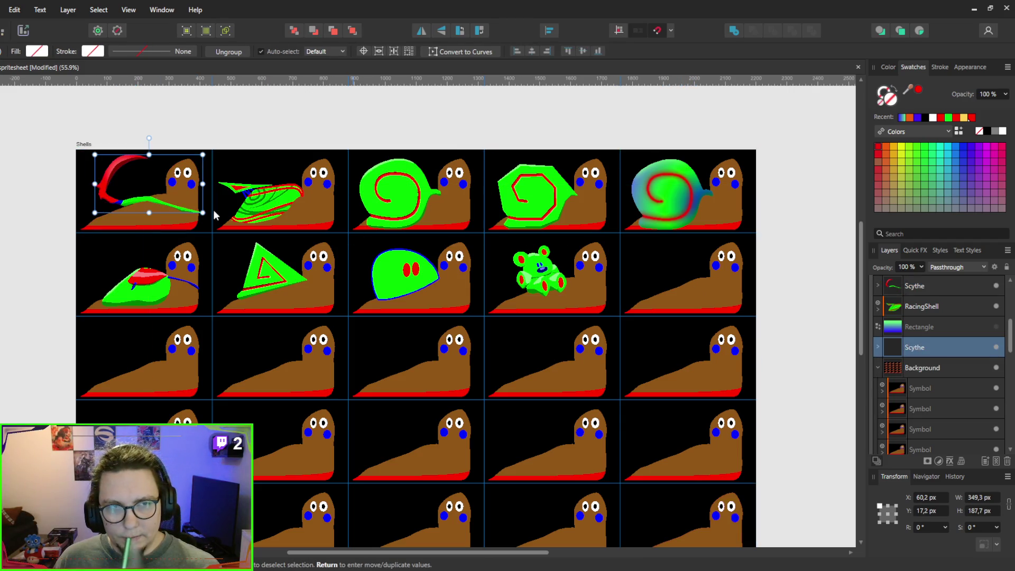
pyautogui.moveTo(125, 205); pyautogui.dragTo(665, 290)
pyautogui.scroll(3, 671, 291)
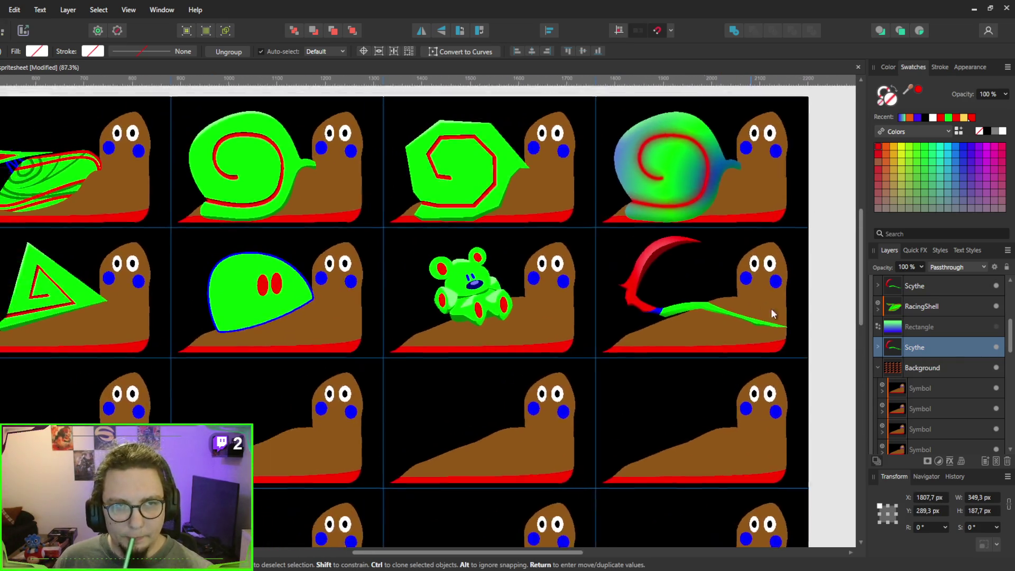
pyautogui.scroll(-2, 770, 312)
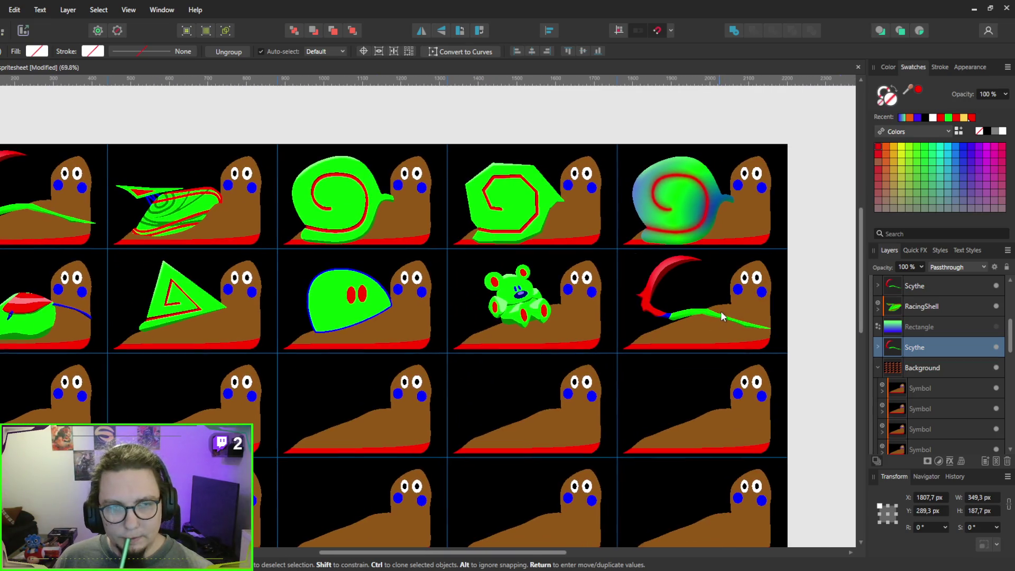
# Step: Nudge the copied Scythe shell right and up to align it in its cell
pyautogui.hotkey('shift', 'Right')
pyautogui.press('Right')
pyautogui.moveTo(668, 366); pyautogui.dragTo(692, 369)
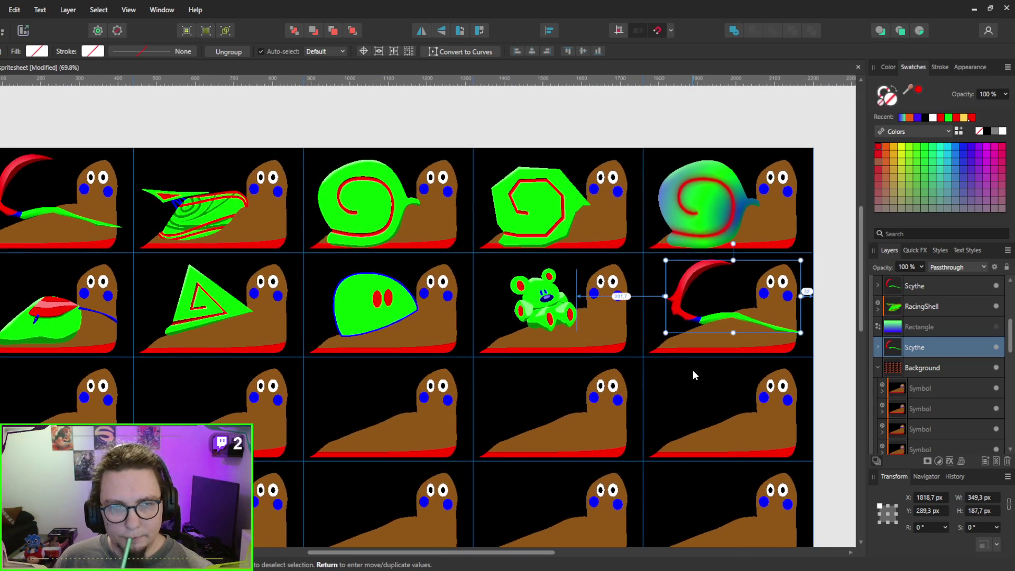
pyautogui.press('Up')
pyautogui.press('Up')
pyautogui.press('Right')
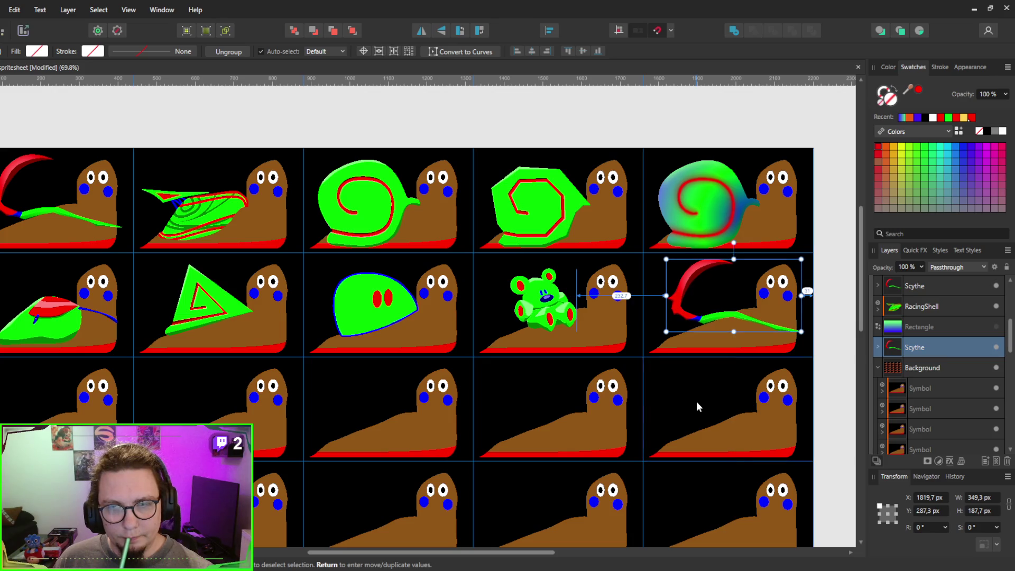
pyautogui.press('Up')
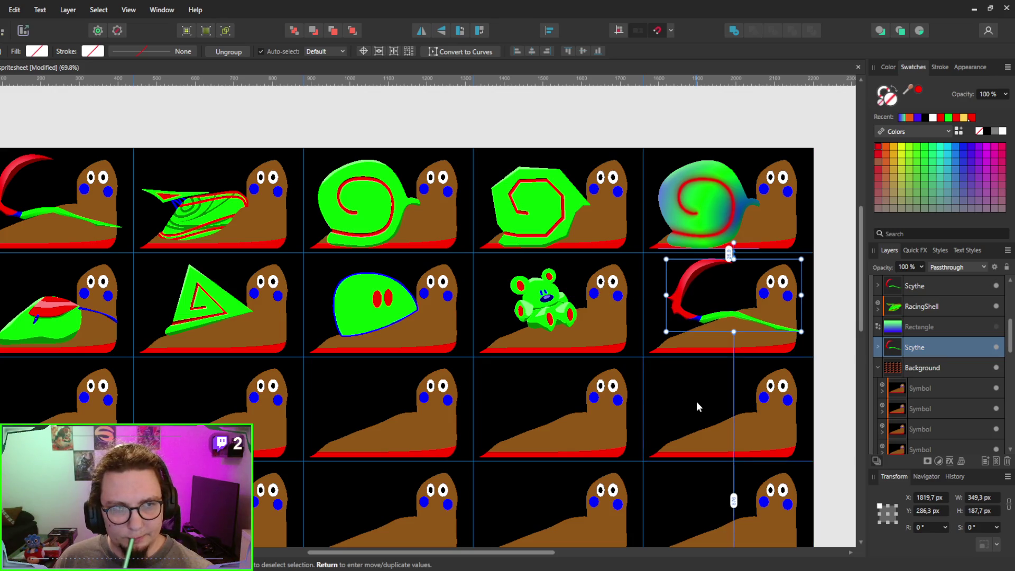
pyautogui.press('Down')
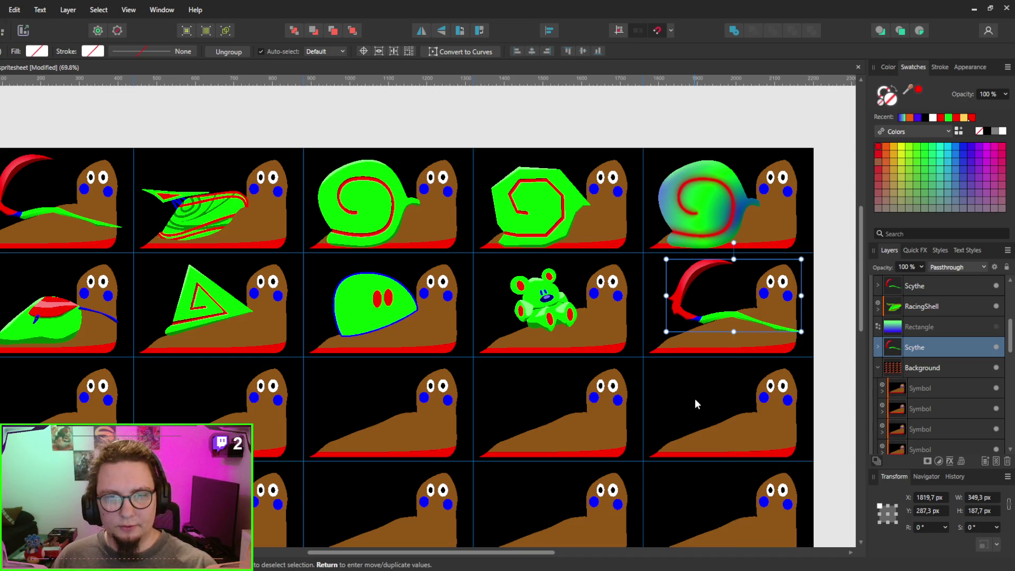
# Step: Hide the Scythe shell in the first cell
pyautogui.scroll(-2, 660, 351)
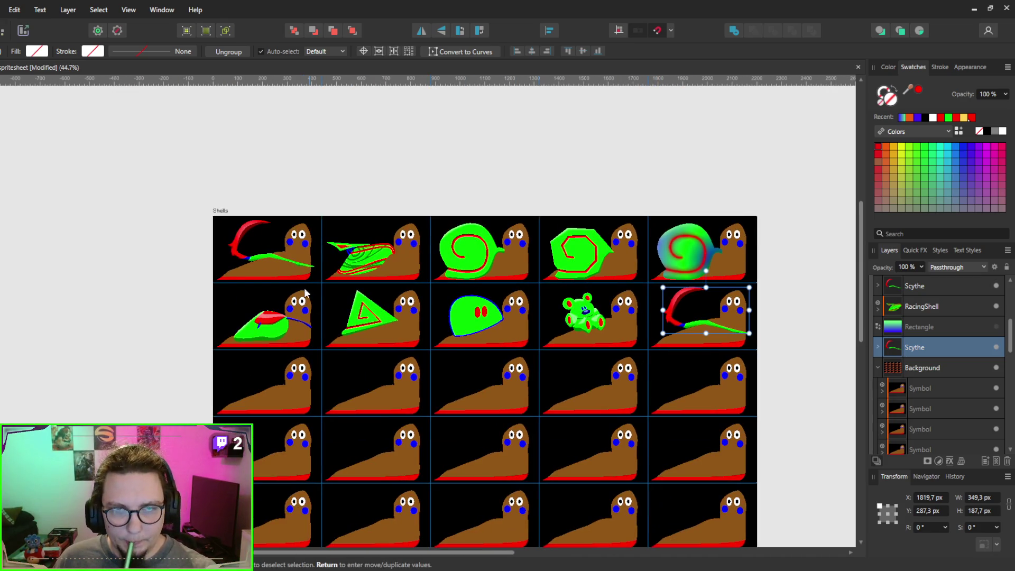
pyautogui.click(263, 252)
pyautogui.click(244, 243)
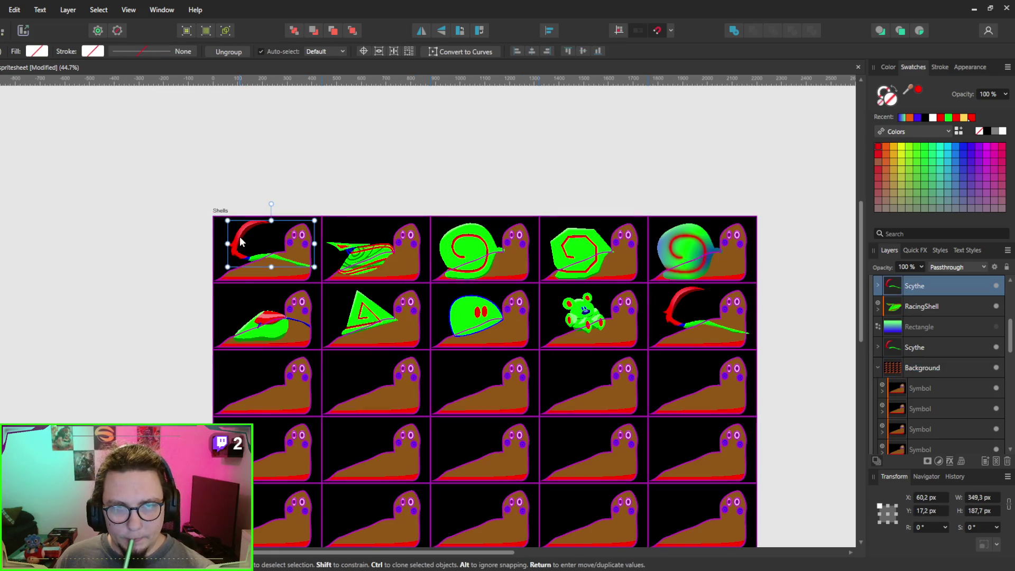
pyautogui.click(995, 288)
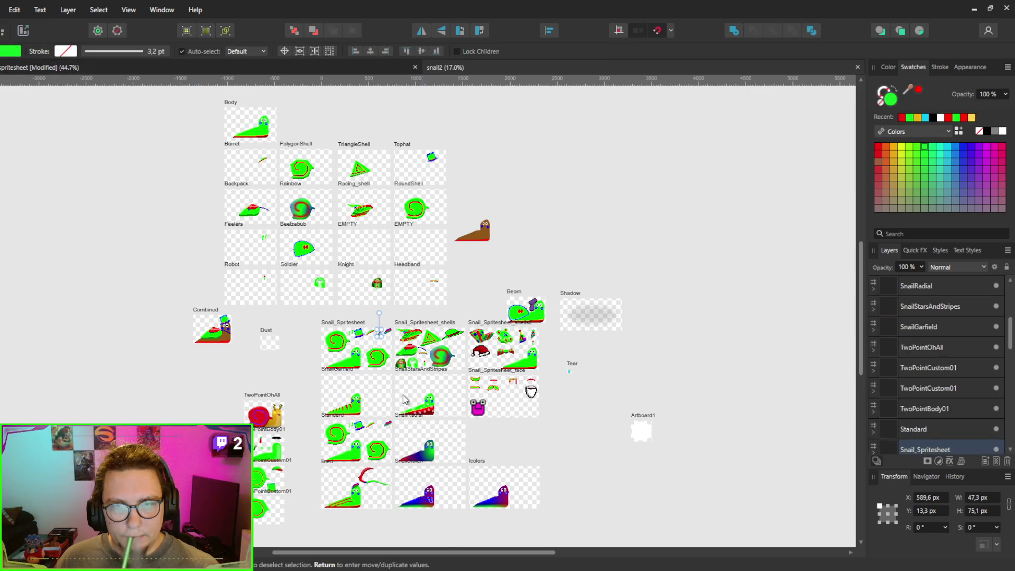
# Step: Copy snail2's magenta pixel face onto the empty snail in row 3, cell 1 of the spritesheet
pyautogui.scroll(2, 392, 379)
pyautogui.scroll(2, 392, 380)
pyautogui.scroll(-2, 680, 393)
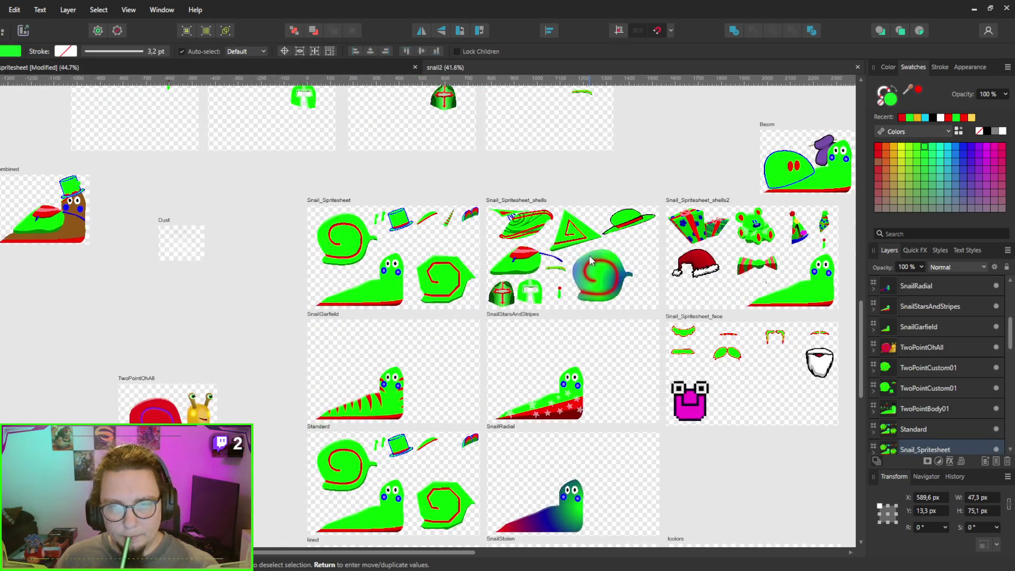
pyautogui.click(680, 394)
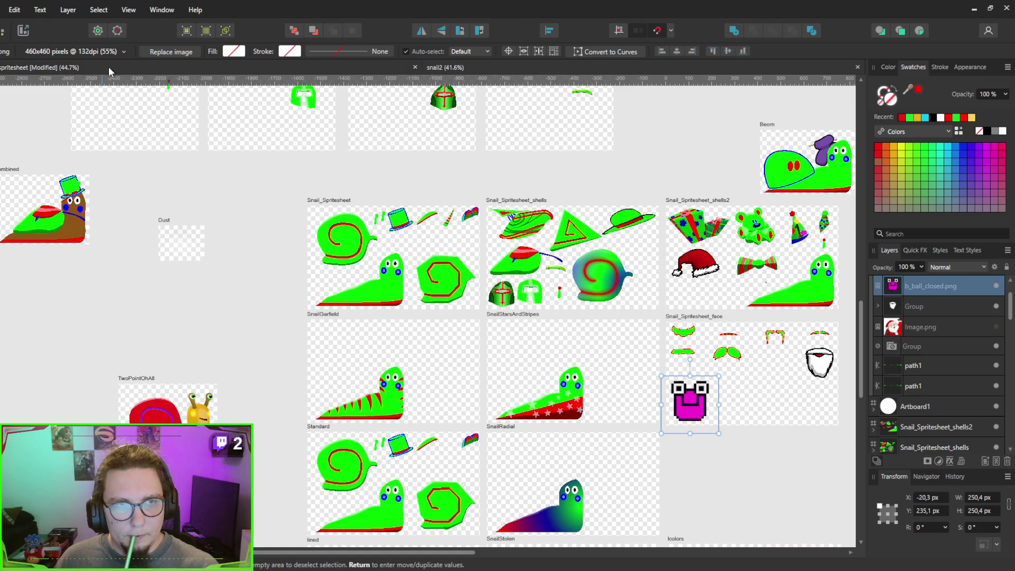
pyautogui.hotkey('ctrl', 'Tab')
pyautogui.scroll(5, 297, 297)
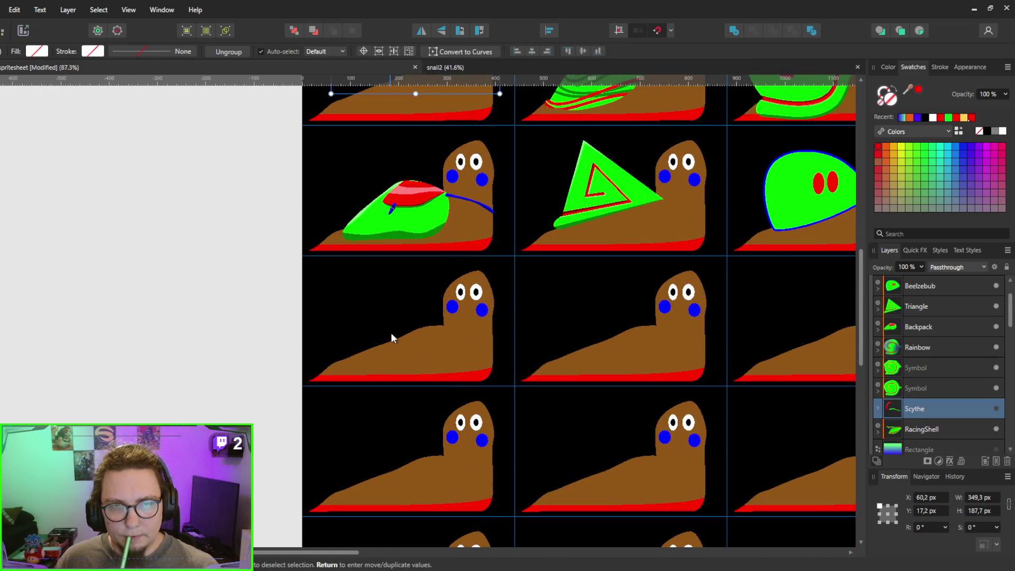
pyautogui.click(394, 334)
pyautogui.hotkey('ctrl', 'v')
pyautogui.moveTo(347, 198)
pyautogui.mouseDown()
pyautogui.moveTo(407, 318)
pyautogui.moveTo(388, 319)
pyautogui.mouseUp()
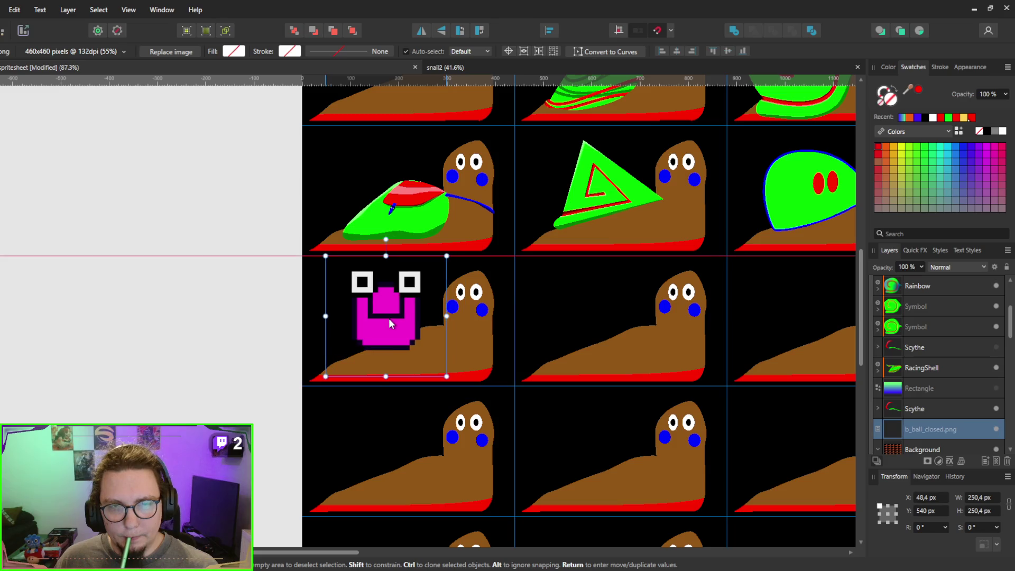
pyautogui.click(971, 7)
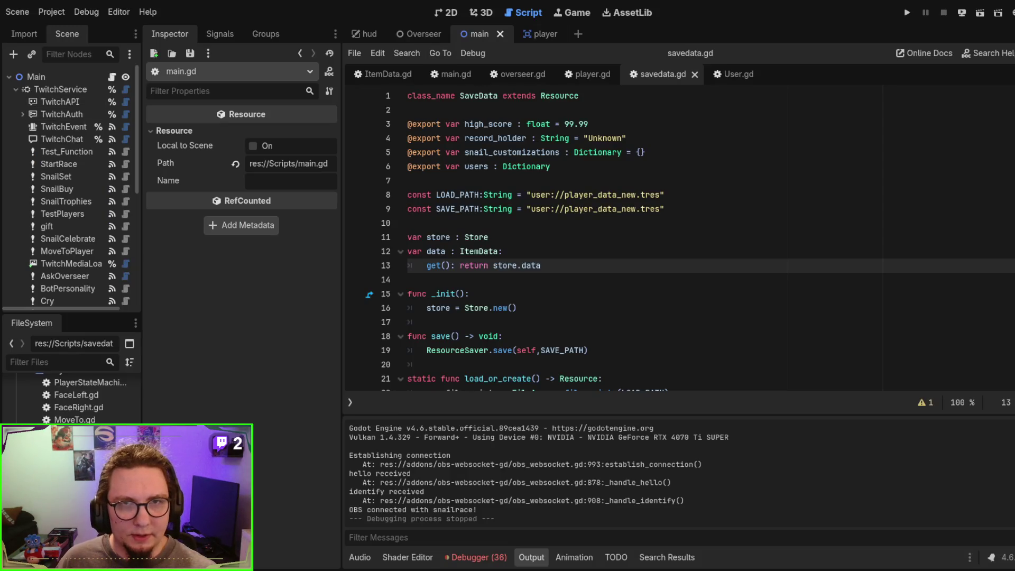
# Step: Preview the snail wearing the magenta face in the player scene's 2D view
pyautogui.click(526, 33)
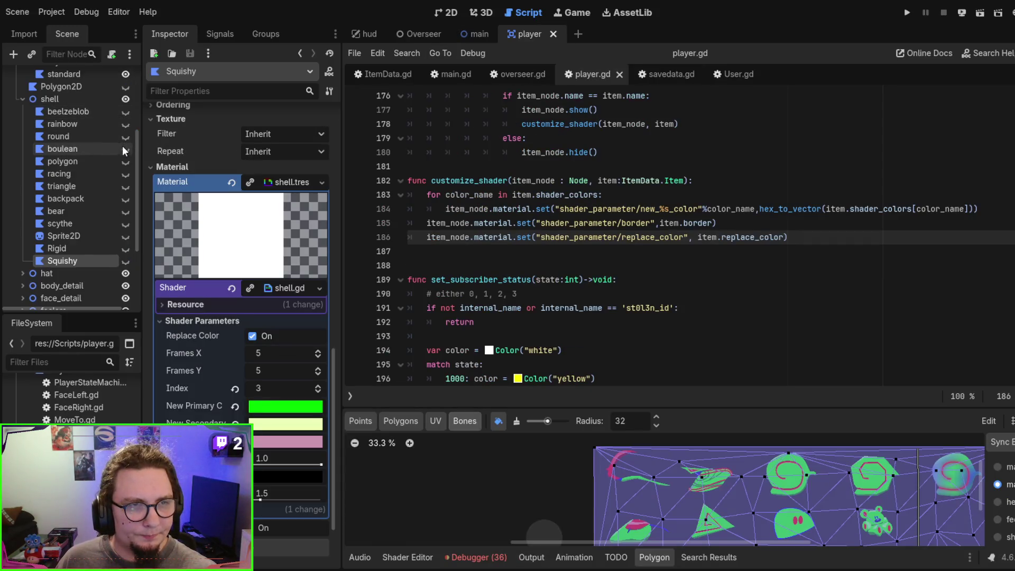
pyautogui.click(469, 32)
pyautogui.click(534, 33)
pyautogui.click(445, 12)
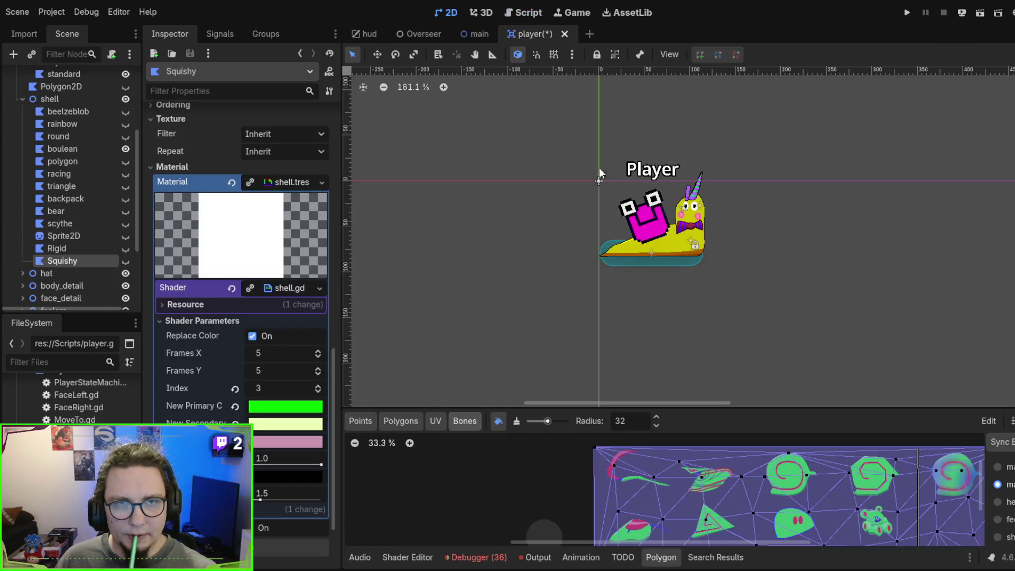
pyautogui.scroll(2, 665, 243)
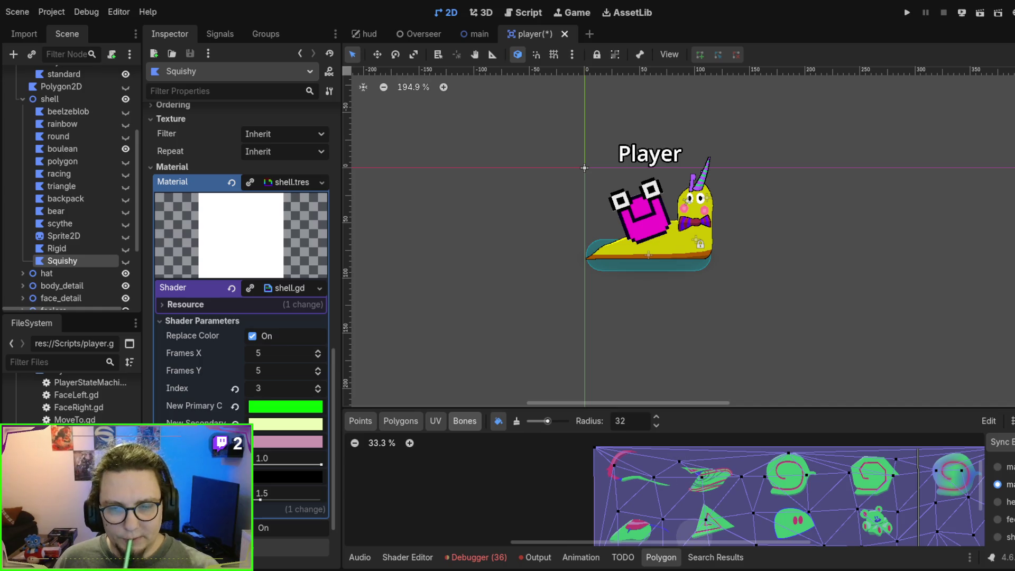
pyautogui.hotkey('alt', 'Tab')
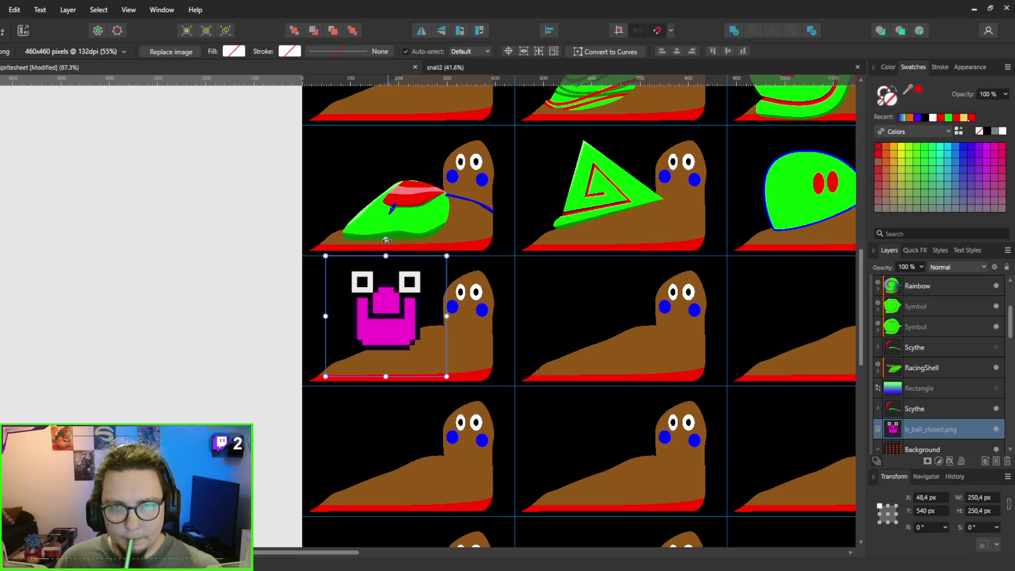
# Step: Tilt the magenta face about 21°, shrink it to 237.7 px, and show the export slices
pyautogui.moveTo(367, 243); pyautogui.dragTo(359, 248)
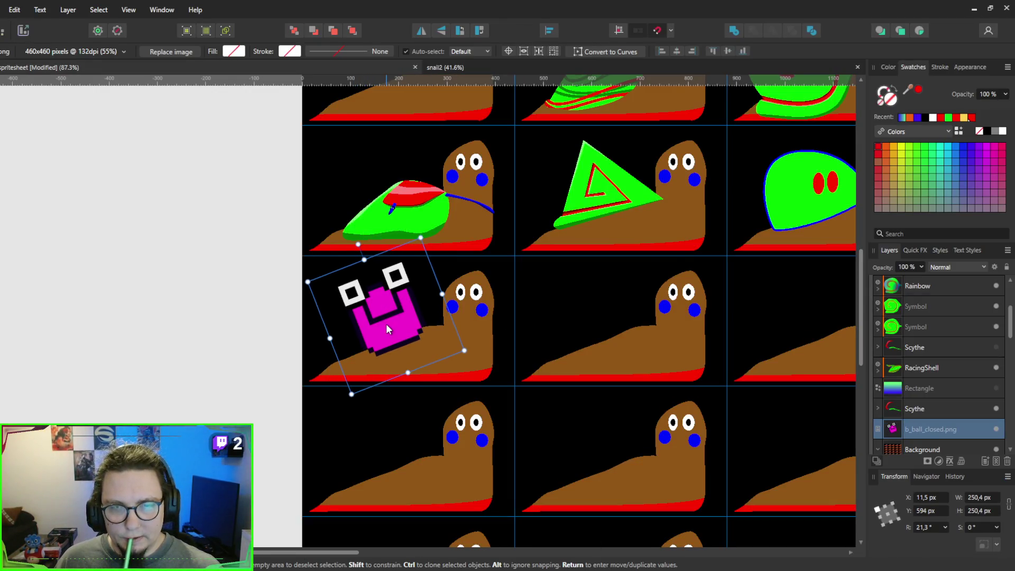
pyautogui.moveTo(386, 323); pyautogui.dragTo(386, 331)
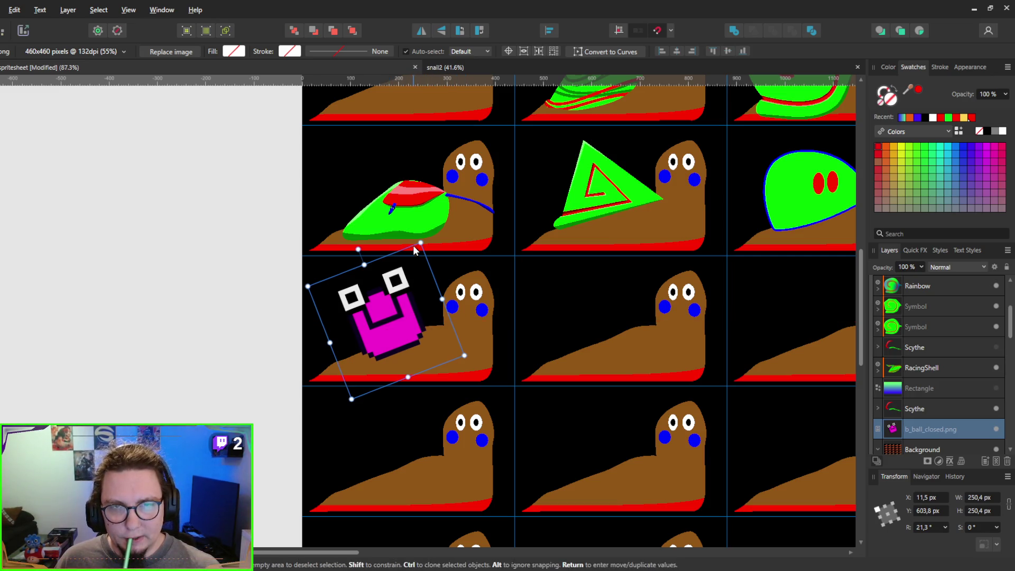
pyautogui.moveTo(420, 243)
pyautogui.mouseDown()
pyautogui.moveTo(409, 275)
pyautogui.moveTo(425, 222)
pyautogui.moveTo(417, 272)
pyautogui.moveTo(429, 257)
pyautogui.mouseUp()
pyautogui.moveTo(391, 334); pyautogui.dragTo(398, 328)
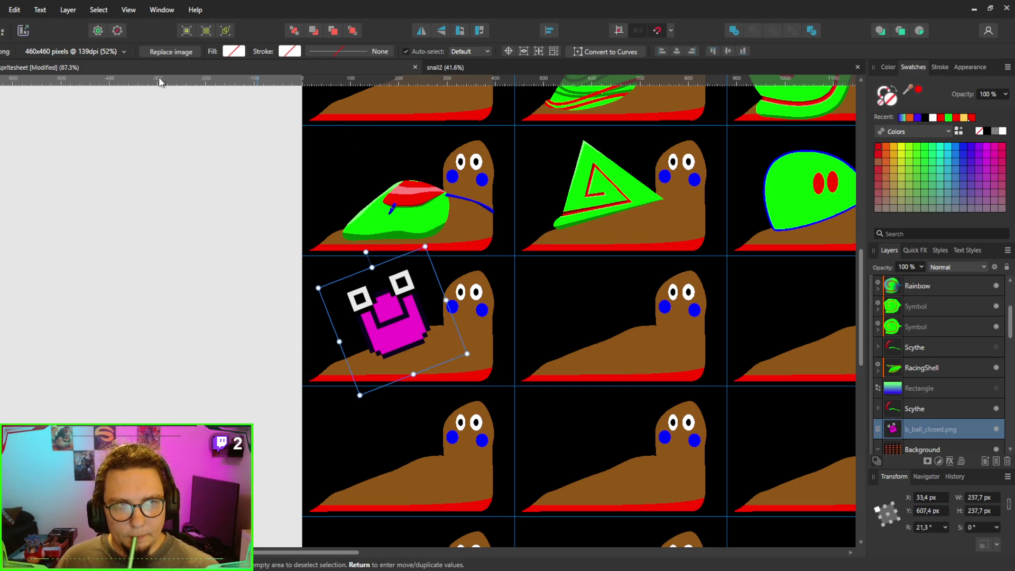
pyautogui.click(24, 30)
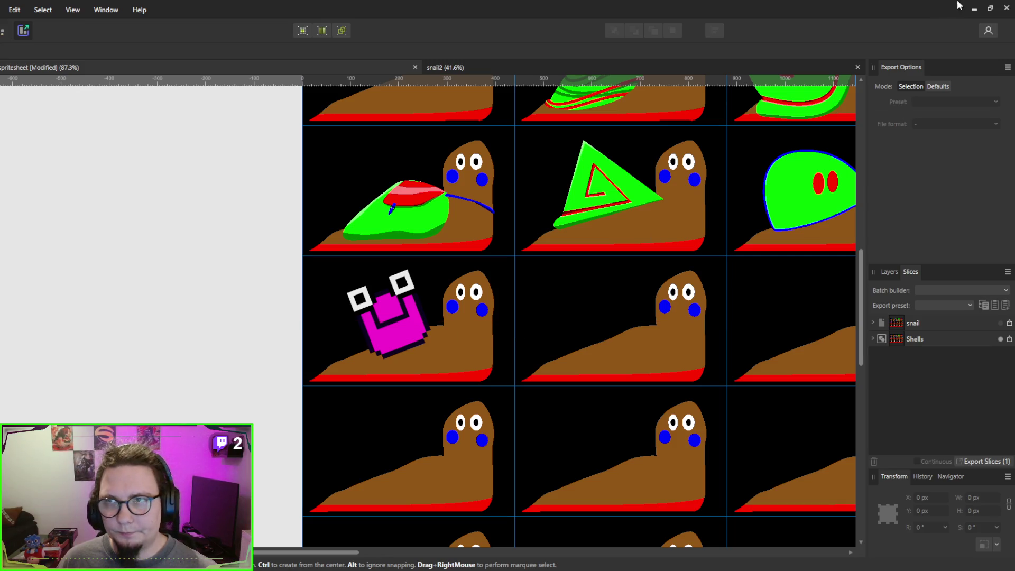
pyautogui.click(973, 9)
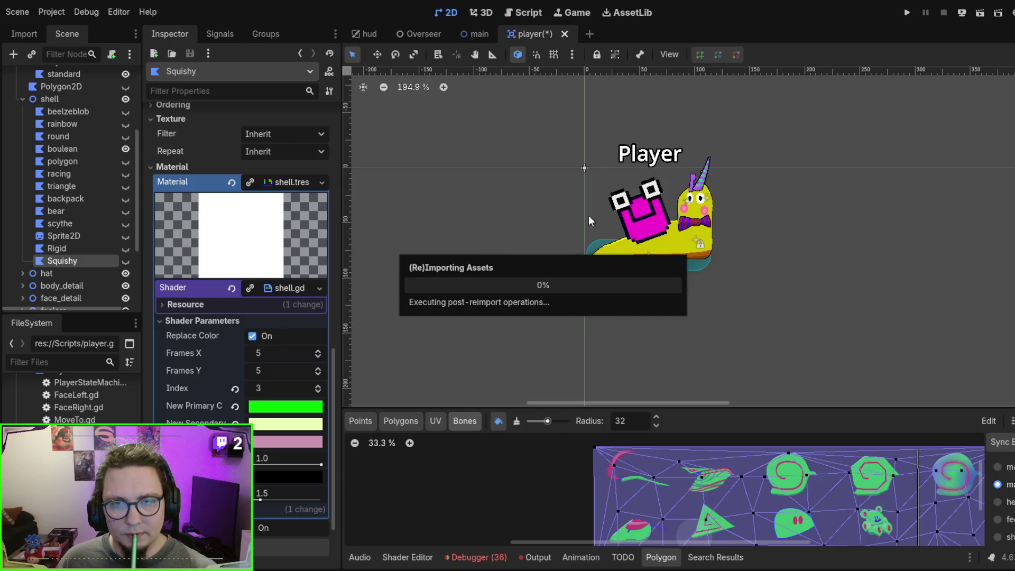
# Step: Save and run the player scene with the reimported spritesheet, then run and stop the main scene
pyautogui.scroll(-5, 658, 502)
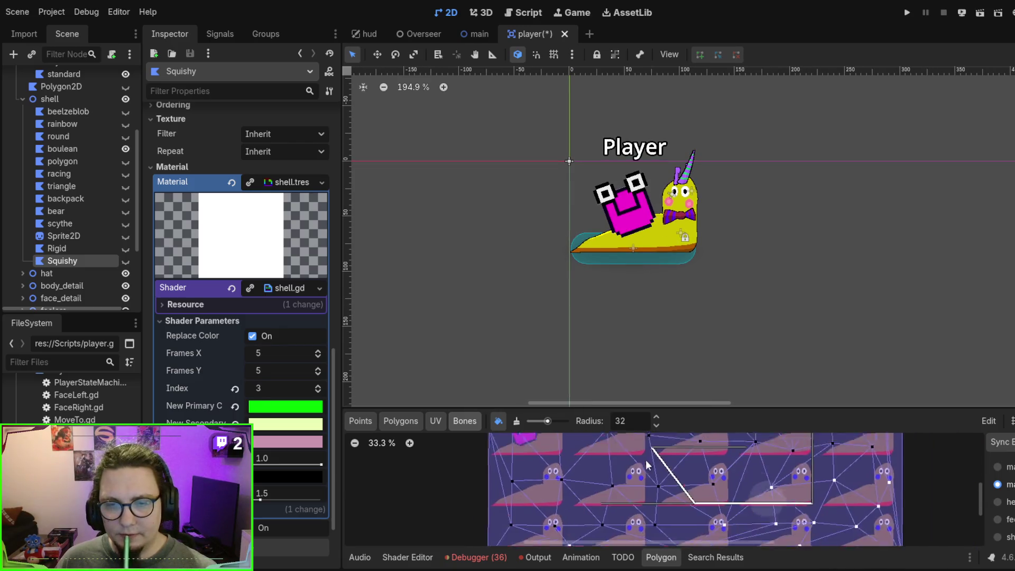
pyautogui.scroll(1, 658, 539)
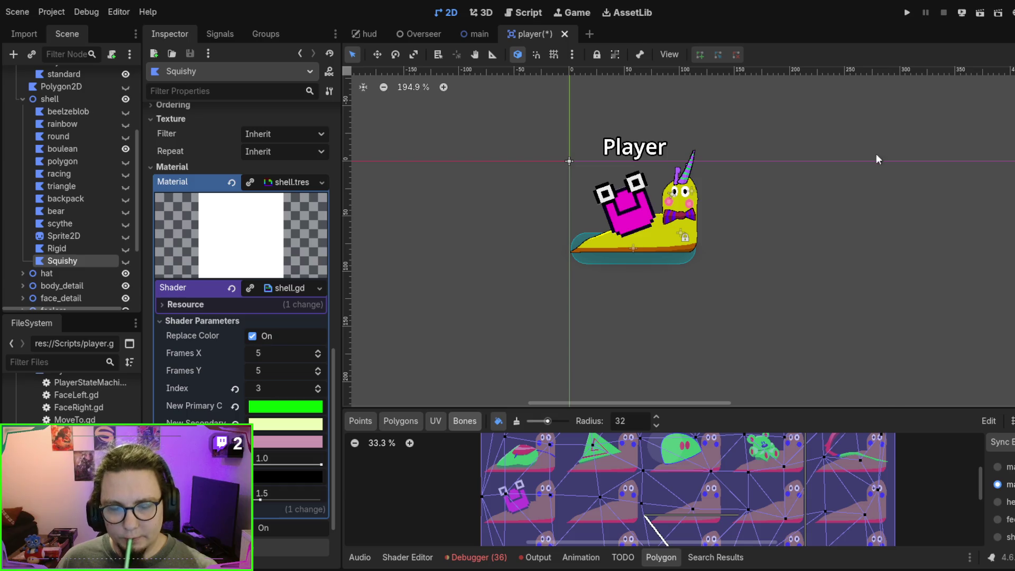
pyautogui.press('F6')
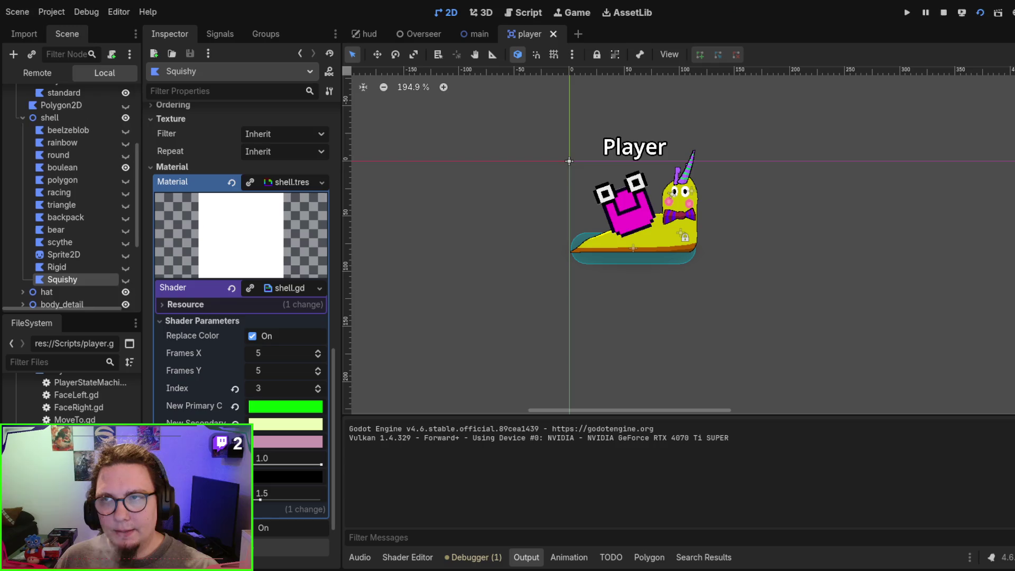
pyautogui.click(458, 41)
pyautogui.press('F6')
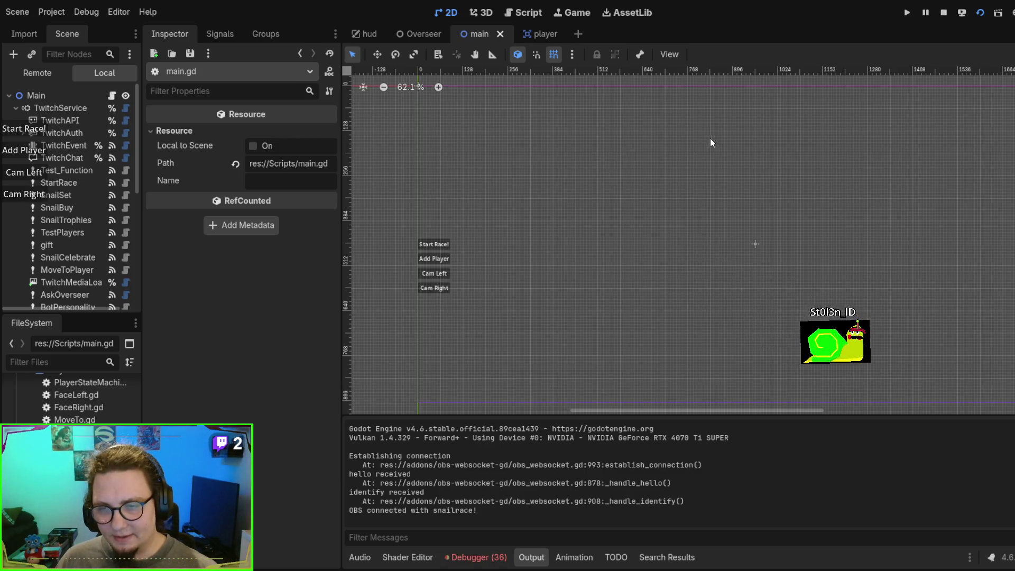
pyautogui.press('F8')
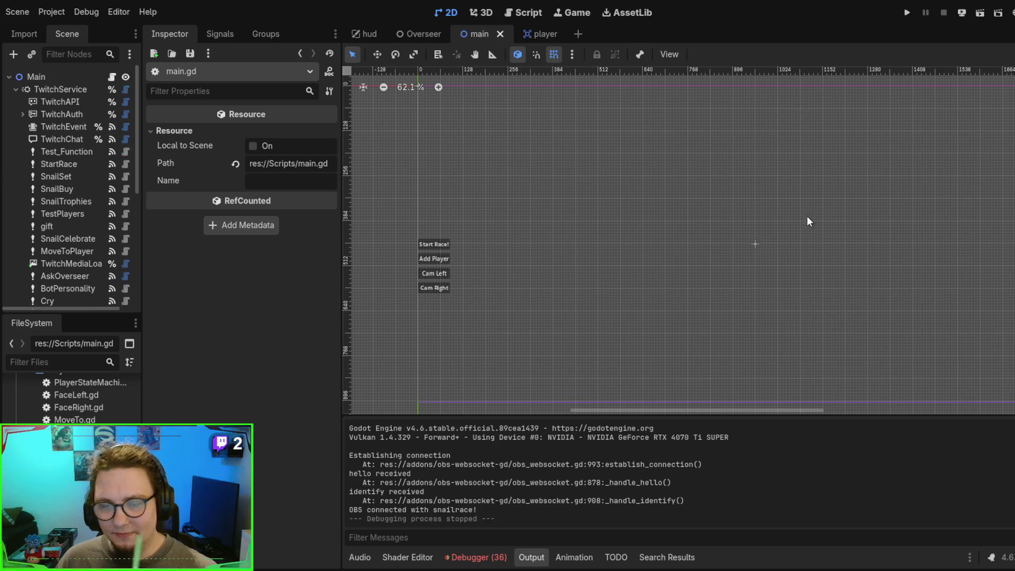
pyautogui.hotkey('alt', 'Tab')
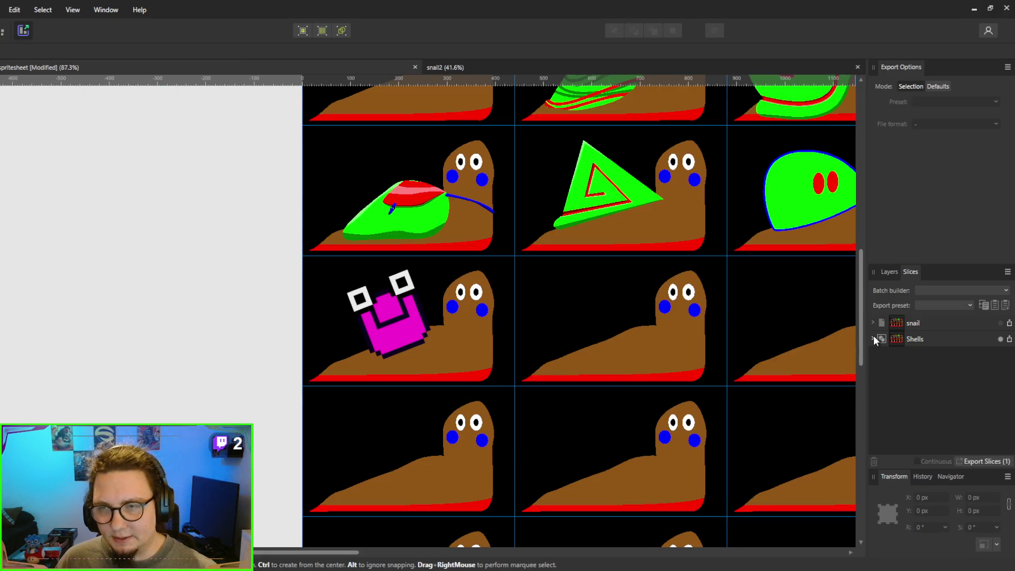
# Step: Hide the black Background layer so the ten shells sit on transparency, exporting Shells.png
pyautogui.click(873, 339)
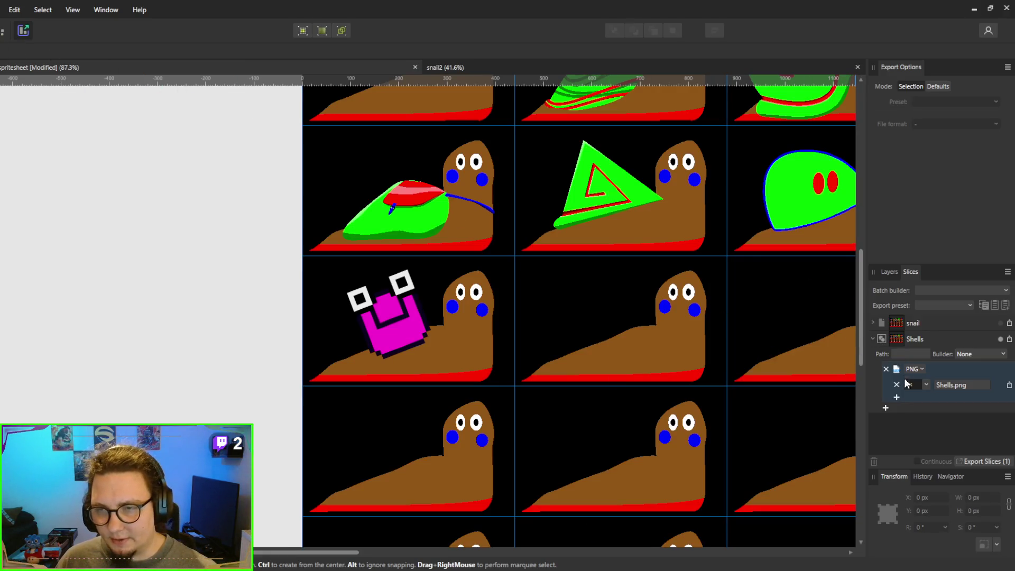
pyautogui.click(887, 273)
pyautogui.scroll(-5, 909, 370)
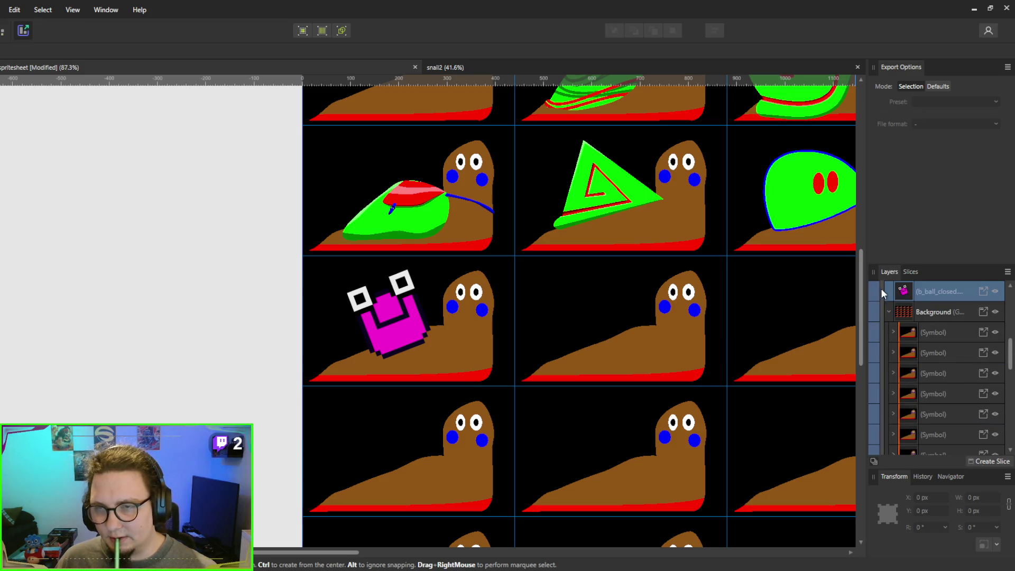
pyautogui.click(994, 312)
pyautogui.scroll(-3, 724, 355)
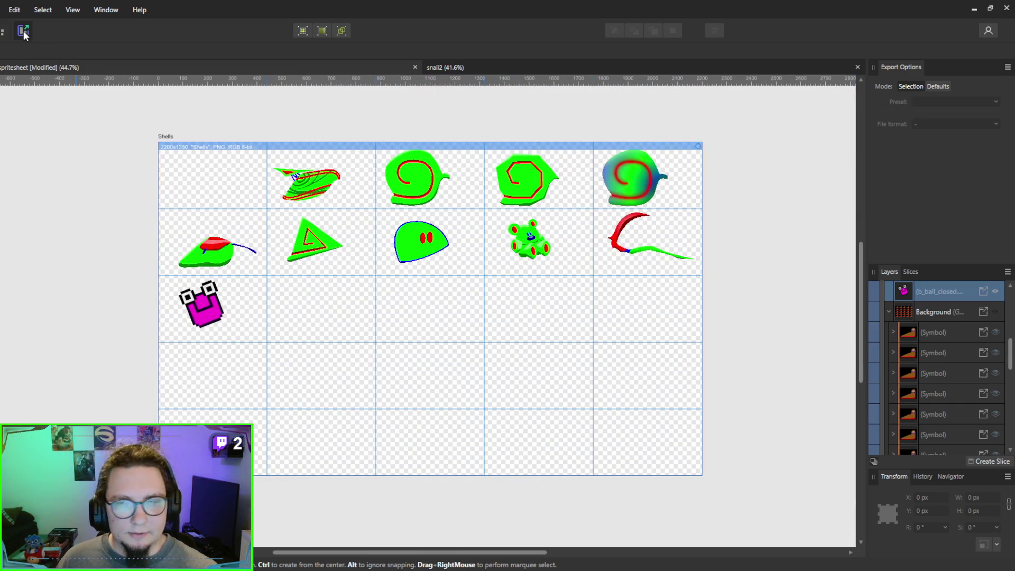
pyautogui.click(910, 271)
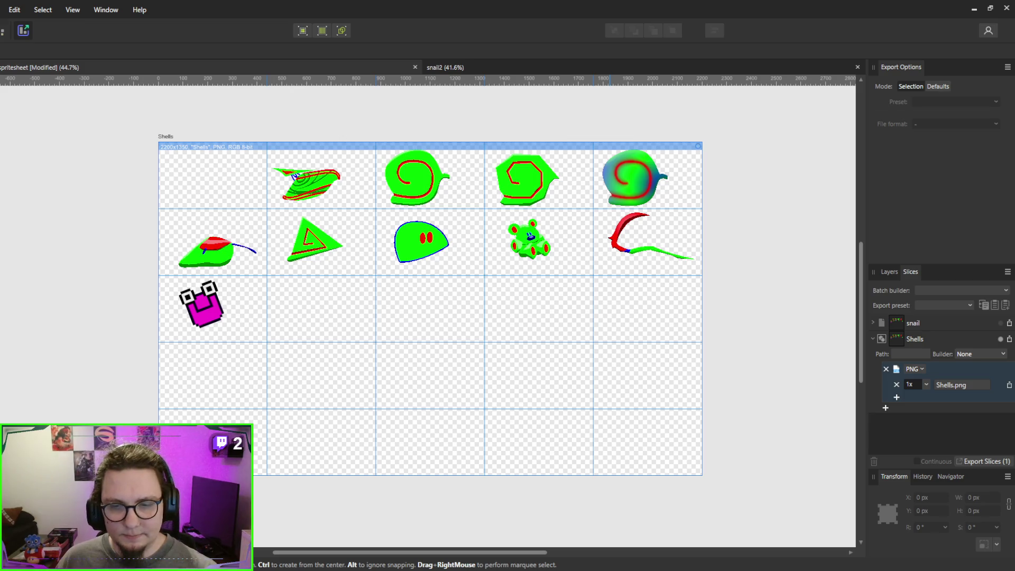
pyautogui.hotkey('alt', 'Tab')
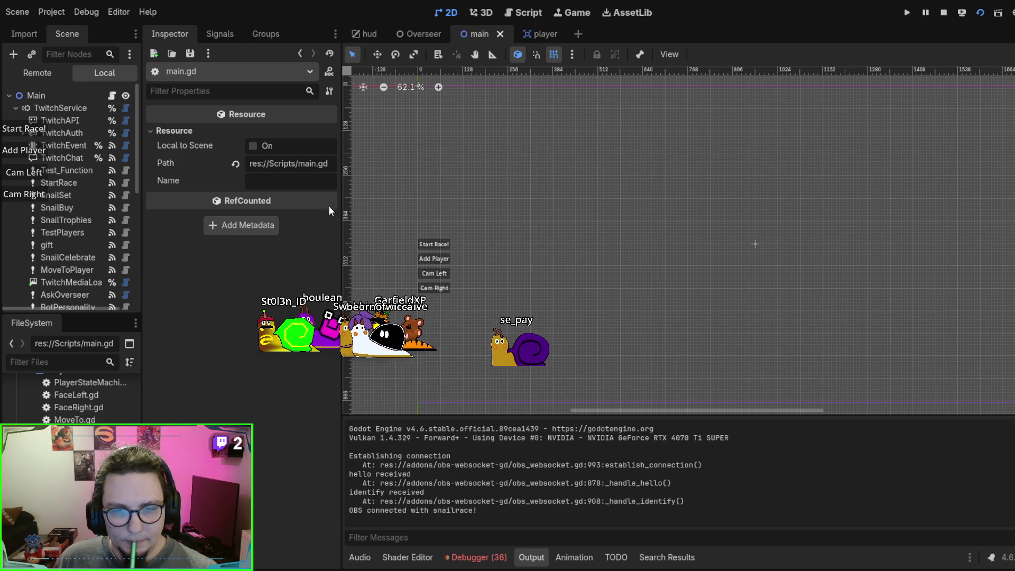
# Step: Start a test race with the overlay's Start Race! button, then stop the game
pyautogui.click(35, 130)
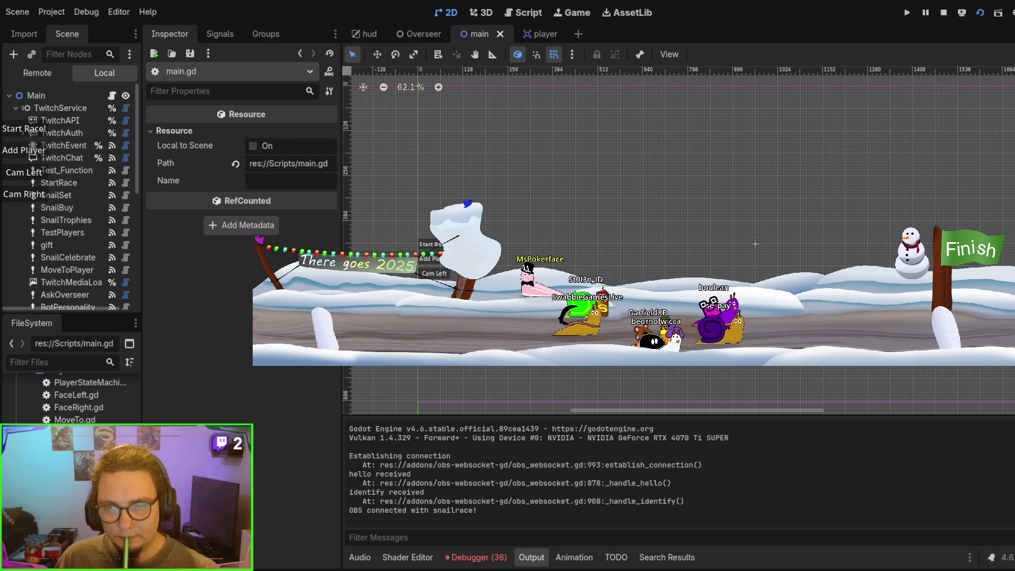
pyautogui.press('F8')
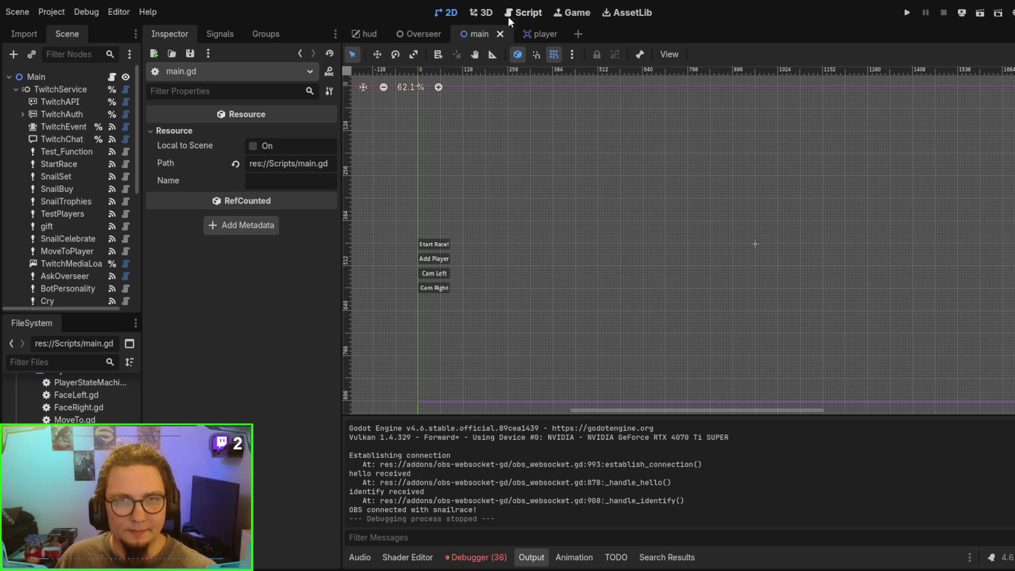
pyautogui.click(532, 16)
# Step: Open ItemData.gd and scroll through its inventory table
pyautogui.scroll(3, 590, 228)
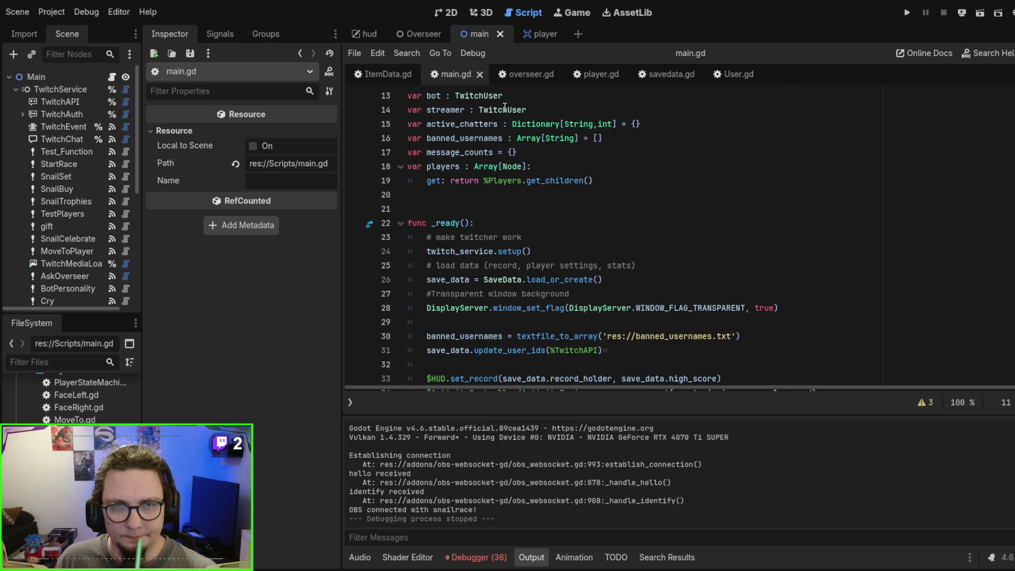
pyautogui.click(381, 74)
pyautogui.scroll(3, 629, 240)
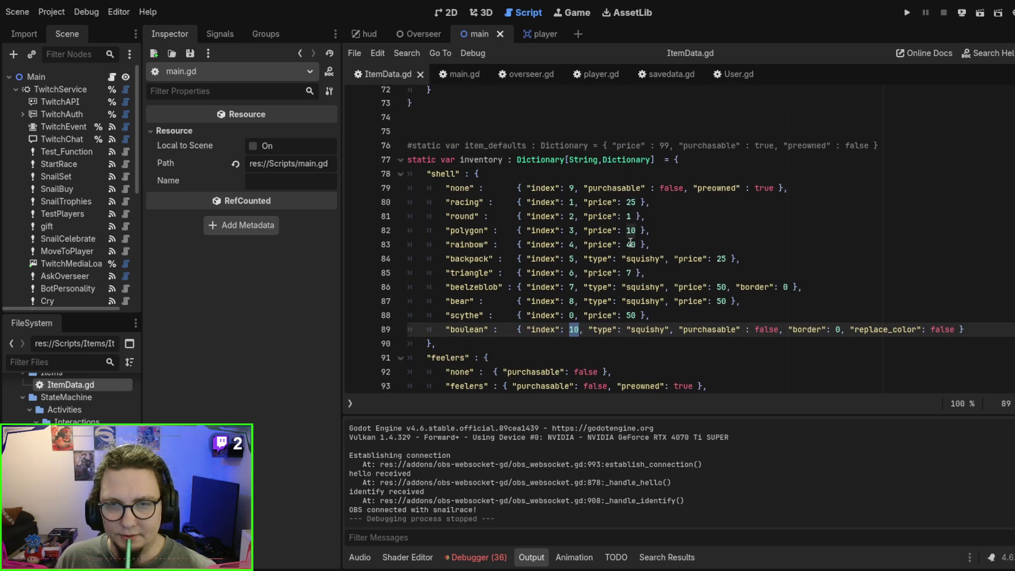
pyautogui.scroll(7, 629, 238)
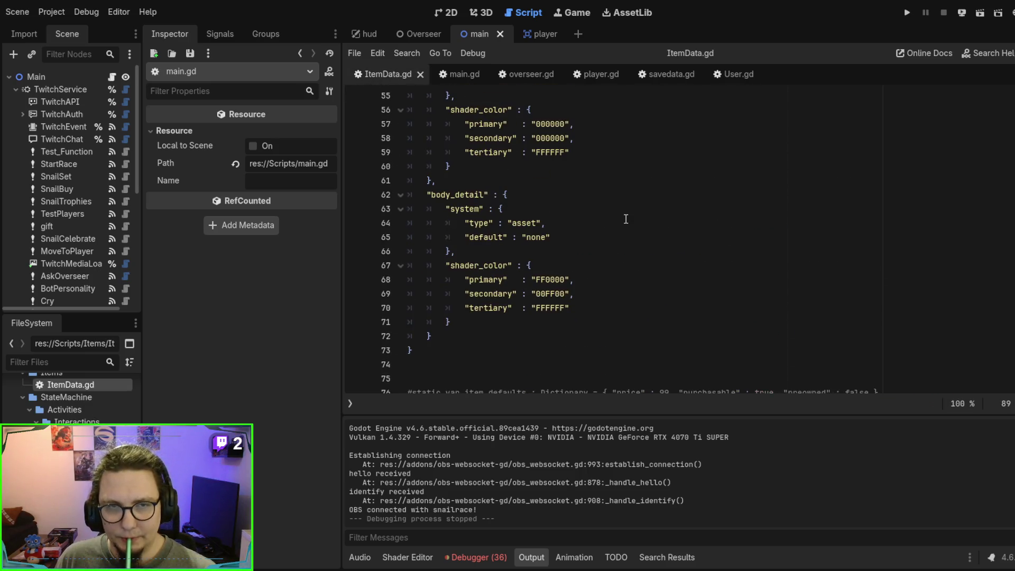
pyautogui.scroll(-8, 626, 219)
pyautogui.scroll(-4, 626, 219)
pyautogui.scroll(-3, 626, 218)
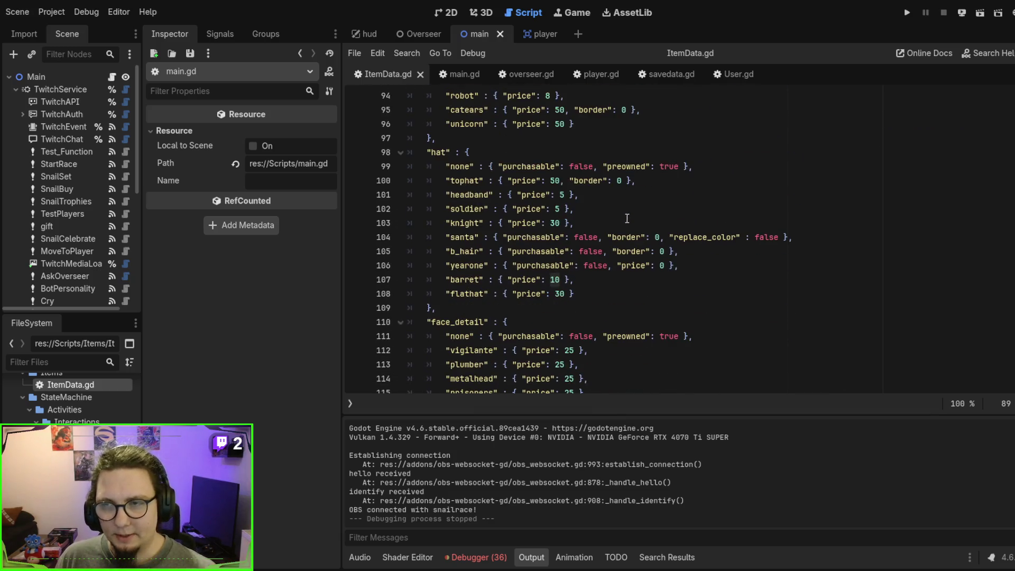
pyautogui.scroll(-20, 720, 197)
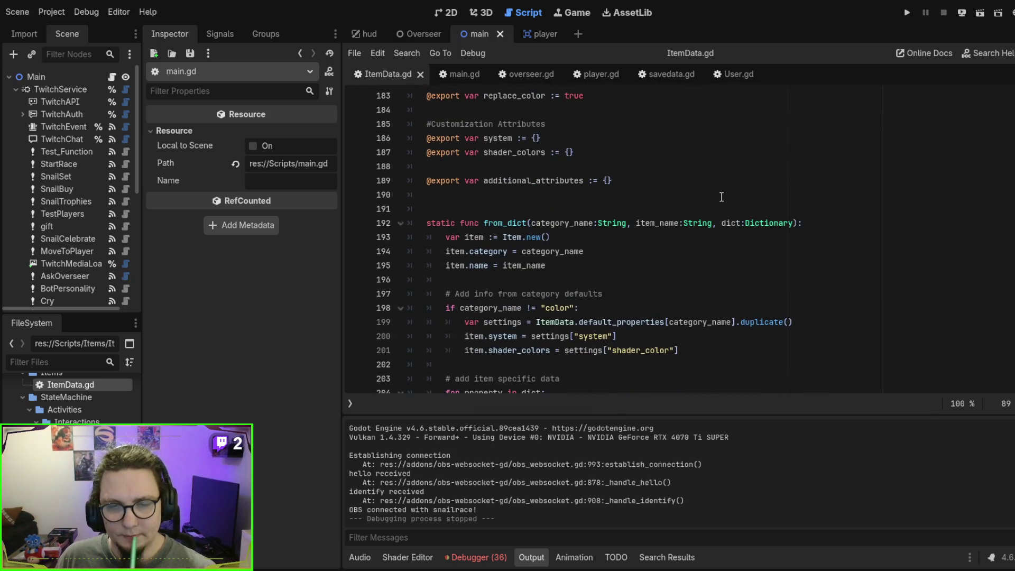
pyautogui.scroll(-2, 722, 197)
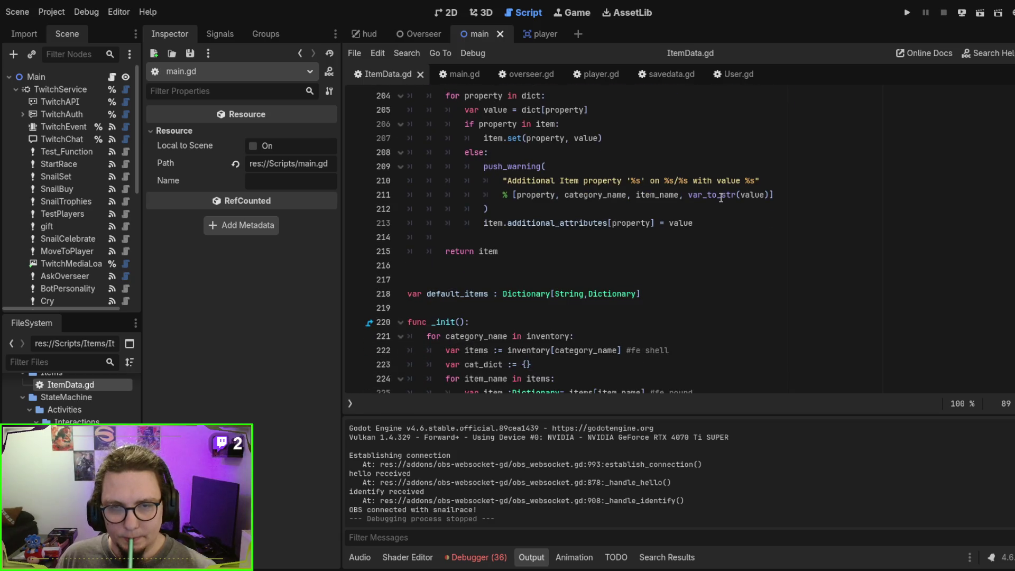
pyautogui.scroll(-3, 720, 198)
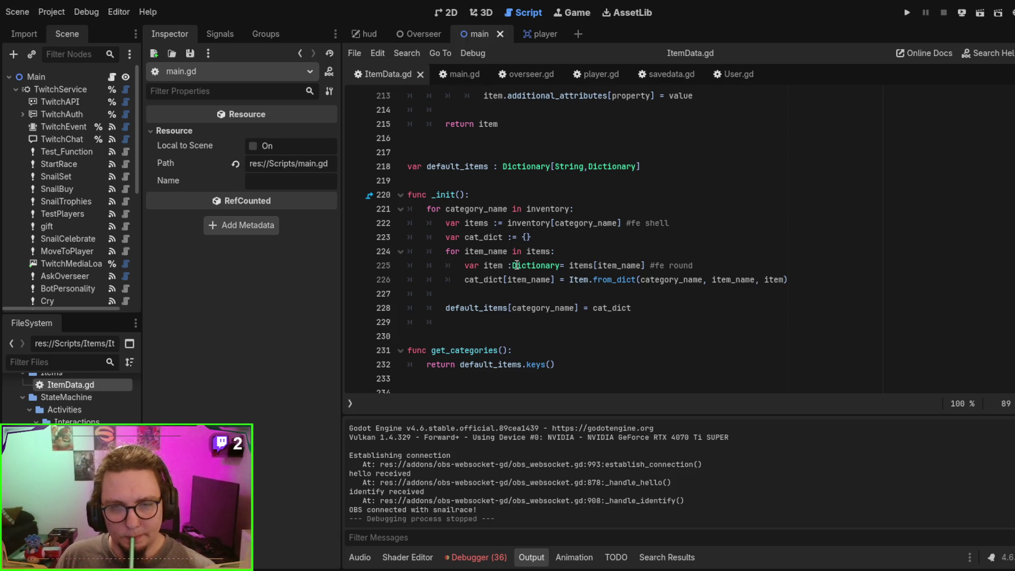
# Step: Review the item dictionary and inventory lookup code, then return to main.gd
pyautogui.click(512, 266)
pyautogui.click(536, 223)
pyautogui.scroll(7, 539, 230)
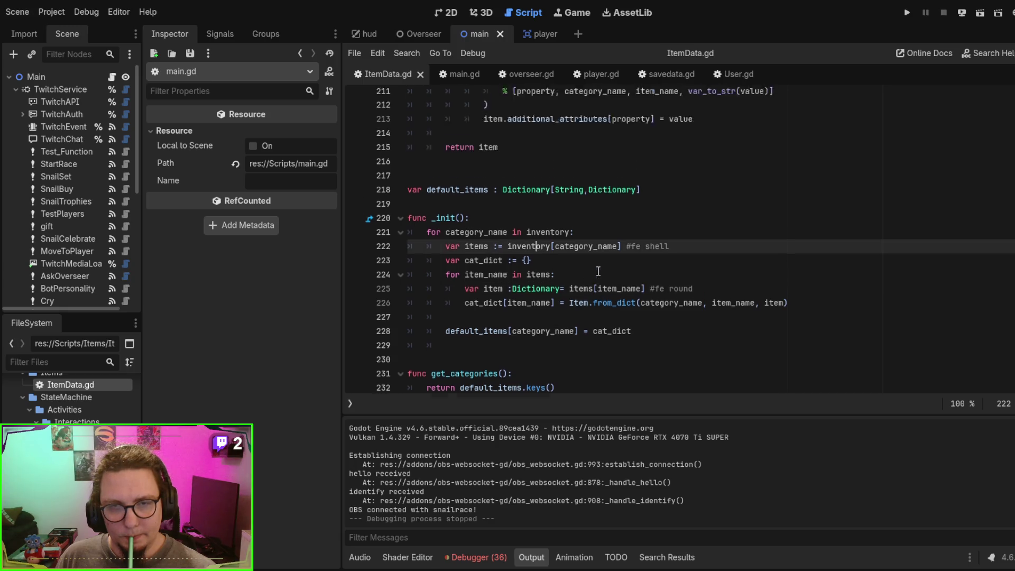
pyautogui.scroll(10, 606, 278)
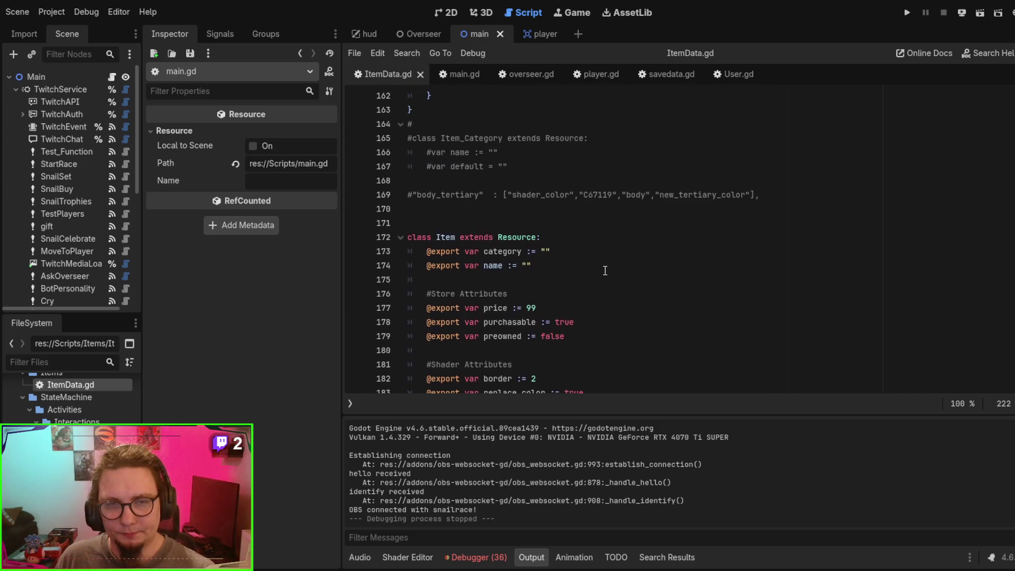
pyautogui.scroll(-6, 605, 271)
pyautogui.scroll(-12, 605, 270)
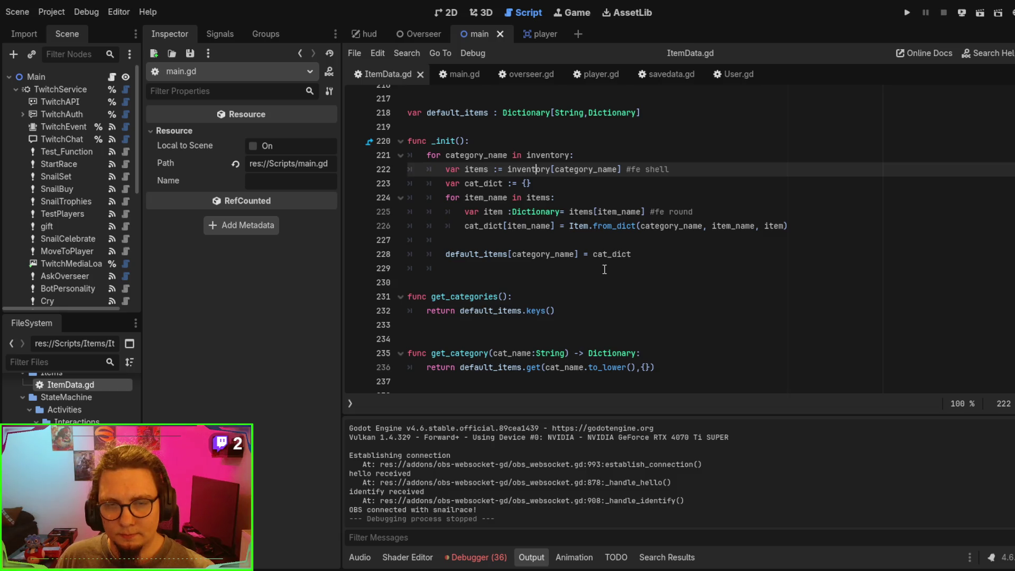
pyautogui.scroll(-3, 604, 269)
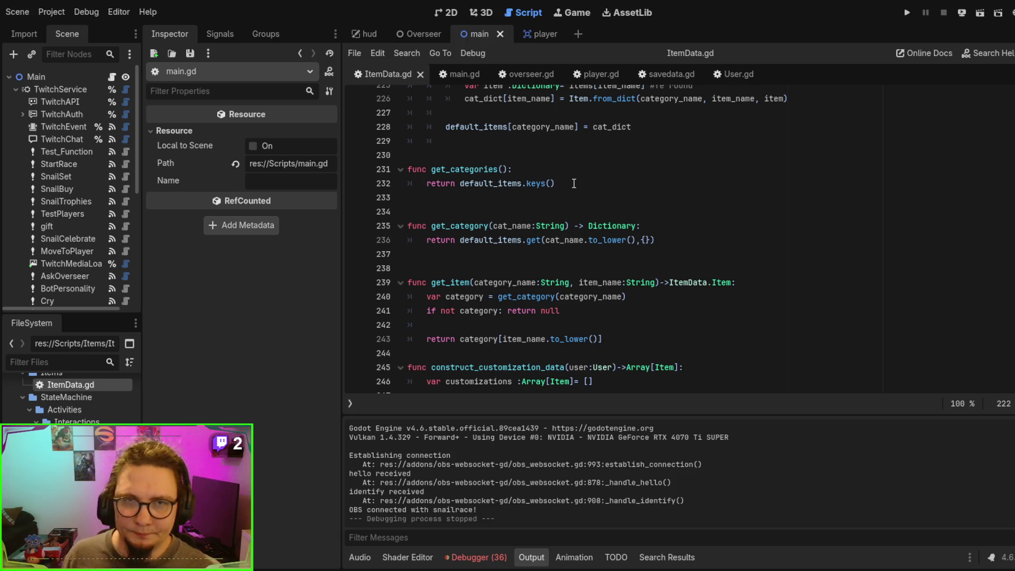
pyautogui.click(453, 73)
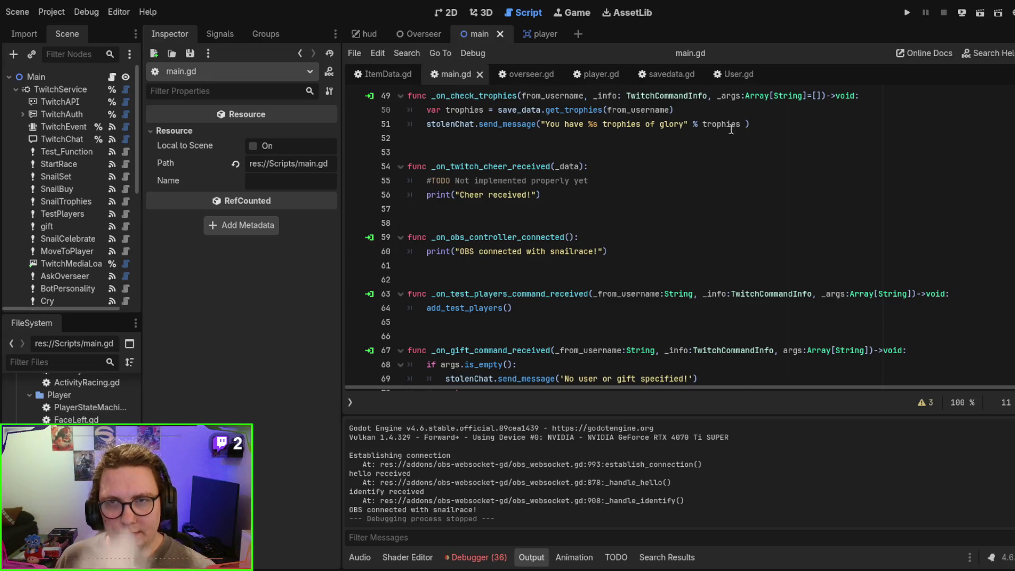
# Step: Run the overlay from main.gd and let the debugger halt on the line 397 get_player_customization error
pyautogui.click(723, 183)
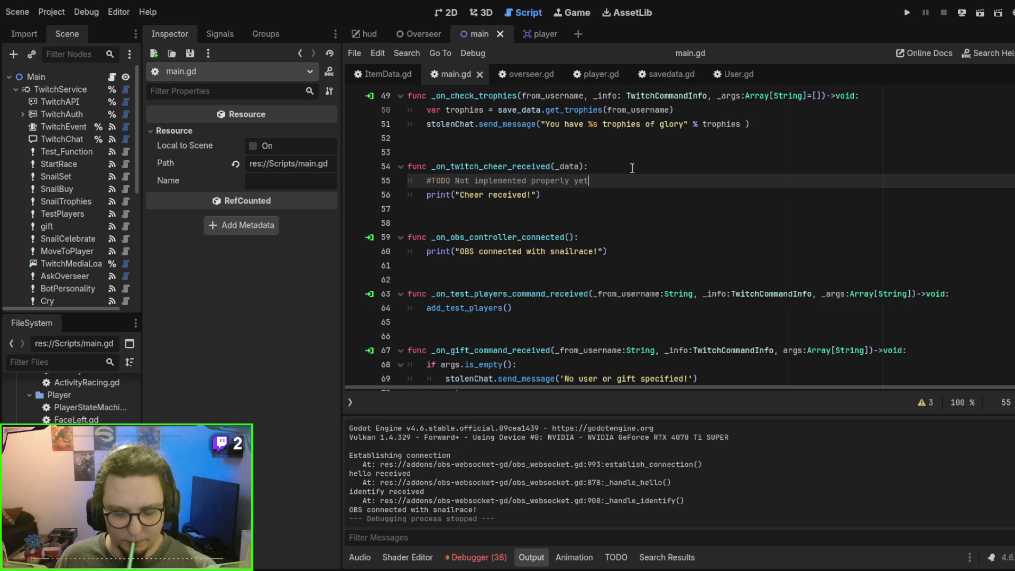
pyautogui.press('F6')
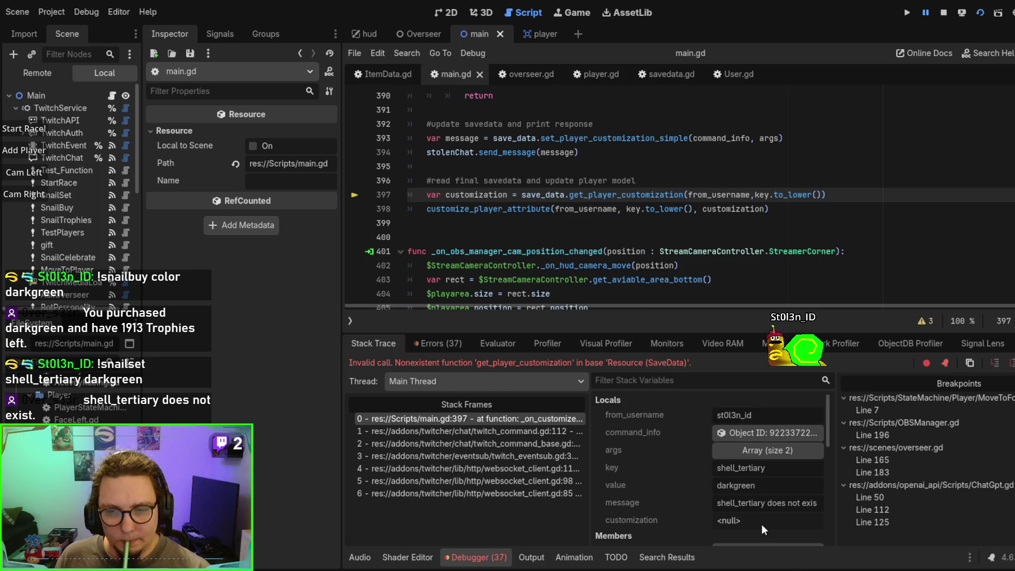
# Step: Open Store.gd and inspect the purchase function's get_category call and its item/category error messages
pyautogui.scroll(10, 21, 407)
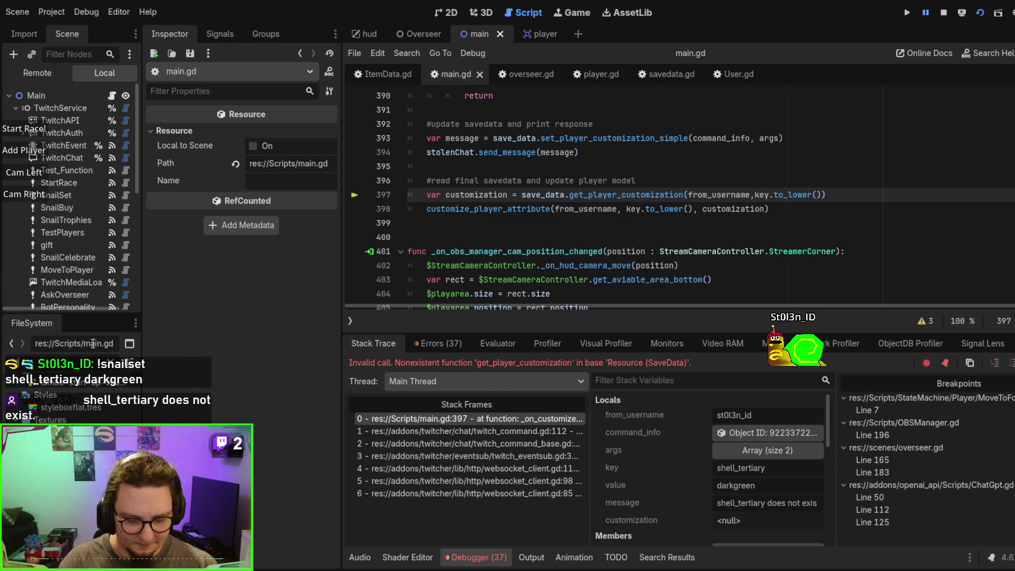
pyautogui.doubleClick(50, 422)
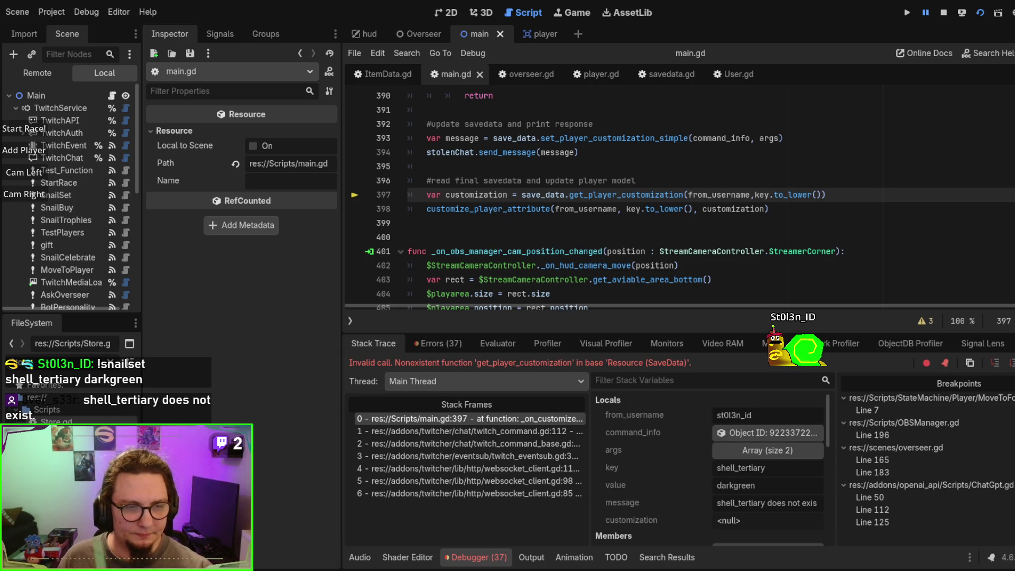
pyautogui.scroll(-5, 554, 200)
pyautogui.click(580, 183)
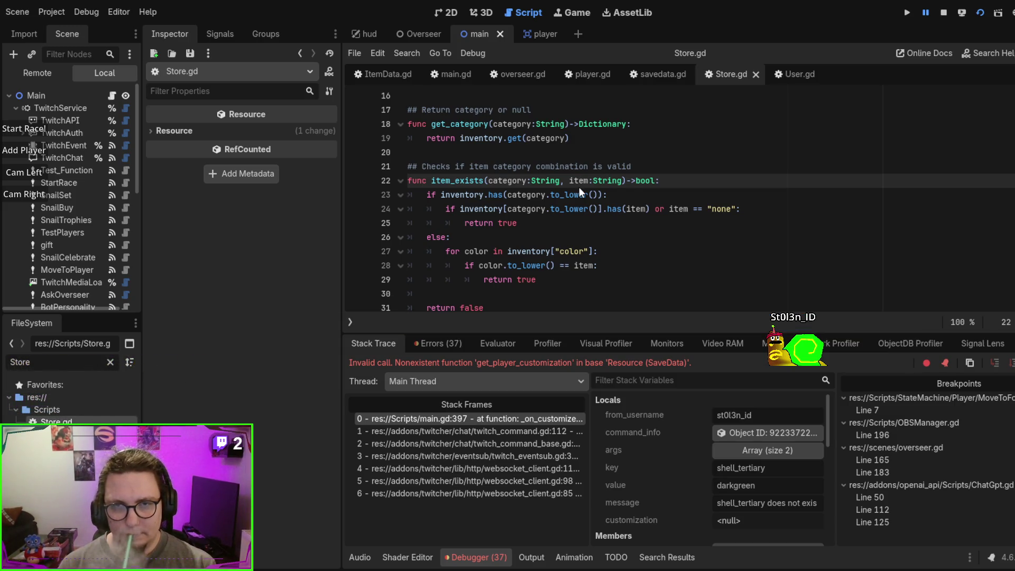
pyautogui.press('pagedown')
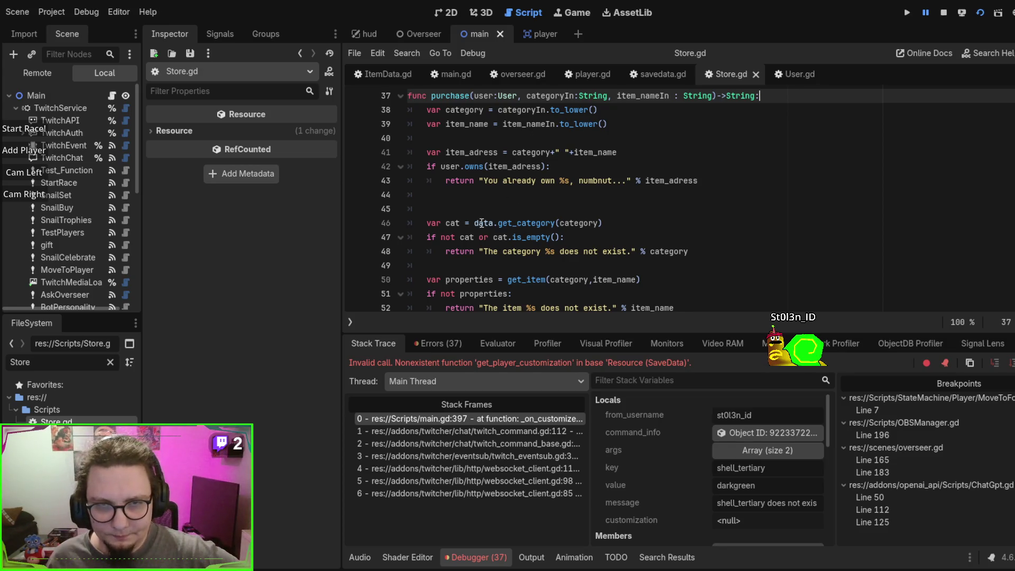
pyautogui.doubleClick(528, 222)
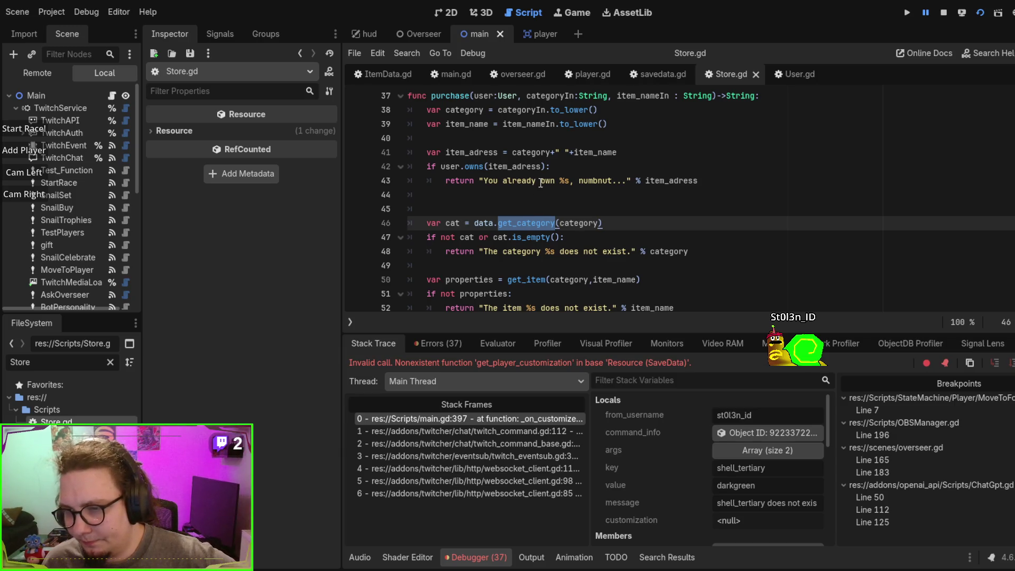
pyautogui.doubleClick(520, 248)
pyautogui.scroll(-3, 518, 212)
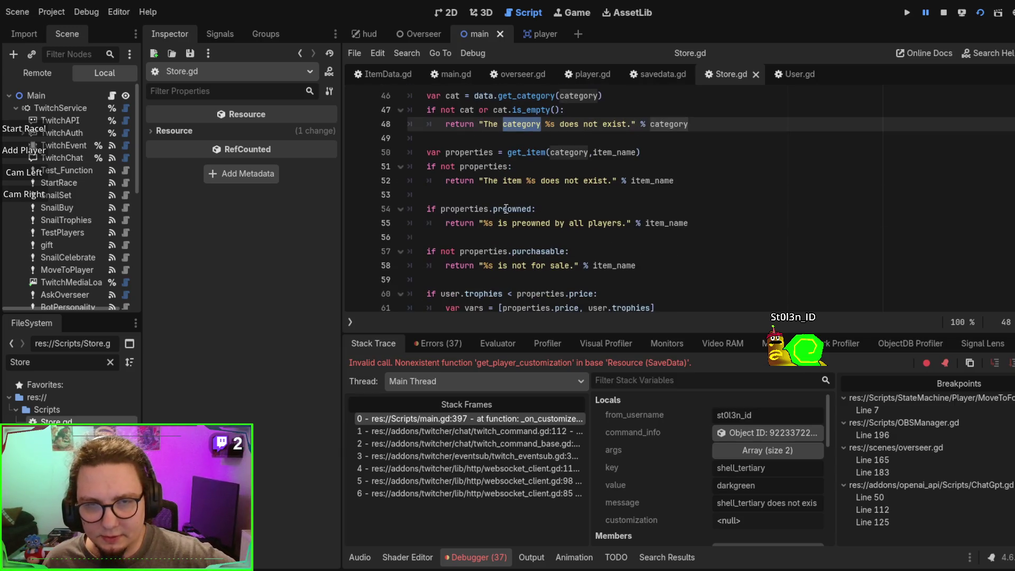
pyautogui.scroll(1, 517, 194)
pyautogui.doubleClick(512, 223)
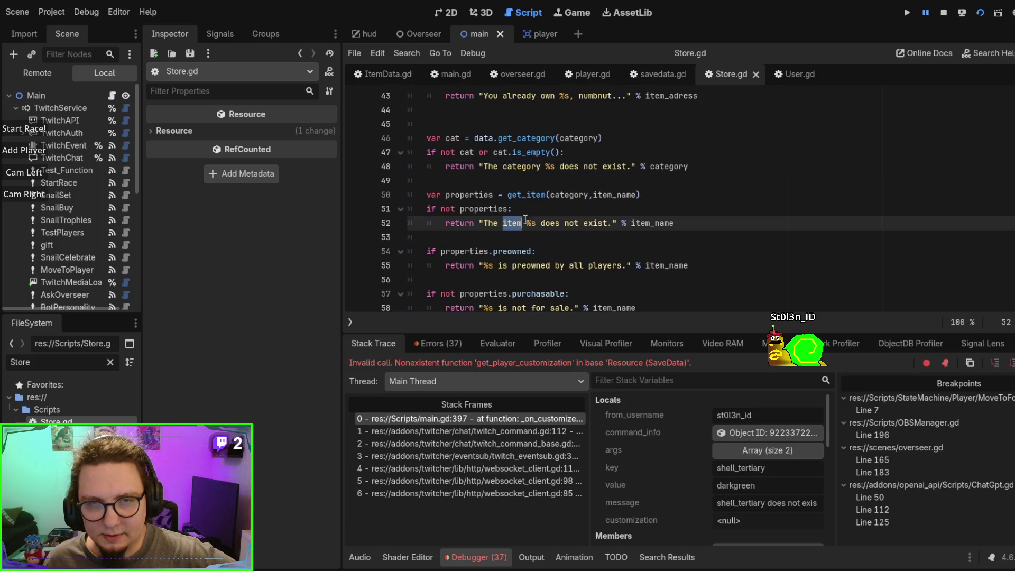
# Step: Add a breakpoint on Store.gd line 50 (get_item), then return to main.gd line 397
pyautogui.click(570, 195)
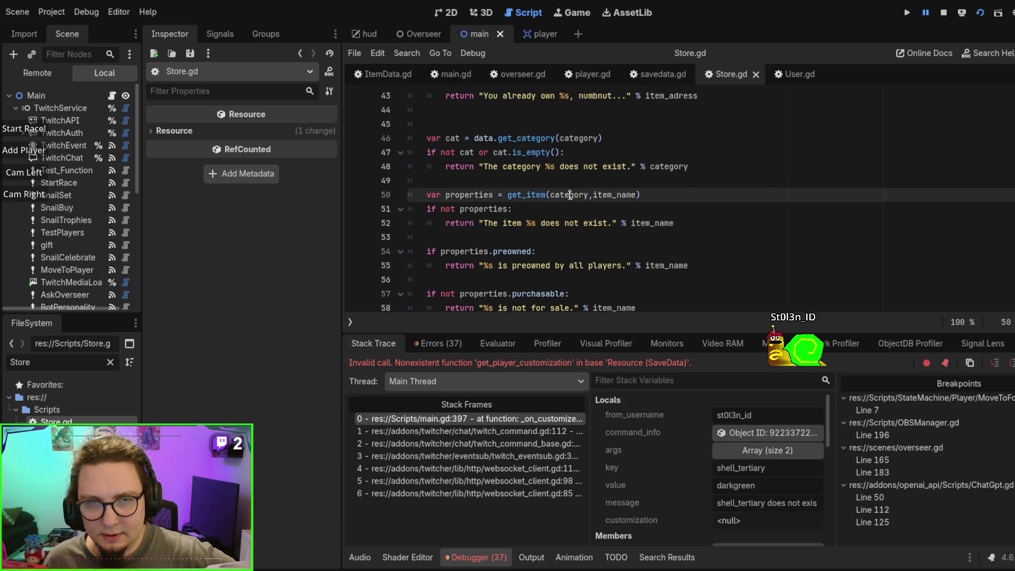
pyautogui.click(357, 197)
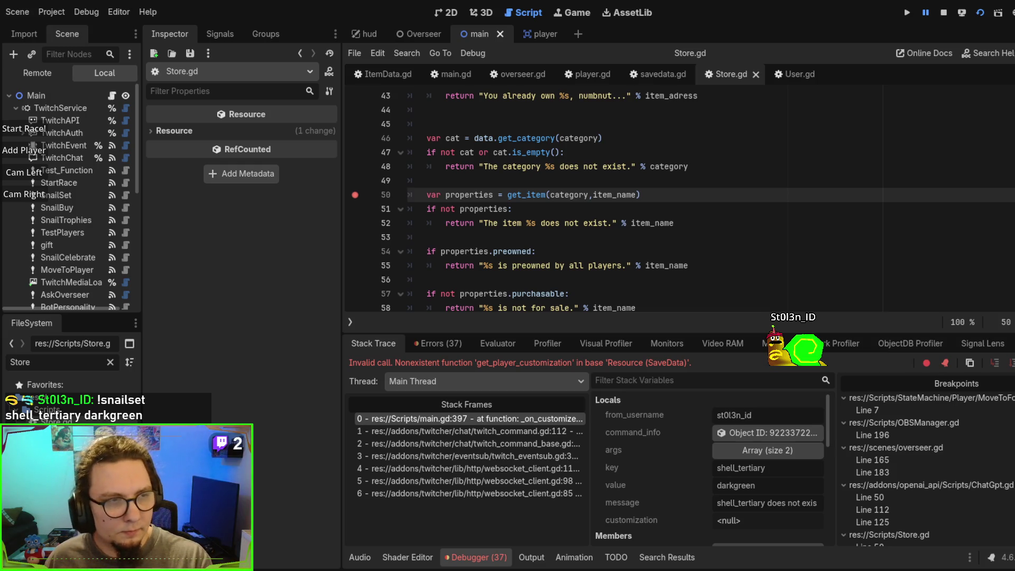
pyautogui.press('Down')
pyautogui.press('Down')
pyautogui.press('Down')
pyautogui.scroll(-1, 682, 201)
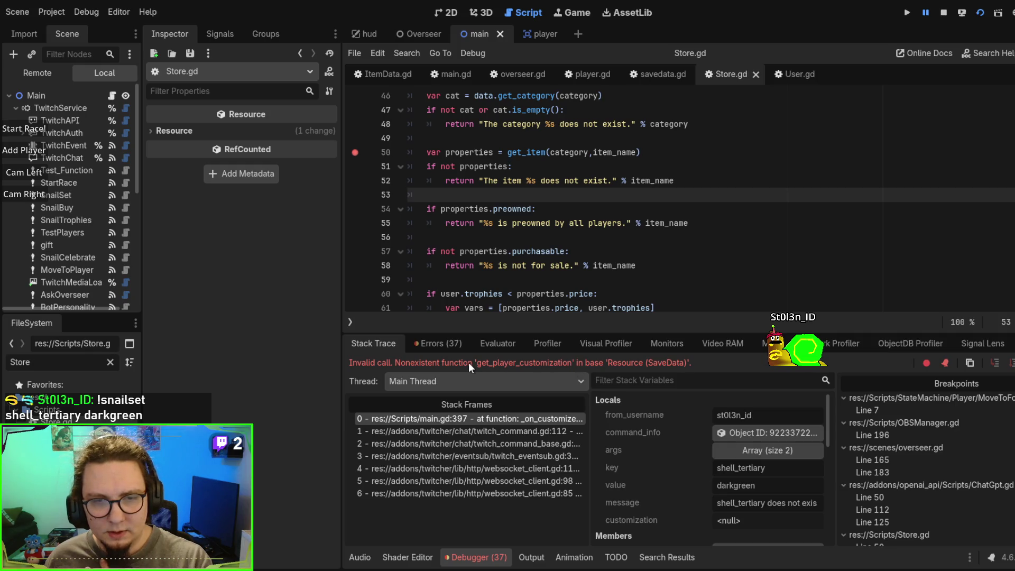
pyautogui.click(506, 421)
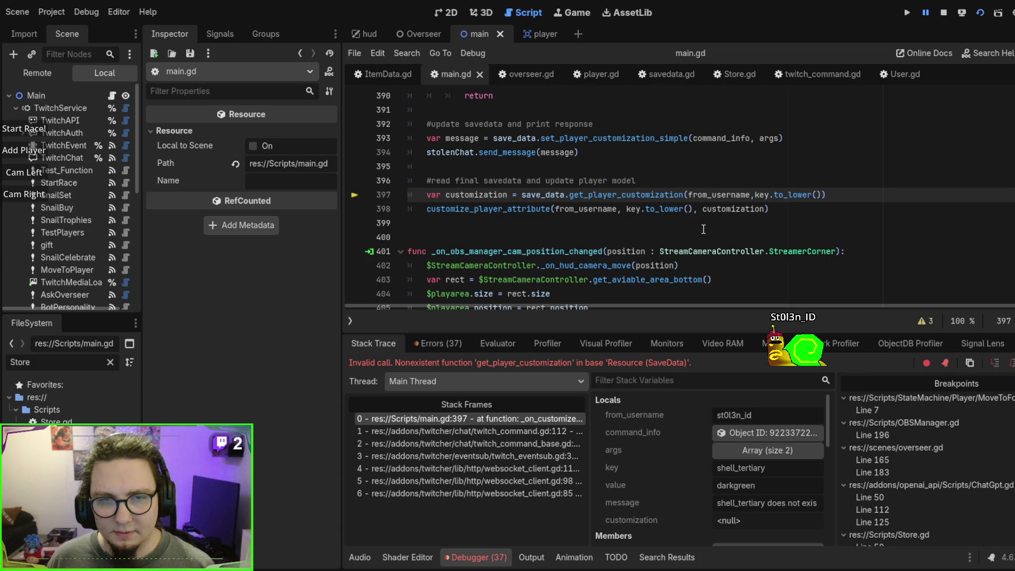
pyautogui.scroll(1, 708, 228)
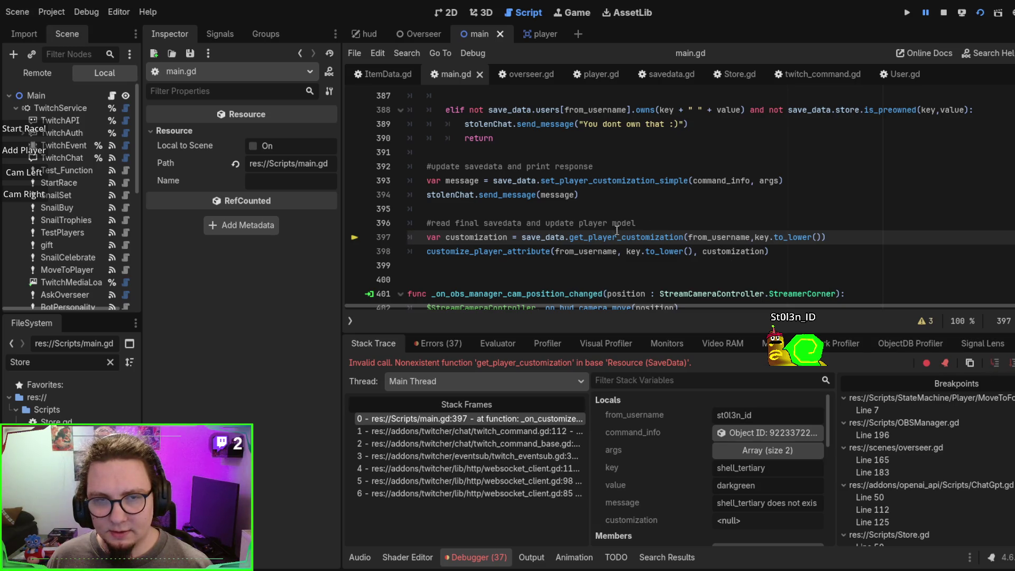
pyautogui.scroll(8, 594, 254)
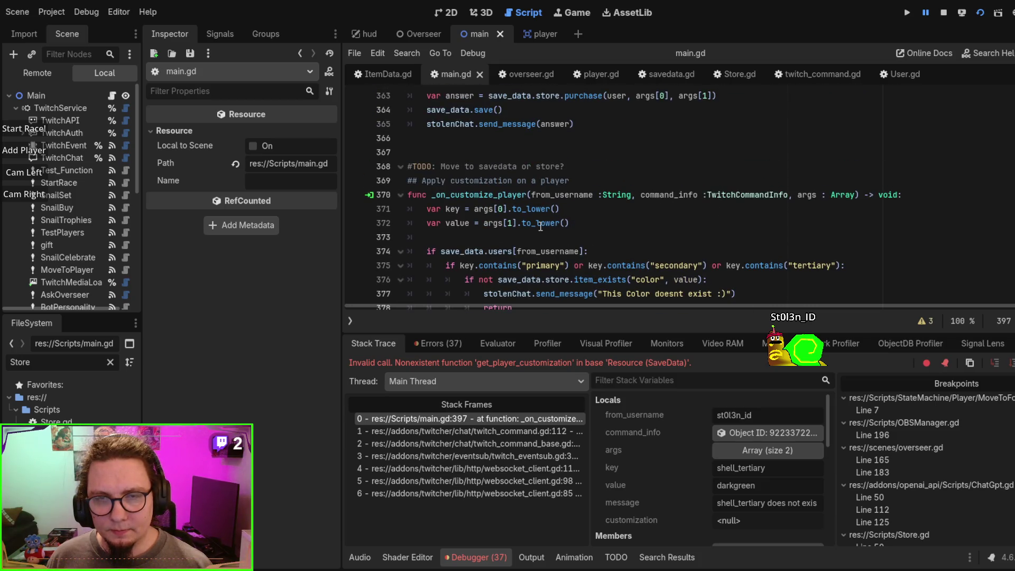
pyautogui.scroll(3, 540, 227)
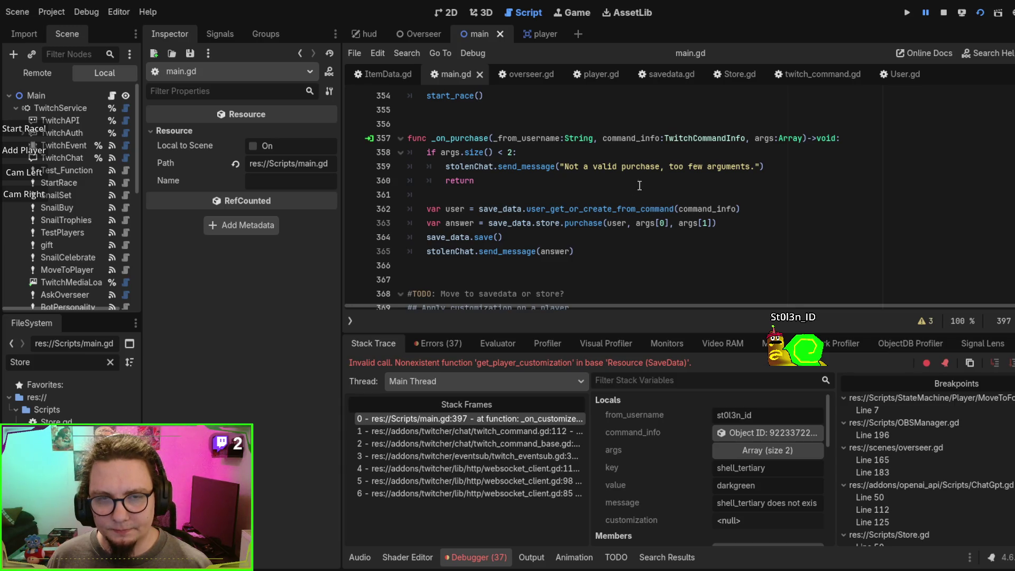
pyautogui.scroll(-2, 621, 194)
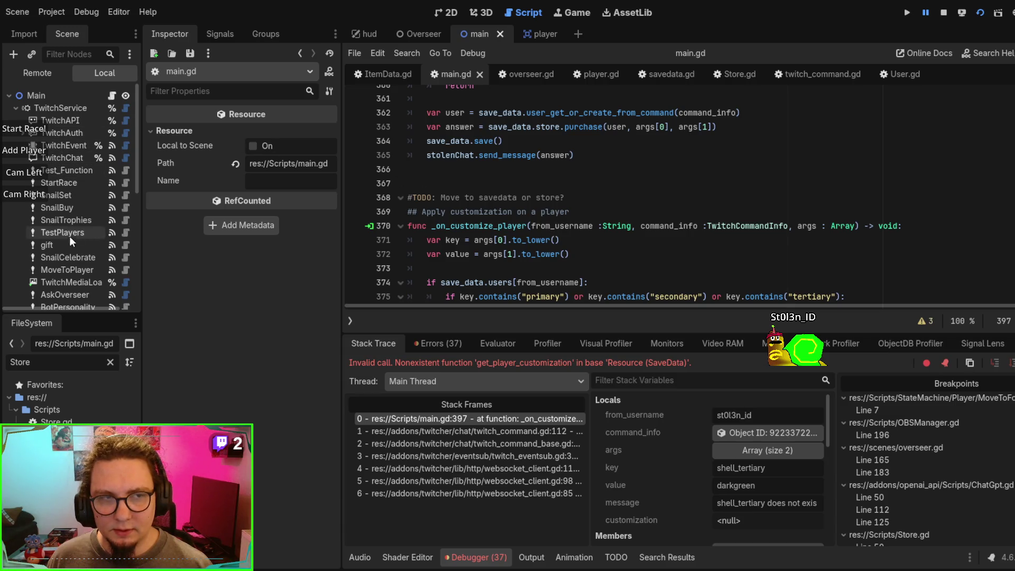
# Step: Confirm SnailSet's command_received signal goes to _on_customize_player, enlarge the code view, and breakpoint line 371
pyautogui.click(87, 194)
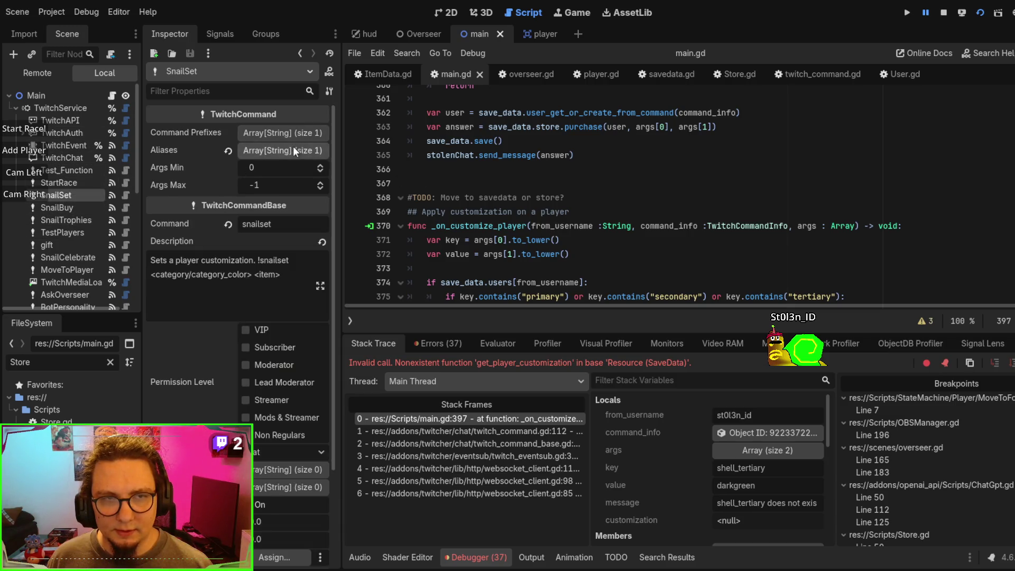
pyautogui.click(218, 39)
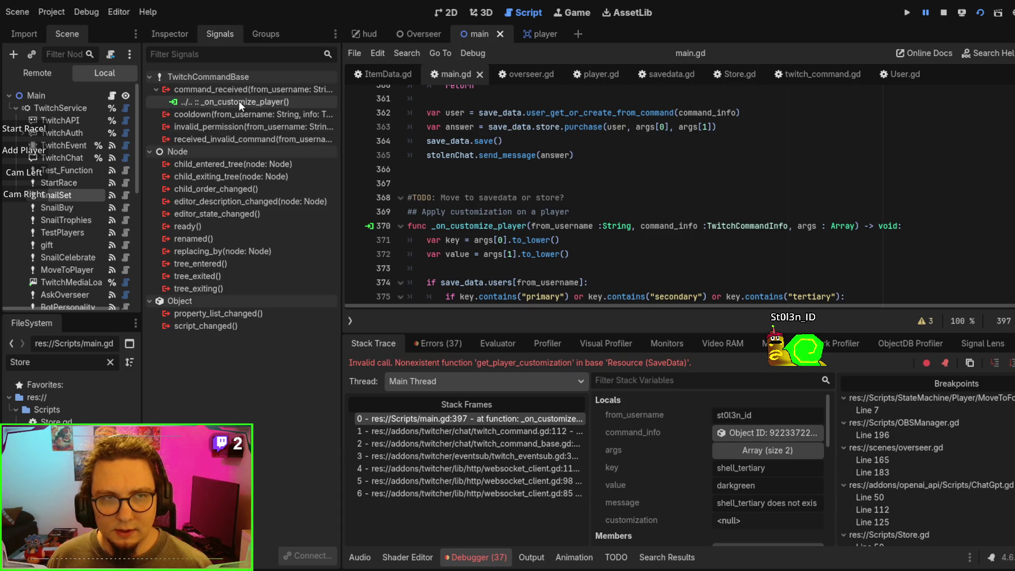
pyautogui.scroll(-3, 528, 233)
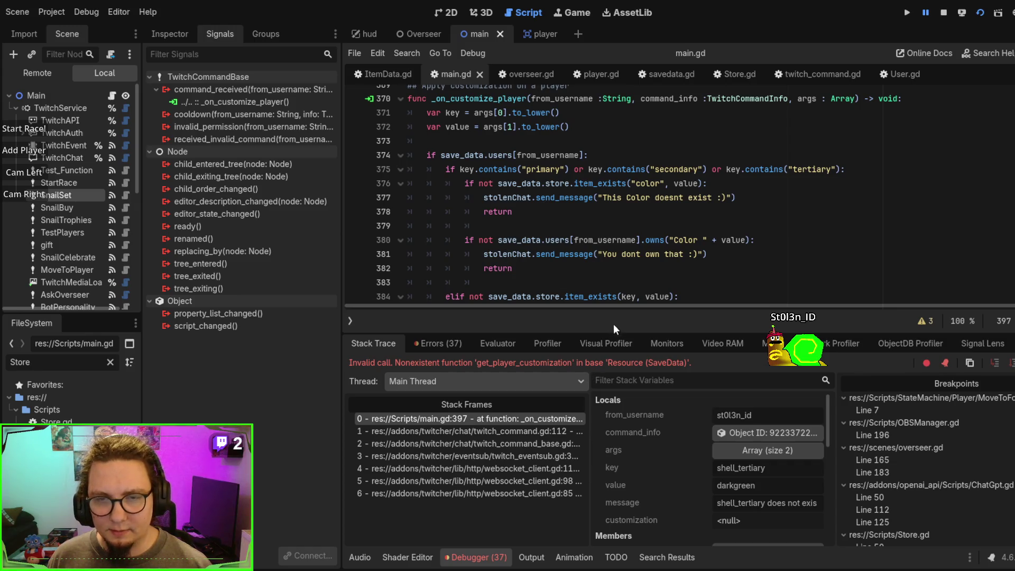
pyautogui.moveTo(712, 335); pyautogui.dragTo(711, 401)
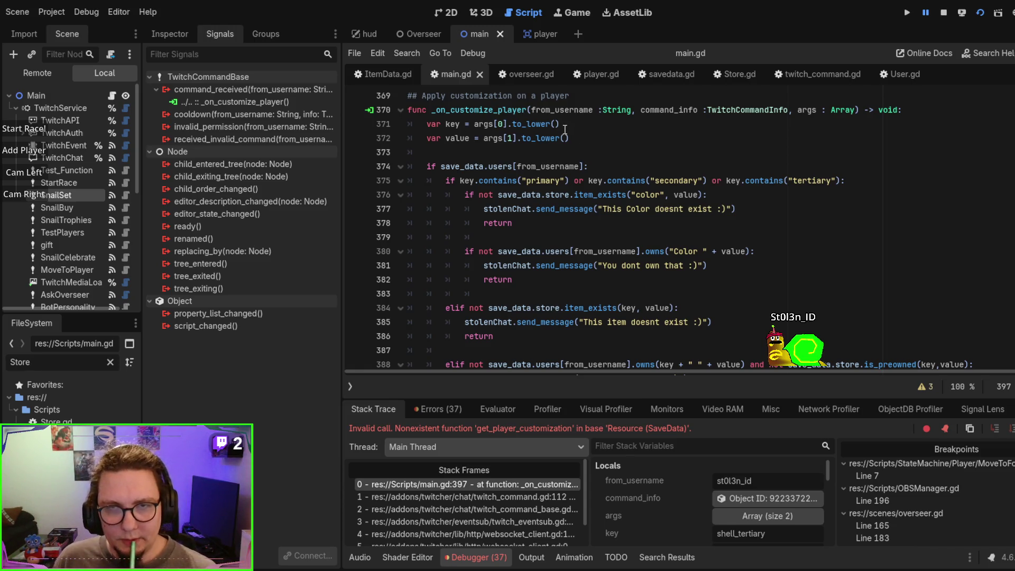
pyautogui.scroll(-1, 619, 152)
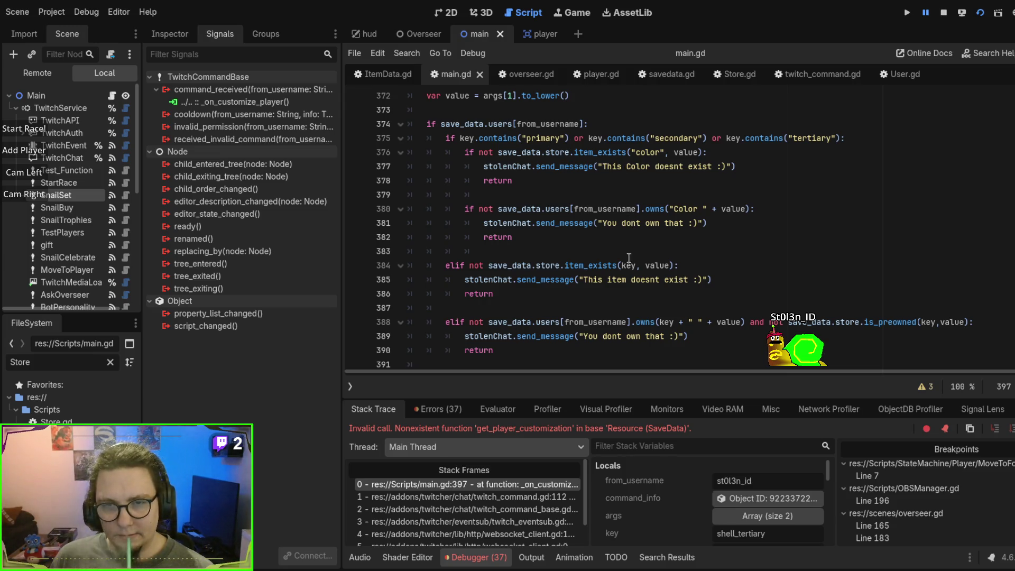
pyautogui.scroll(2, 477, 135)
pyautogui.click(355, 166)
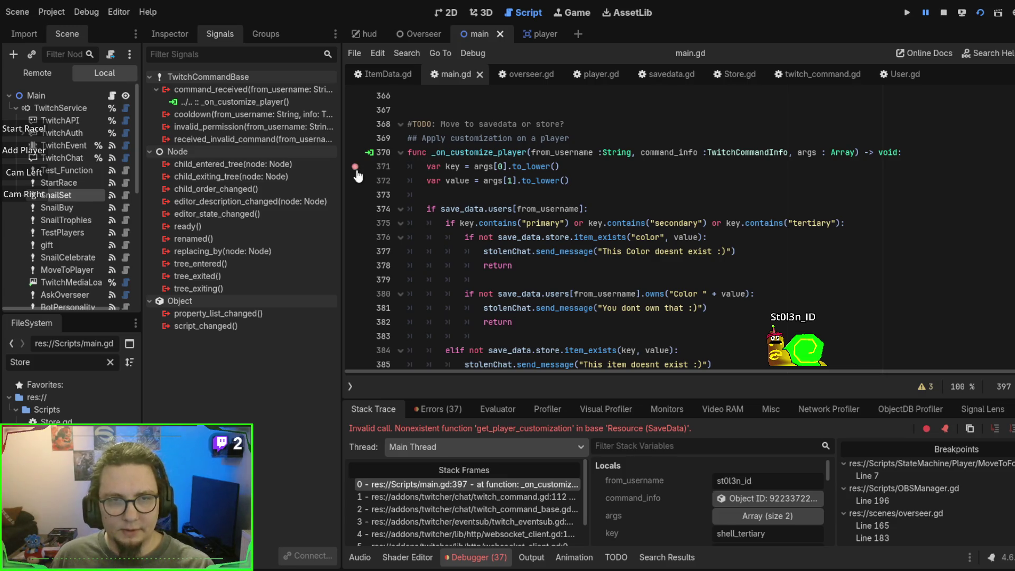
# Step: Restart the game under the debugger and step over _on_customize_player to the colour check at line 376
pyautogui.press('F8')
pyautogui.press('F5')
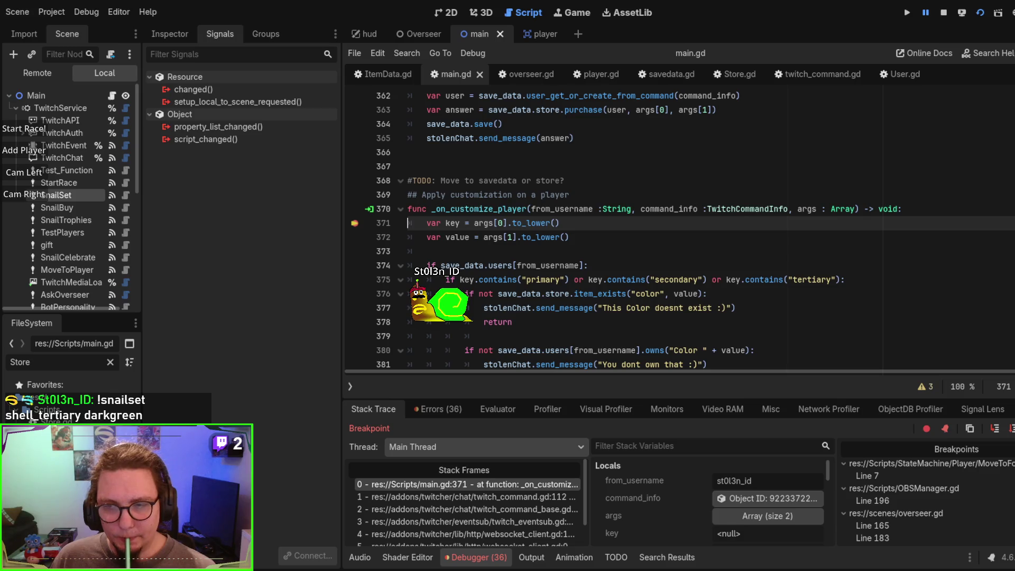
pyautogui.click(997, 430)
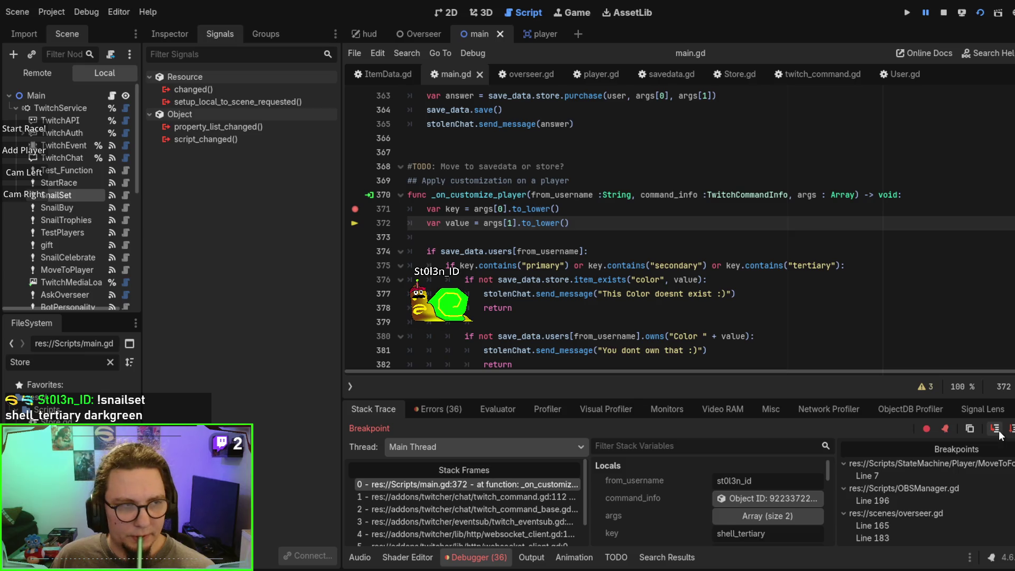
pyautogui.click(996, 429)
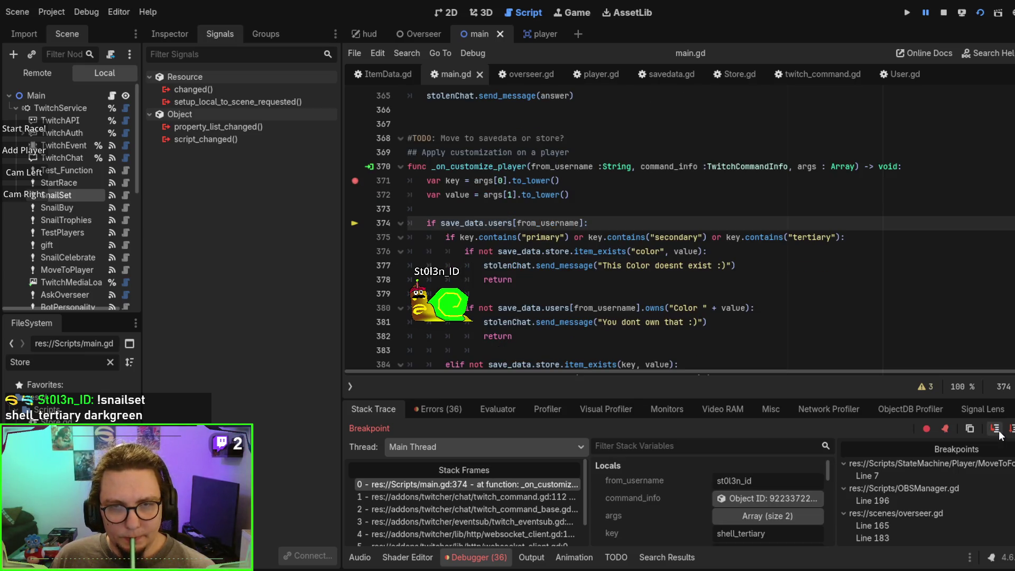
pyautogui.scroll(-2, 745, 494)
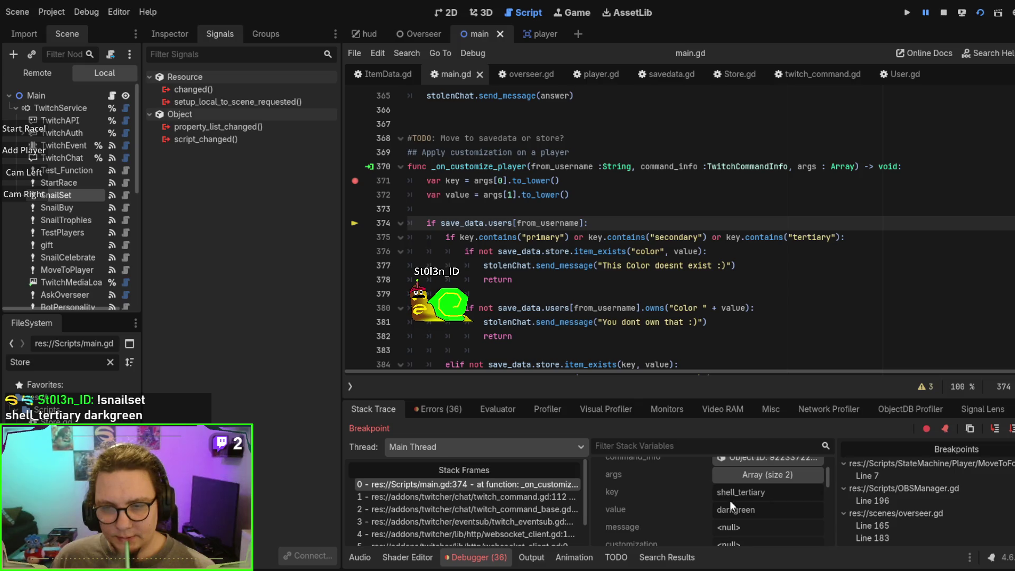
pyautogui.click(994, 429)
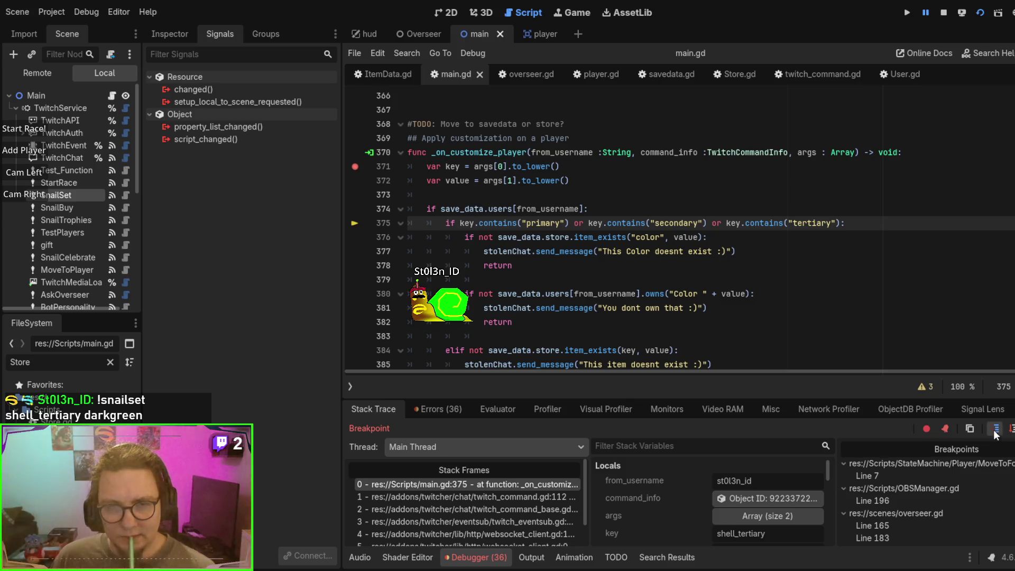
pyautogui.click(994, 429)
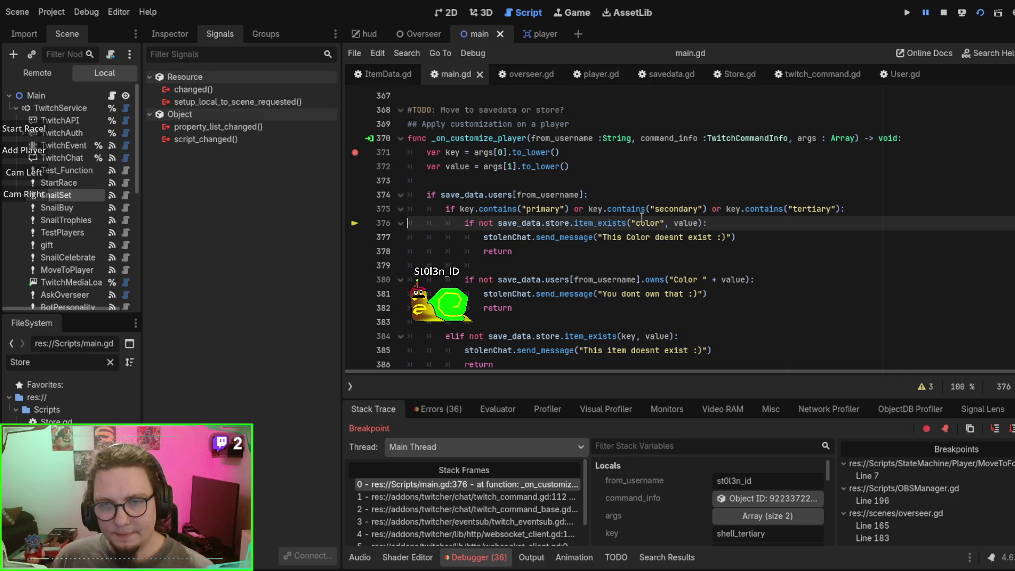
# Step: Step into Store.gd's item_exists check and through it back to main.gd
pyautogui.click(995, 428)
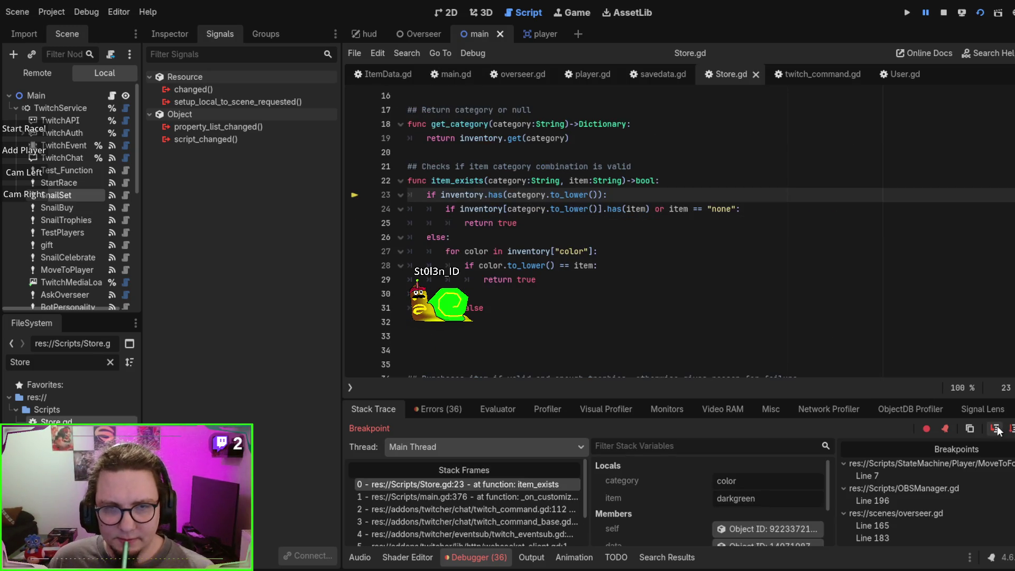
pyautogui.click(995, 428)
pyautogui.click(996, 429)
pyautogui.click(996, 429)
pyautogui.click(996, 429)
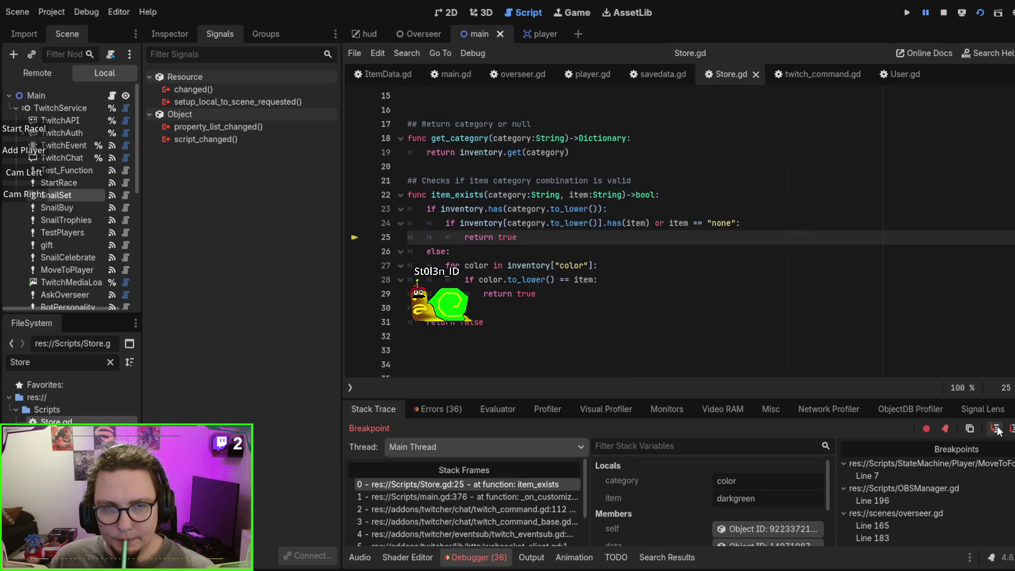
pyautogui.click(996, 429)
# Step: Step through User.gd's owns() loop to the name comparison, breakpoint line 26, and continue
pyautogui.click(996, 428)
pyautogui.click(996, 428)
pyautogui.click(996, 428)
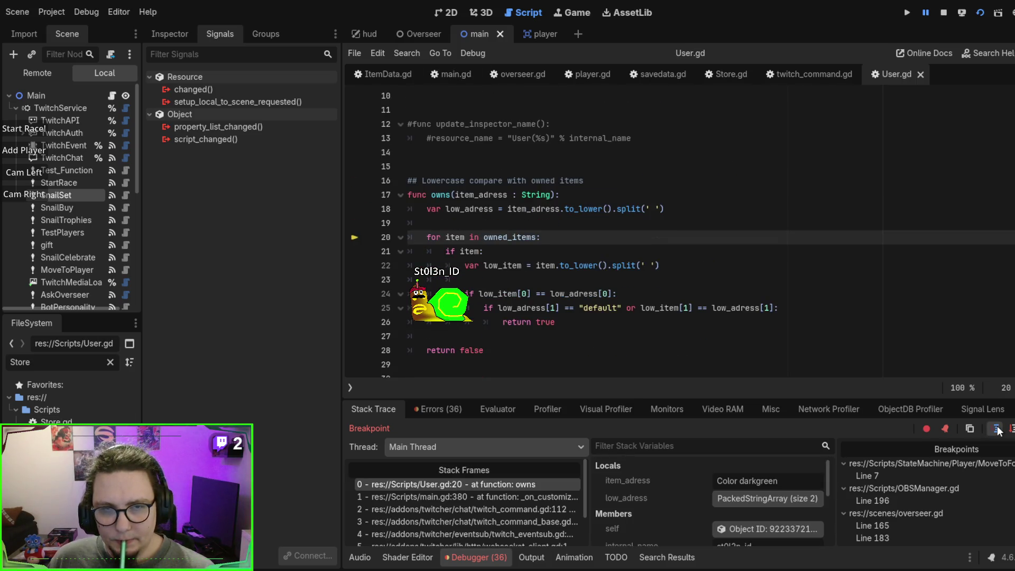
pyautogui.click(995, 429)
pyautogui.click(996, 428)
pyautogui.click(995, 429)
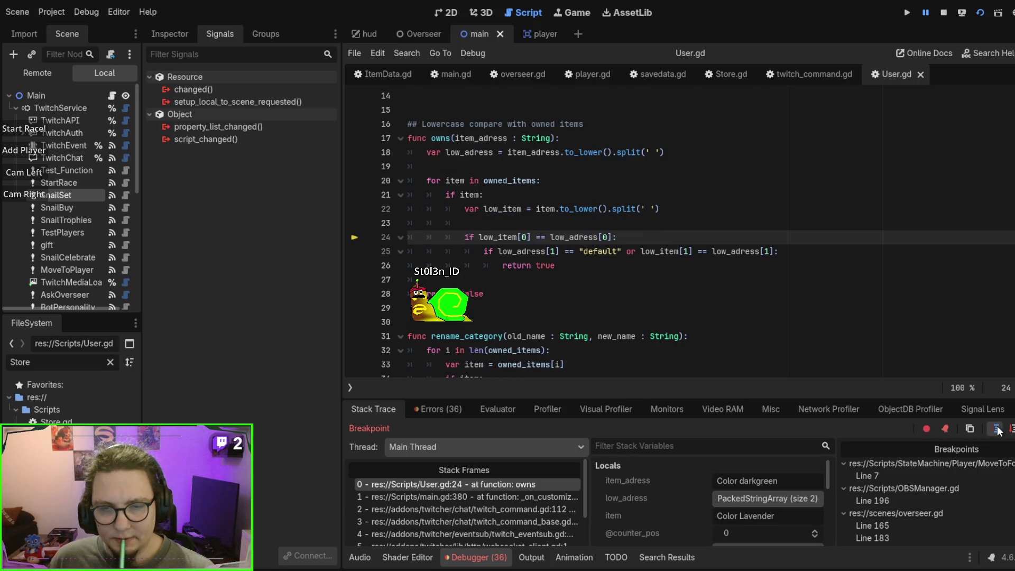
pyautogui.click(995, 429)
pyautogui.click(995, 428)
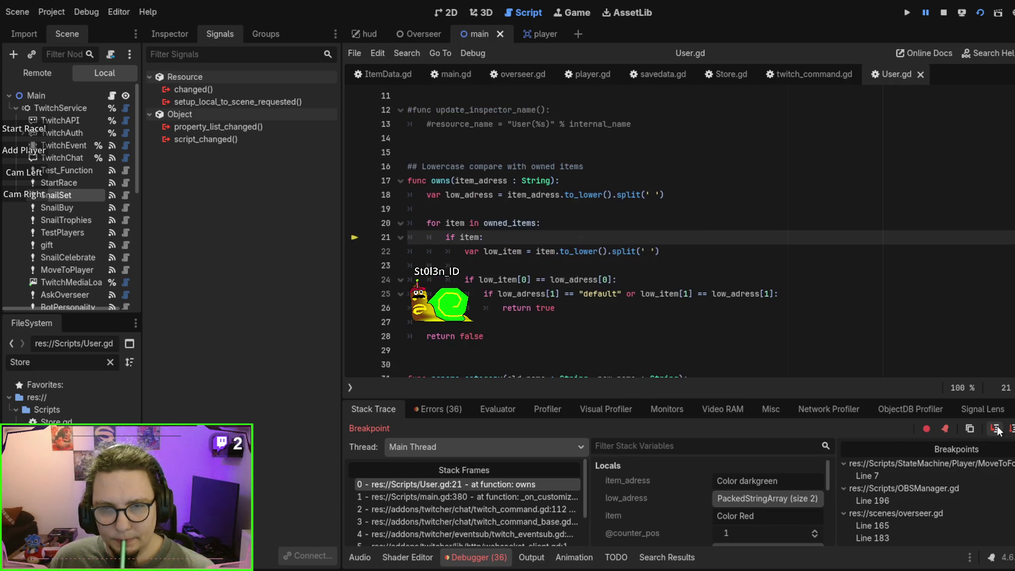
pyautogui.click(996, 429)
pyautogui.click(996, 429)
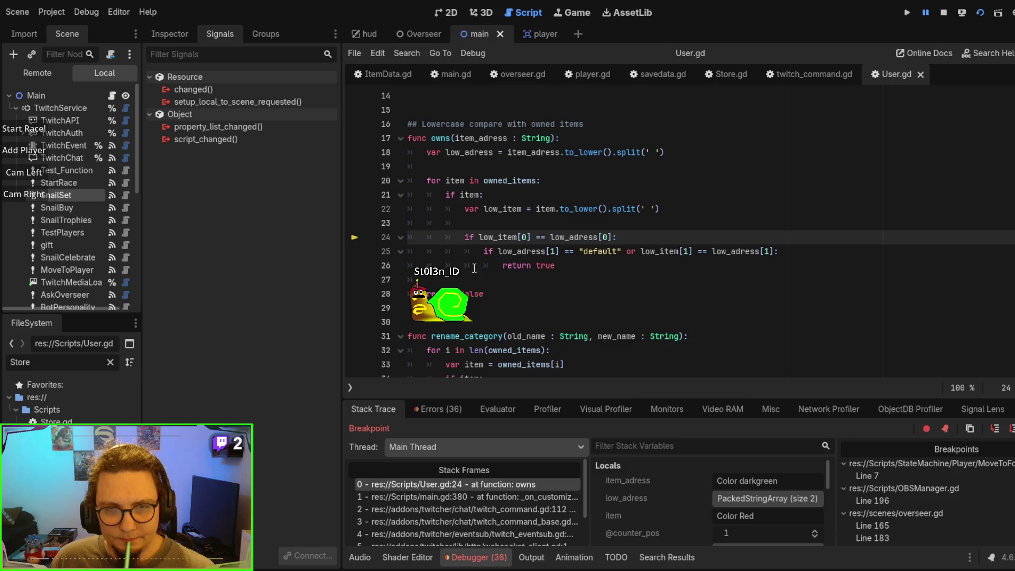
pyautogui.click(363, 272)
pyautogui.press('F12')
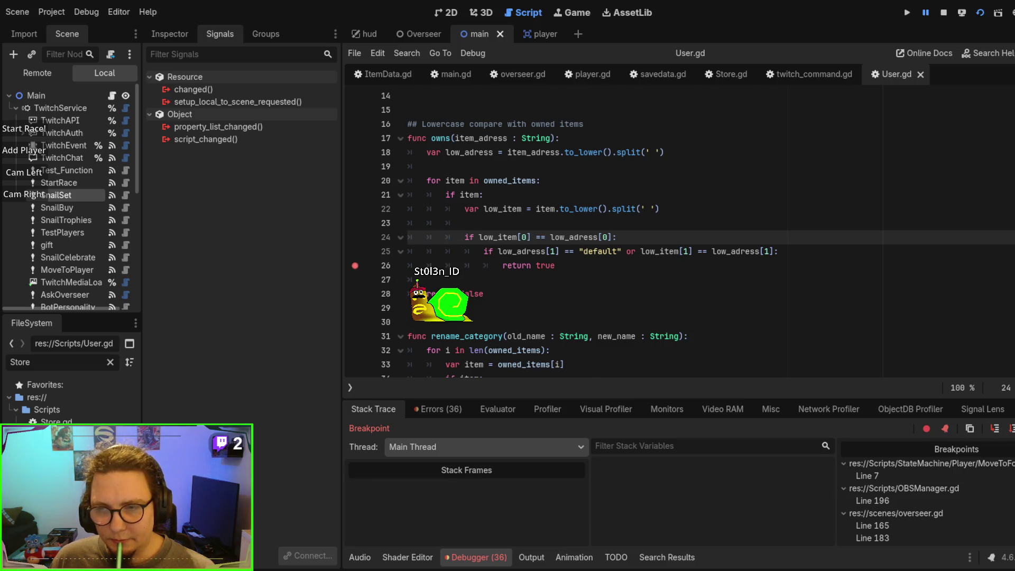
# Step: Continue to main.gd line 393 and step into savedata.gd's set_player_customization_simple with property_name shell_tertiary
pyautogui.click(995, 432)
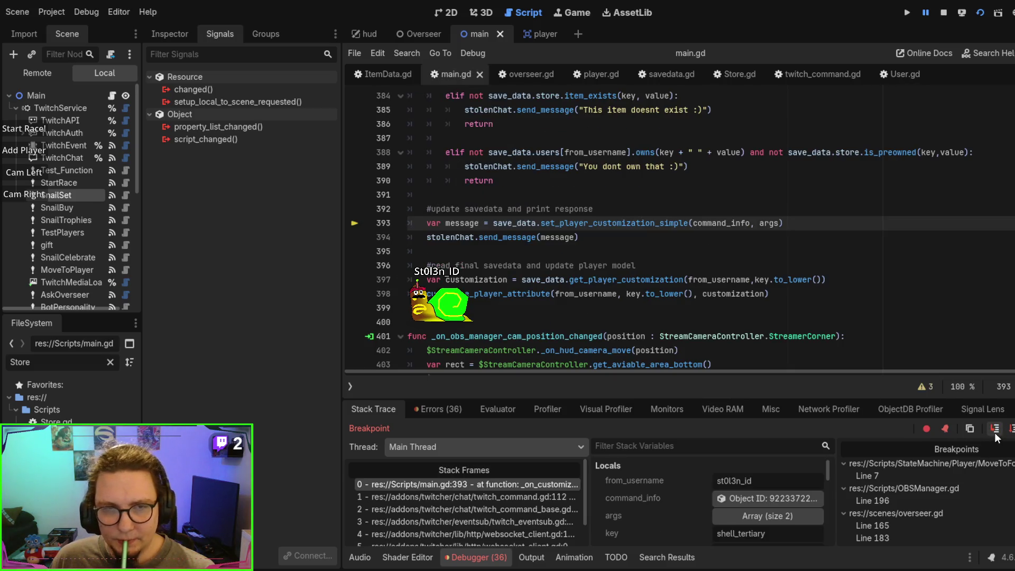
pyautogui.scroll(1, 919, 354)
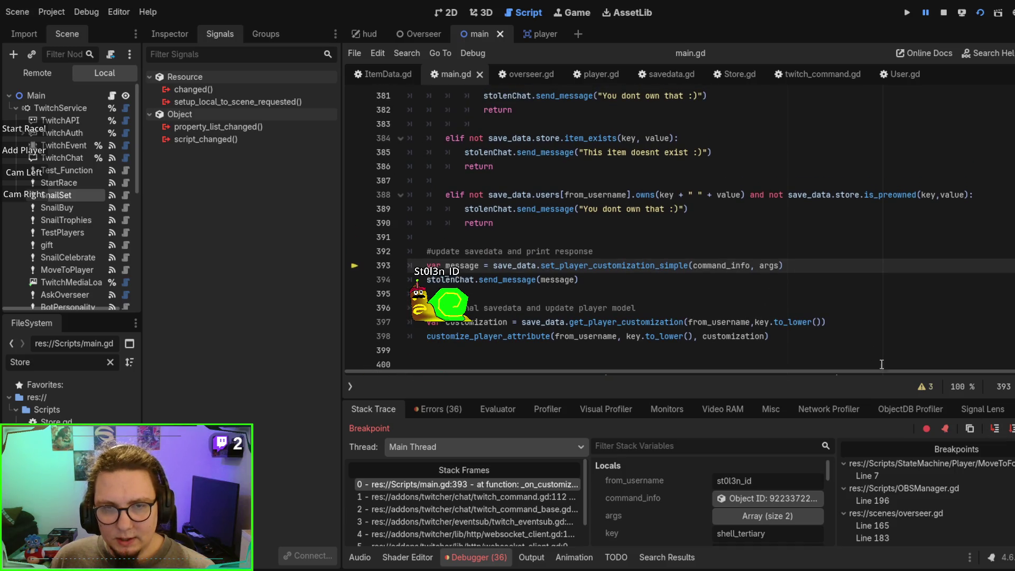
pyautogui.scroll(1, 860, 309)
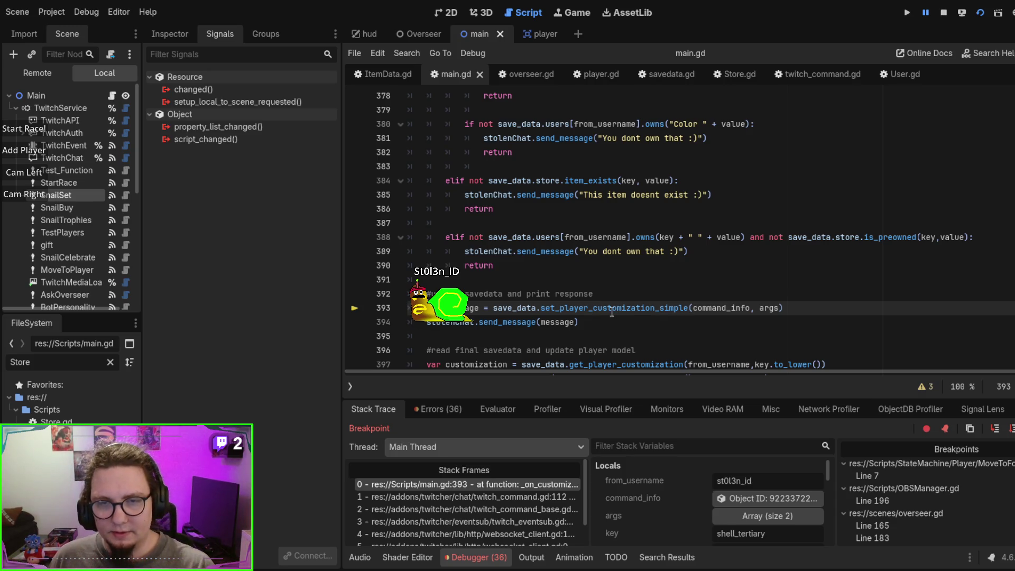
pyautogui.click(995, 430)
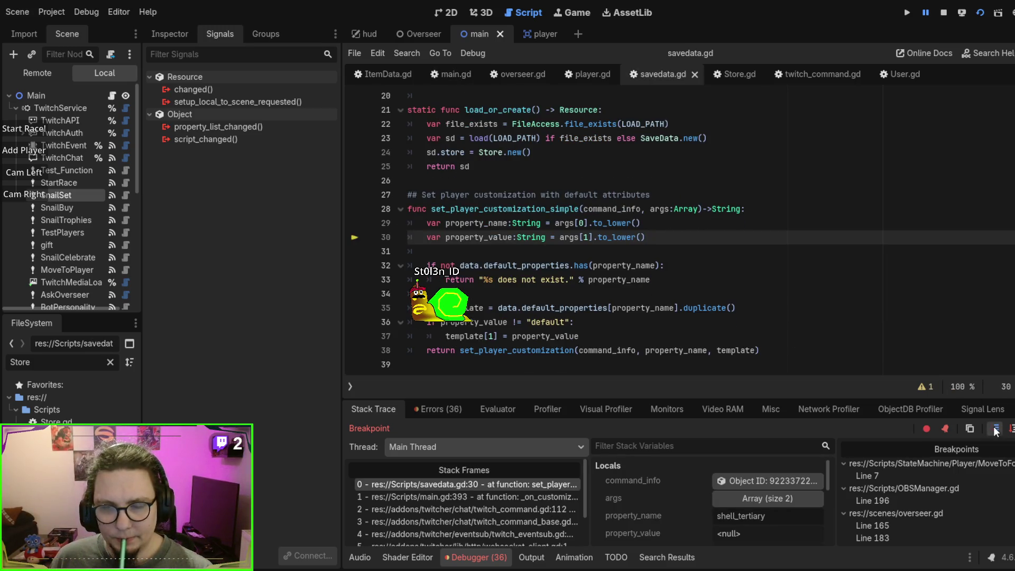
# Step: Step out to savedata.gd line 33's 'does not exist' return and inspect line 32's default_properties check
pyautogui.click(996, 430)
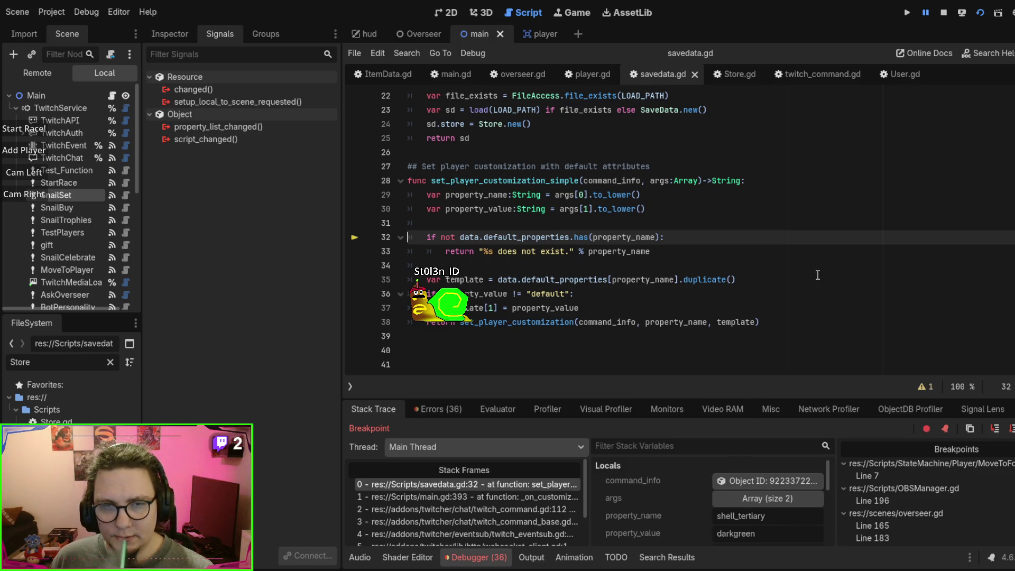
pyautogui.click(995, 429)
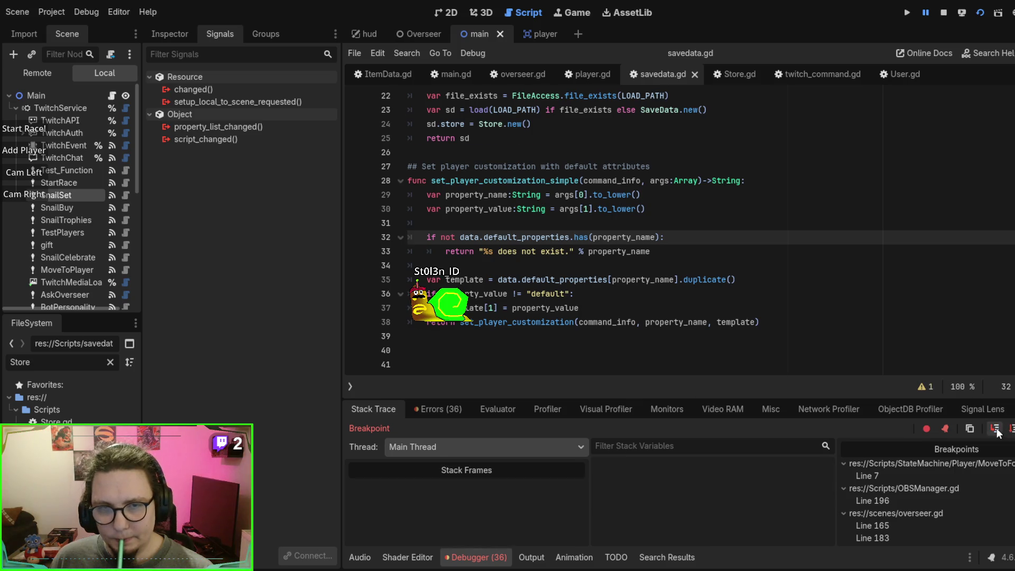
pyautogui.click(996, 429)
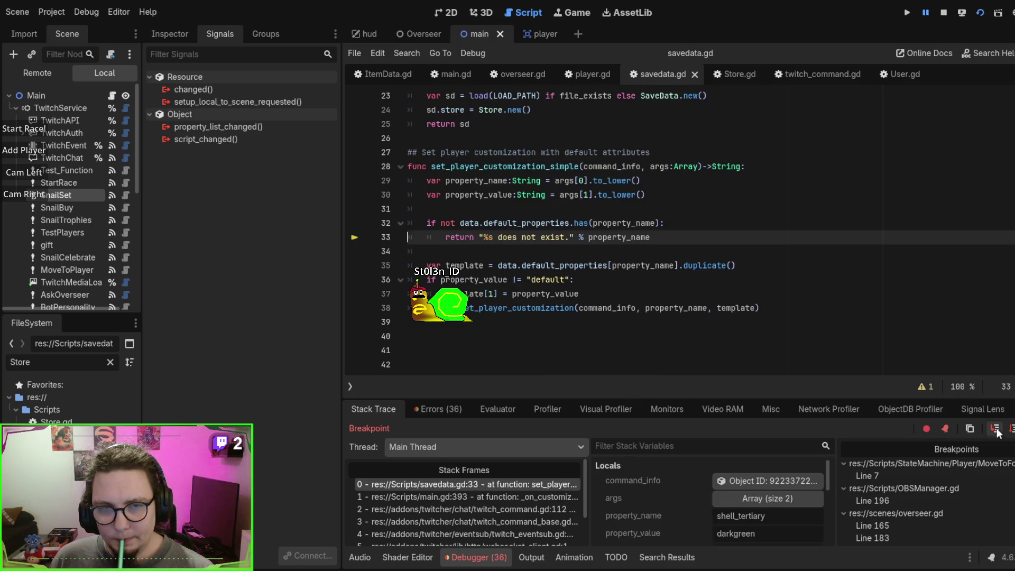
pyautogui.click(996, 429)
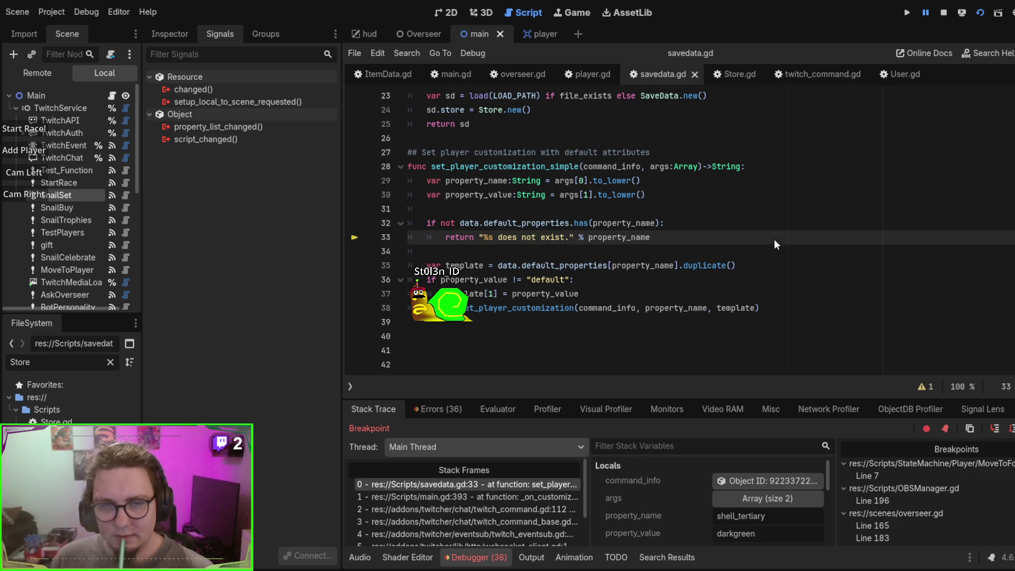
pyautogui.scroll(1, 521, 251)
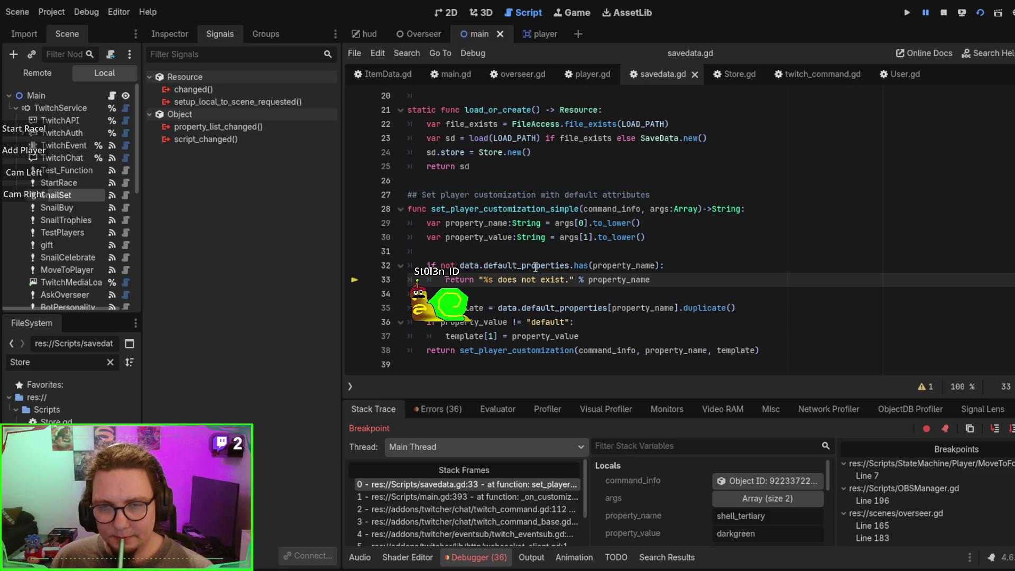
pyautogui.click(535, 266)
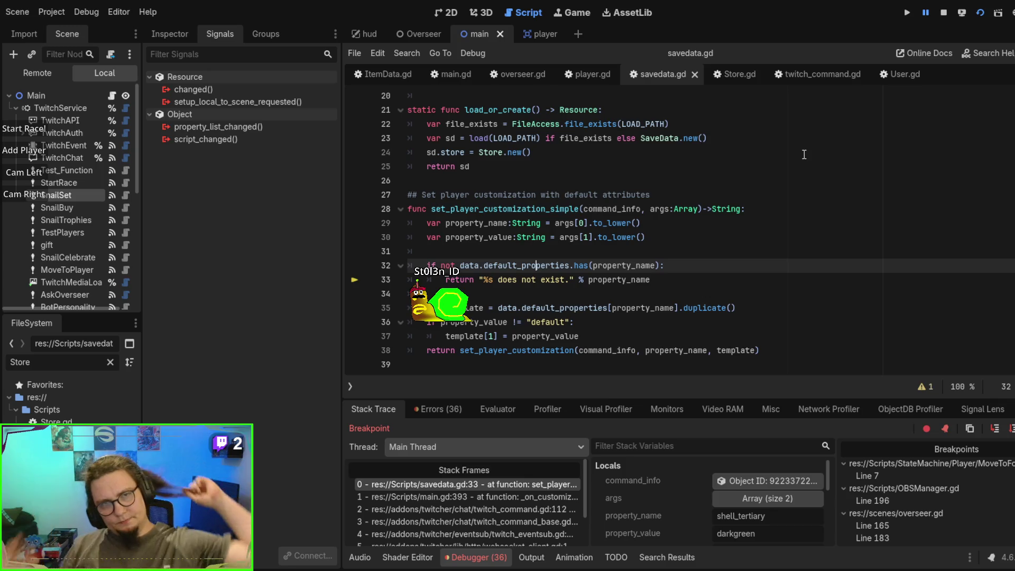
pyautogui.scroll(3, 804, 156)
pyautogui.scroll(-2, 828, 236)
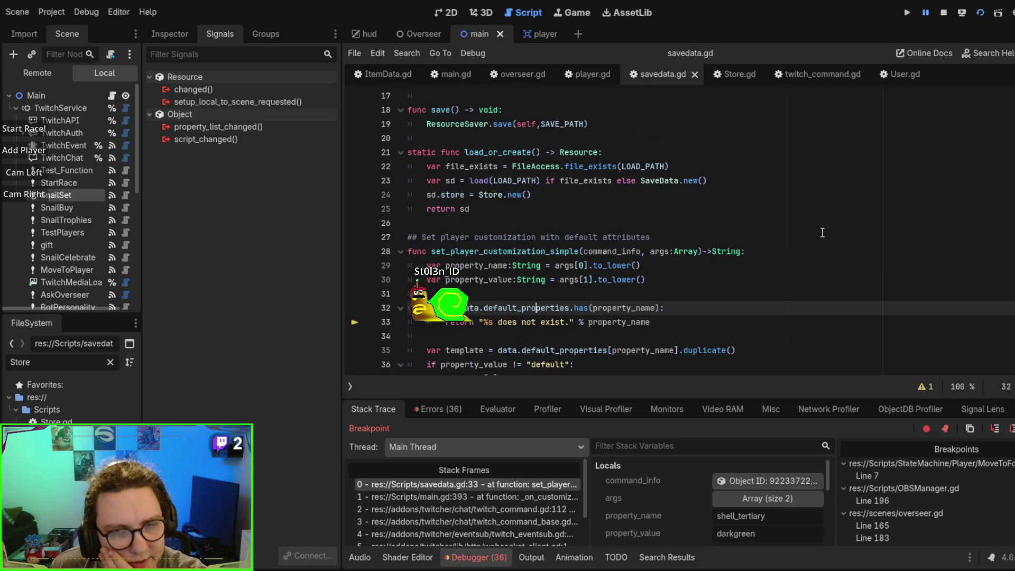
pyautogui.scroll(-1, 821, 233)
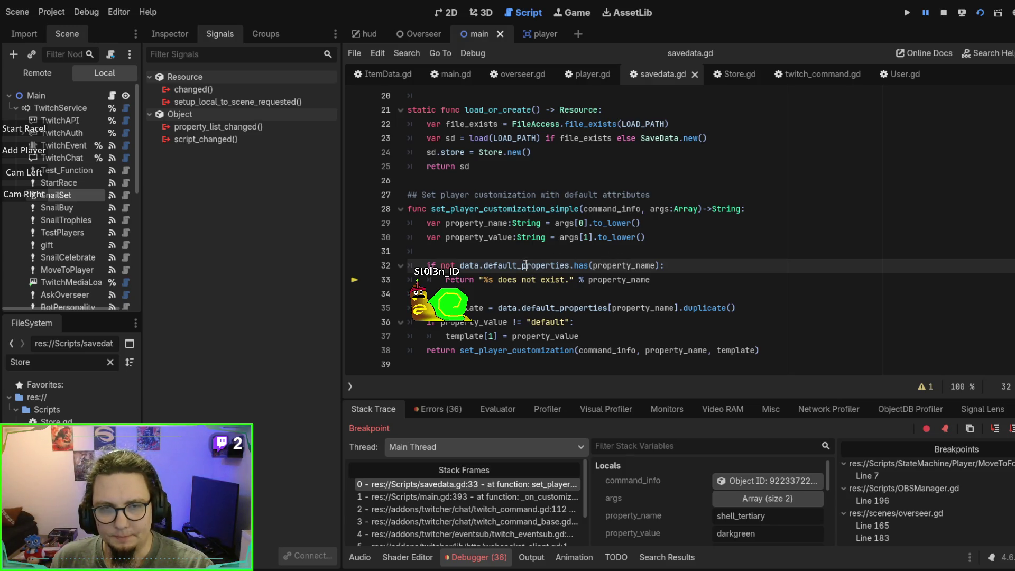
# Step: Highlight default_properties uses, look at ItemData.gd's get_item function, then return to main.gd line 393
pyautogui.doubleClick(524, 264)
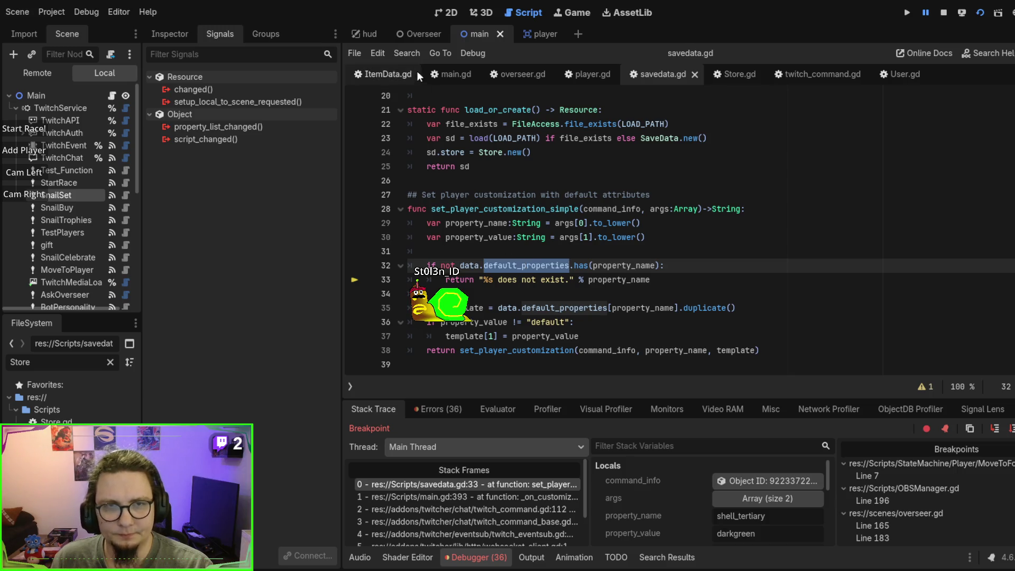
pyautogui.click(391, 81)
pyautogui.scroll(-1, 502, 239)
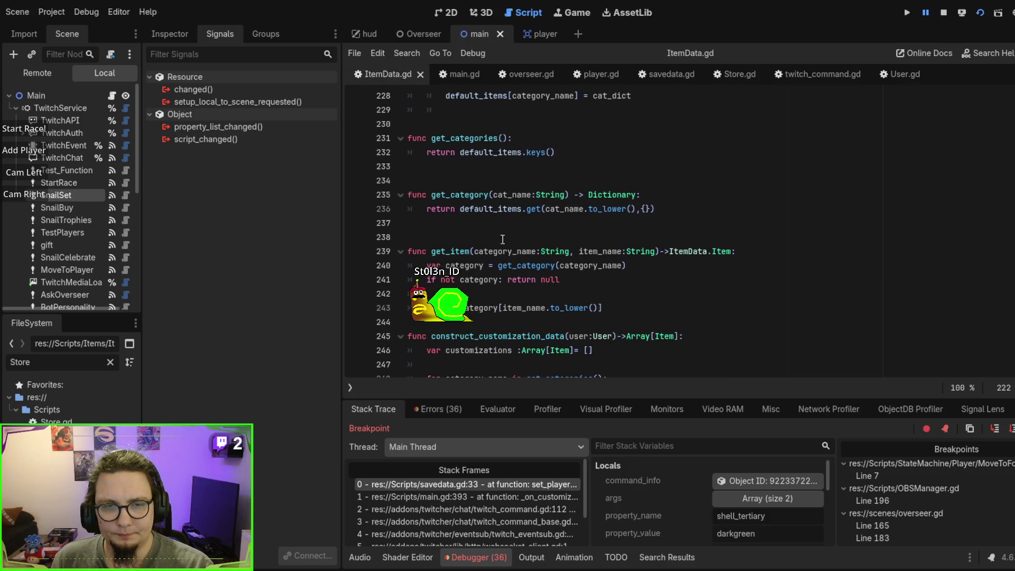
pyautogui.doubleClick(446, 251)
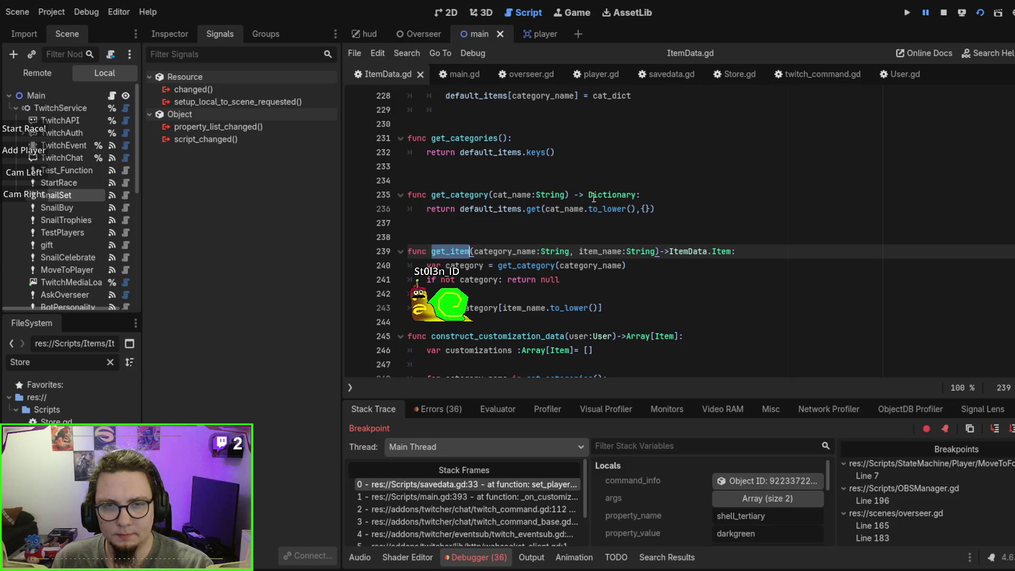
pyautogui.click(450, 73)
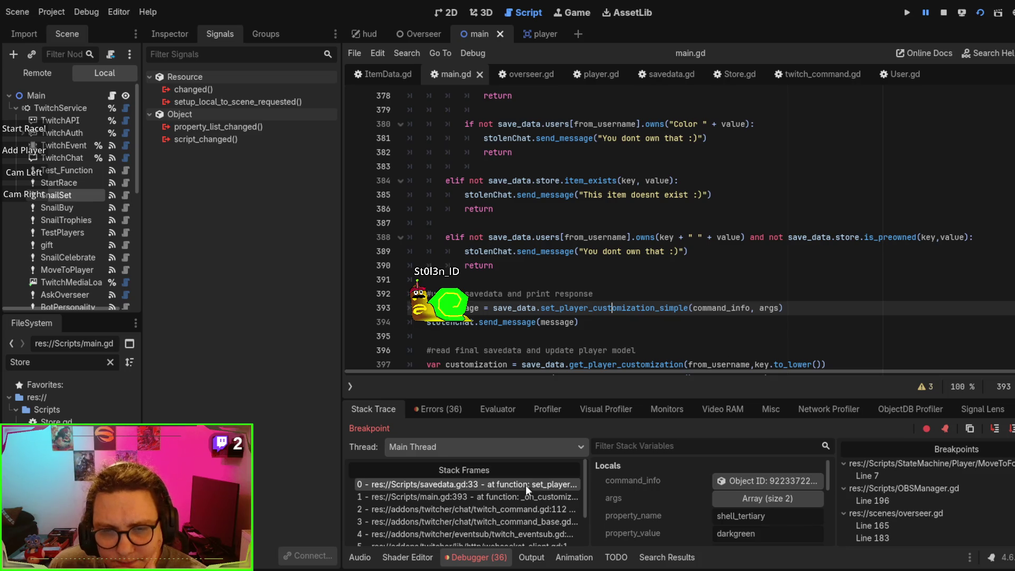
# Step: Jump from main.gd's set_player_customization_simple call to its savedata.gd definition and review the line 32 check
pyautogui.scroll(-4, 698, 304)
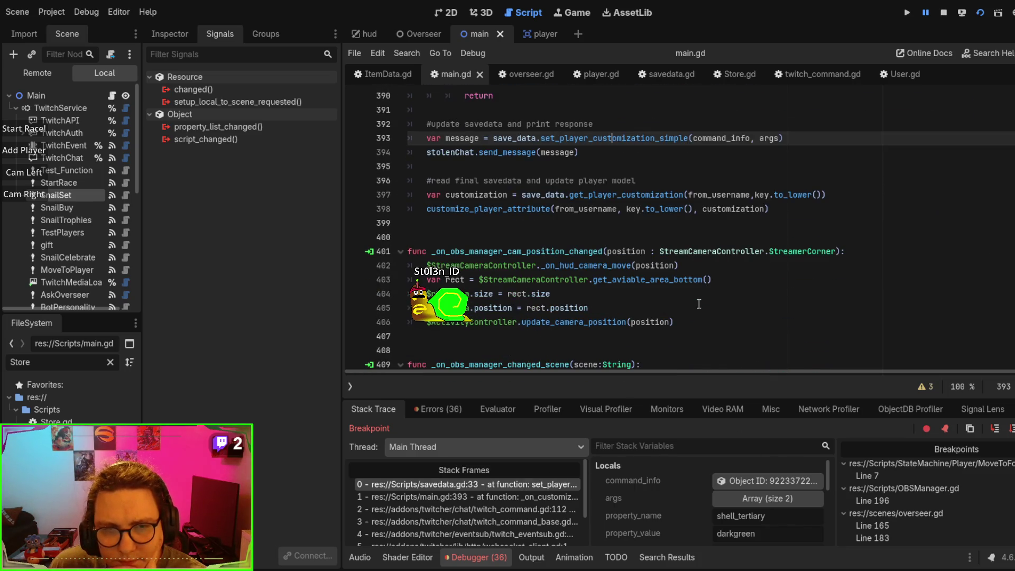
pyautogui.scroll(2, 698, 304)
pyautogui.keyDown('ctrl'); pyautogui.click(616, 224); pyautogui.keyUp('ctrl')
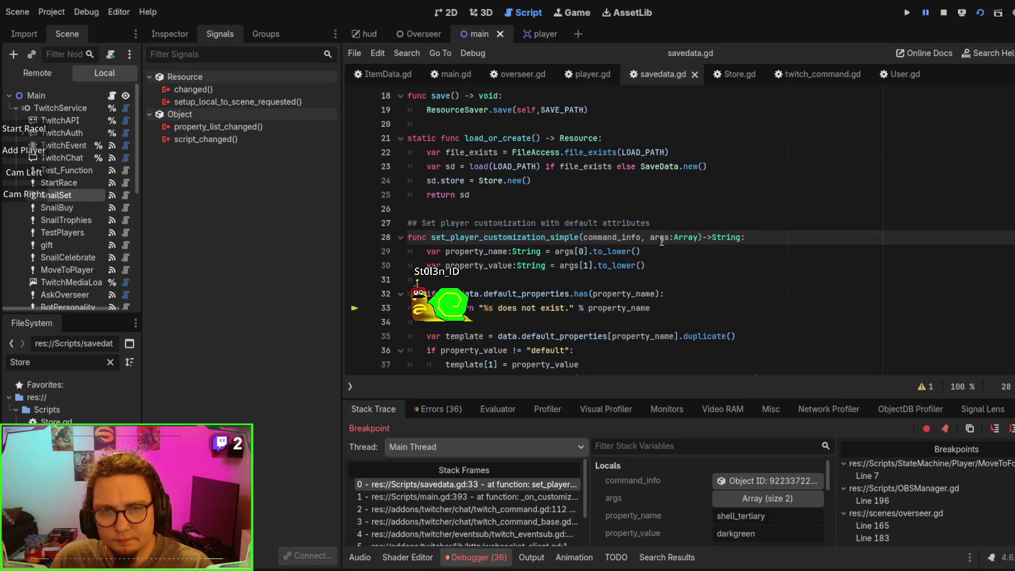
pyautogui.scroll(-1, 682, 312)
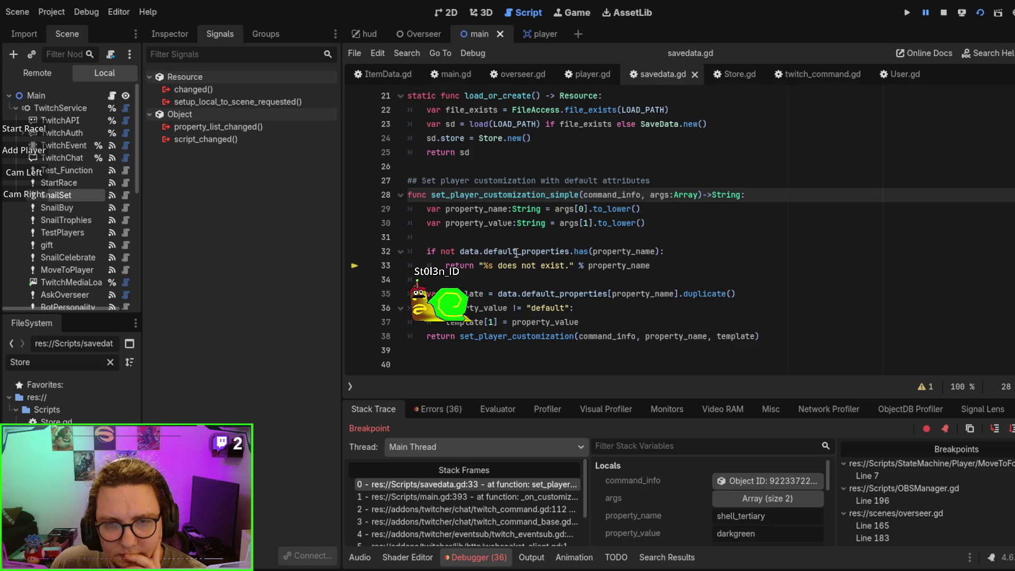
pyautogui.click(517, 252)
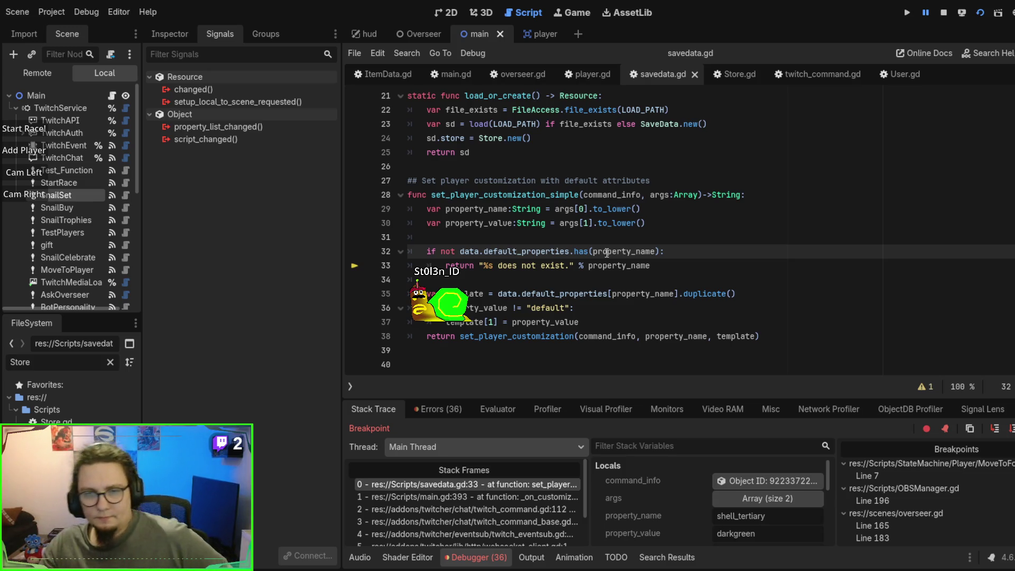
pyautogui.scroll(-2, 607, 252)
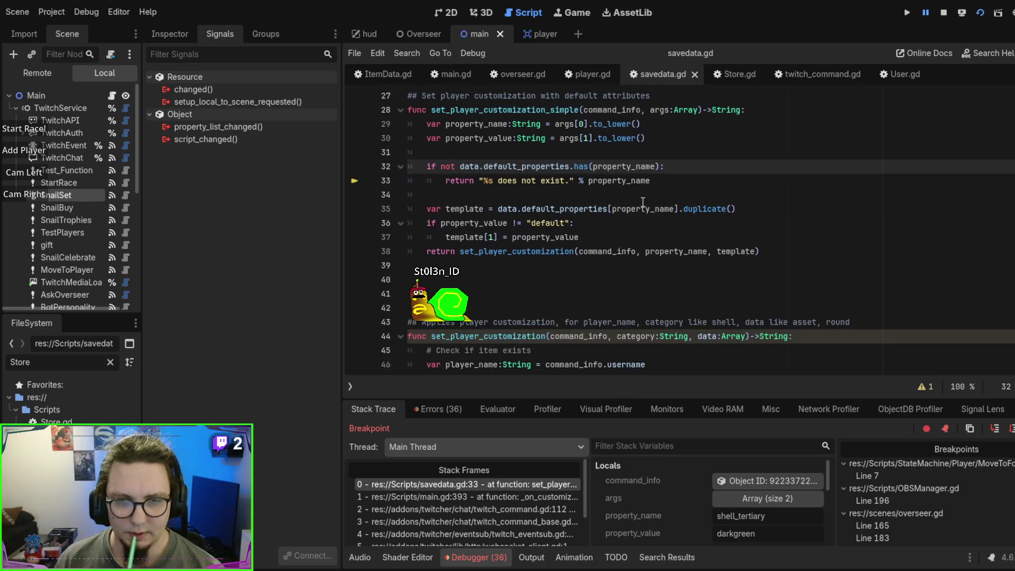
pyautogui.scroll(-1, 628, 218)
pyautogui.scroll(2, 629, 218)
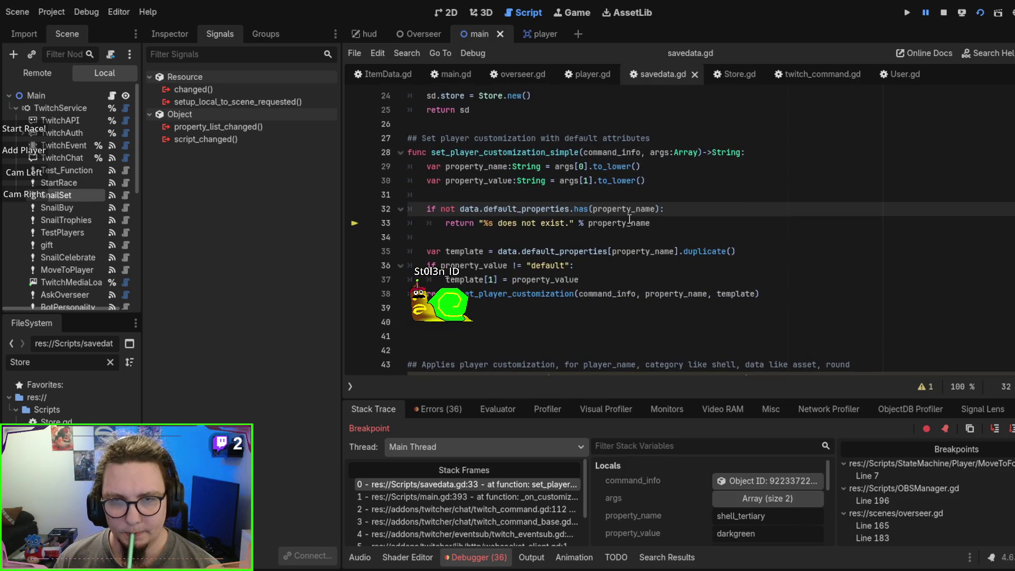
pyautogui.scroll(-3, 629, 218)
pyautogui.scroll(3, 629, 218)
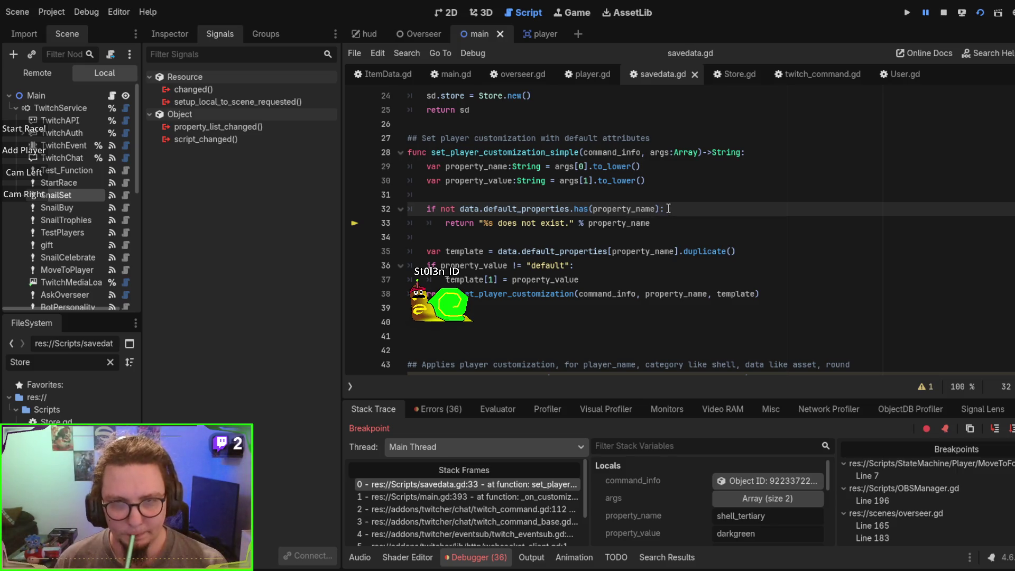
# Step: Add a new line 'if not data.get_item()' above the default_properties check in savedata.gd
pyautogui.press('Up')
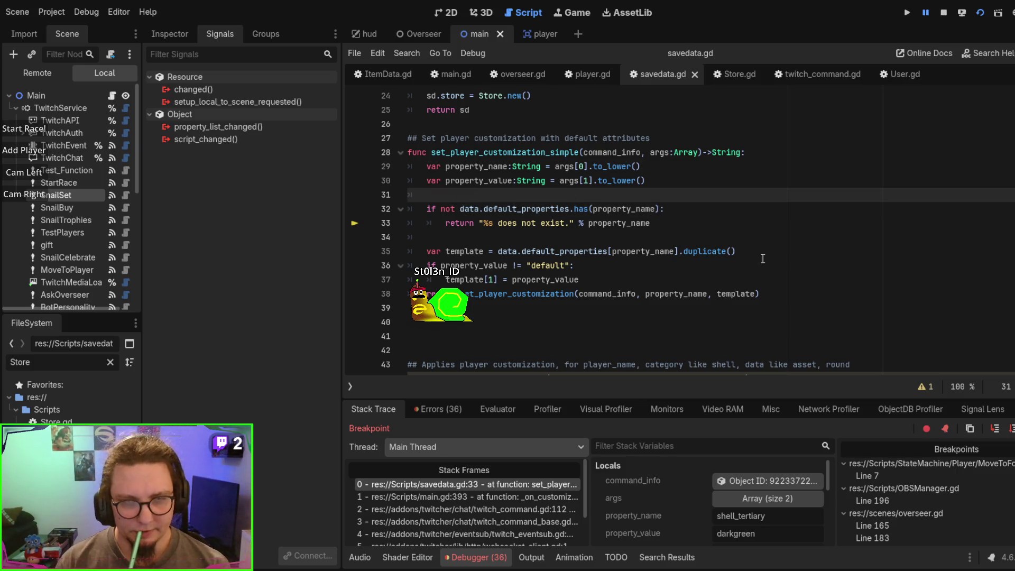
pyautogui.press('Return')
pyautogui.write('if not data.d')
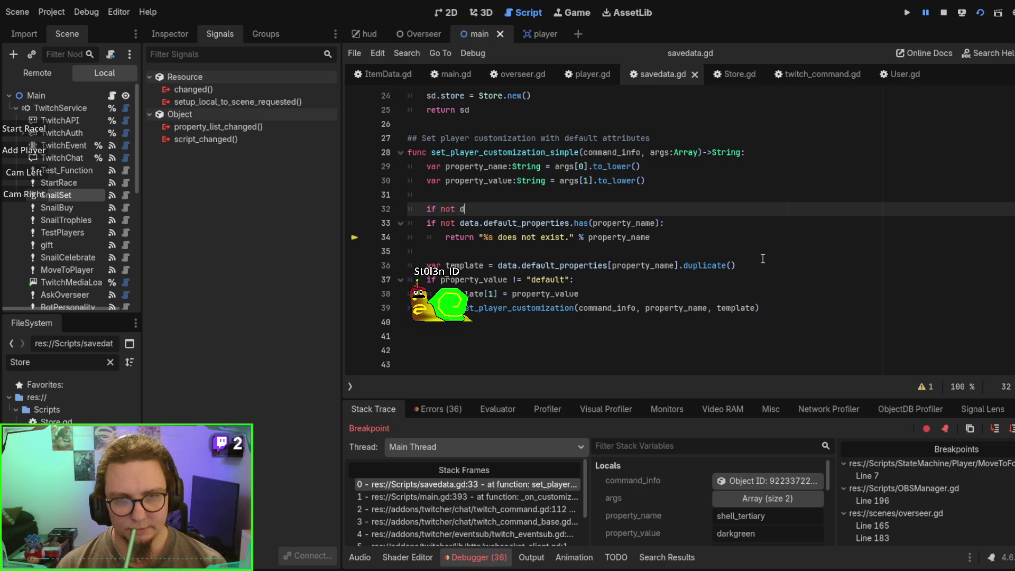
pyautogui.press('BackSpace')
pyautogui.press('BackSpace')
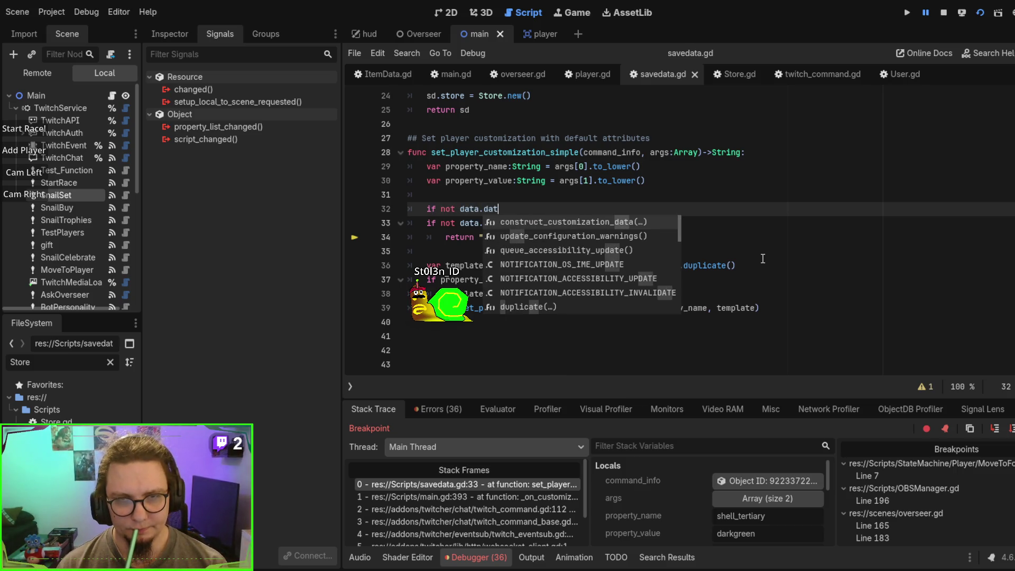
pyautogui.write('.')
pyautogui.press('BackSpace')
pyautogui.press('BackSpace')
pyautogui.press('BackSpace')
pyautogui.press('BackSpace')
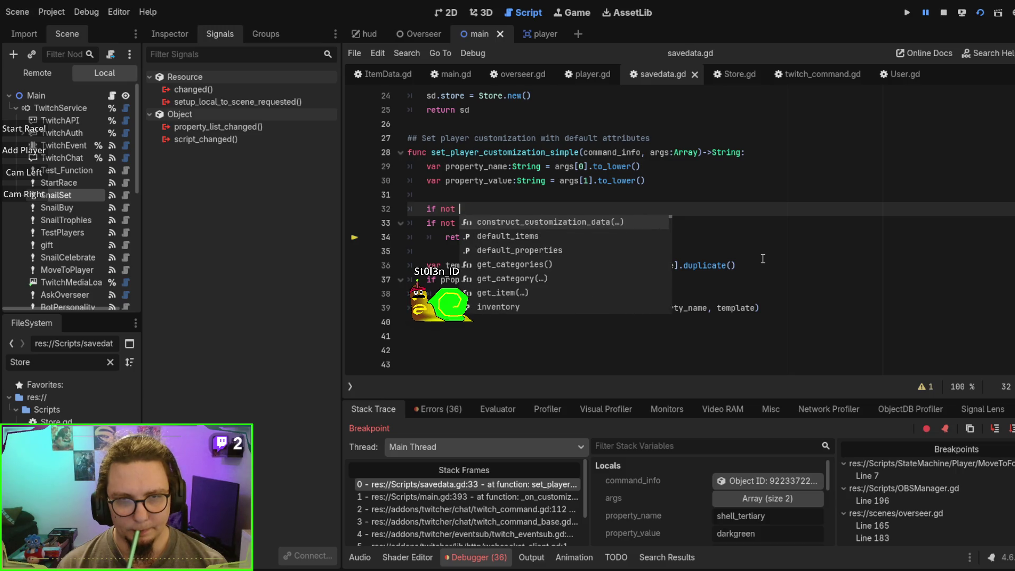
pyautogui.press('Escape')
pyautogui.write('data')
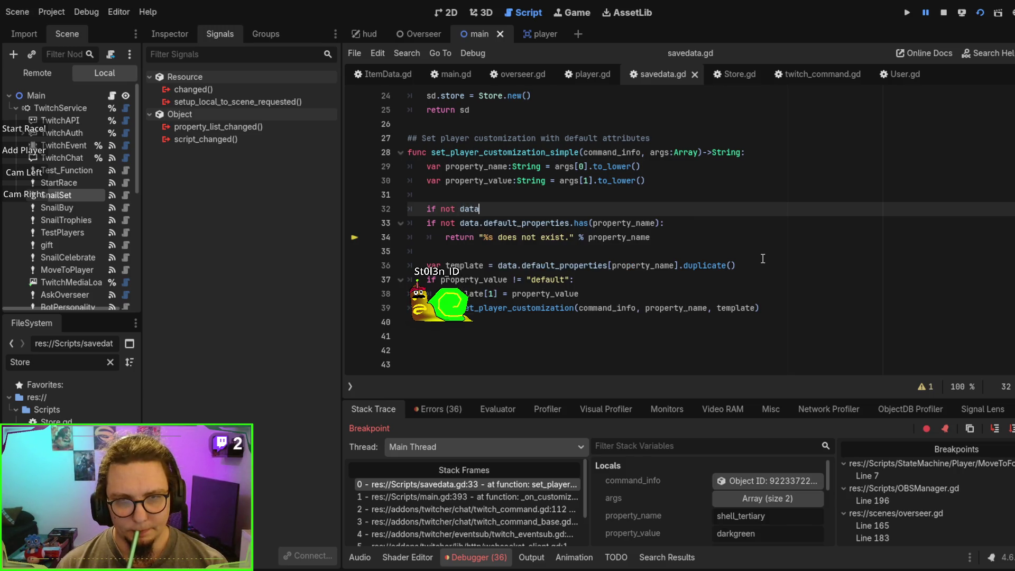
pyautogui.write('.i')
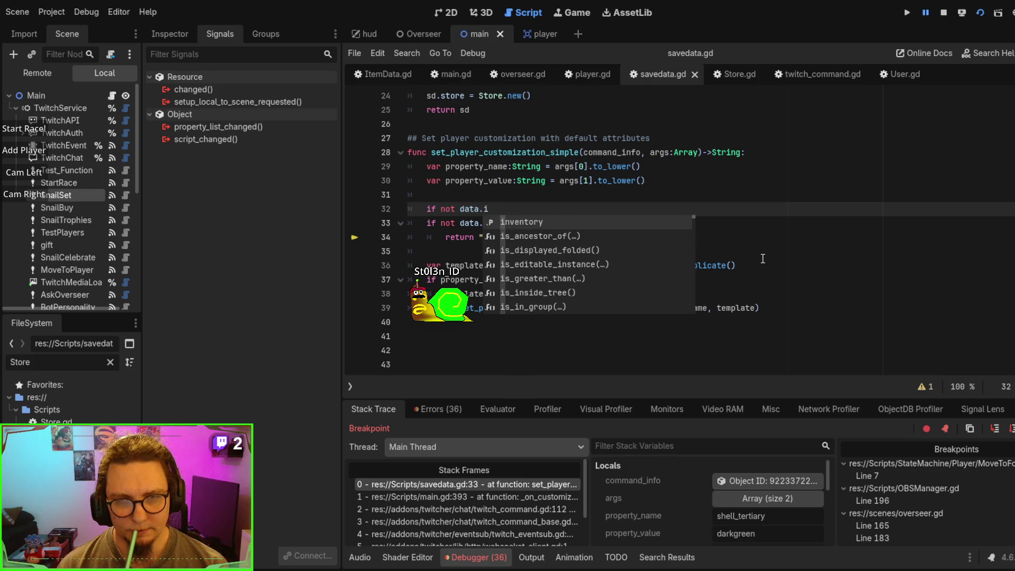
pyautogui.press('BackSpace')
pyautogui.write('h')
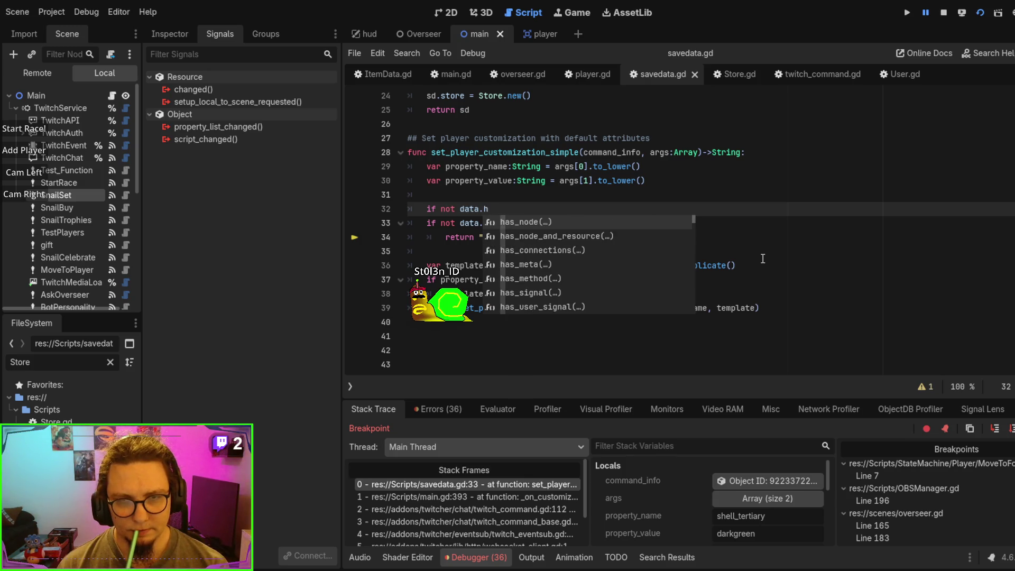
pyautogui.press('BackSpace')
pyautogui.write('get_it')
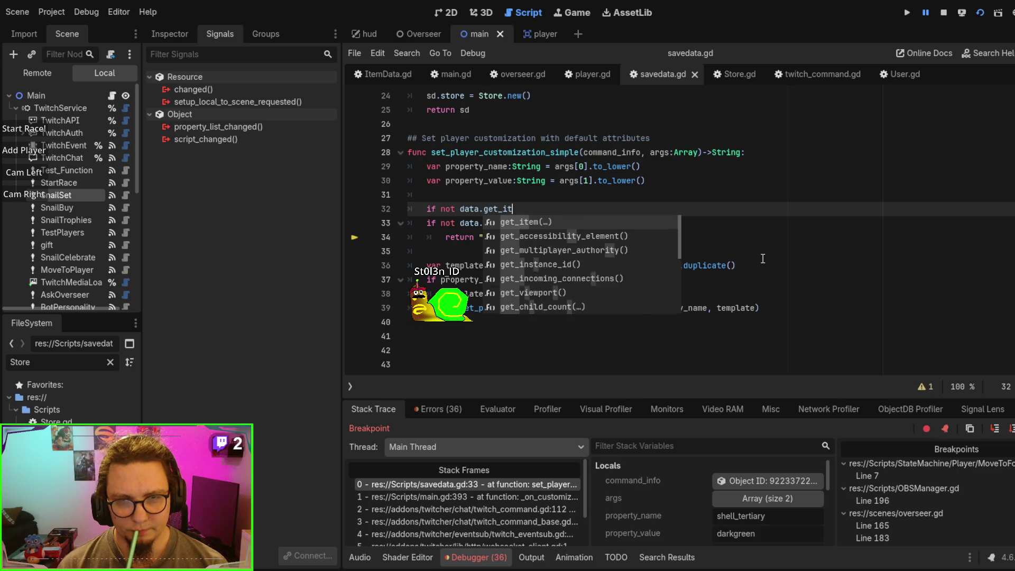
pyautogui.press('Return')
pyautogui.press('Escape')
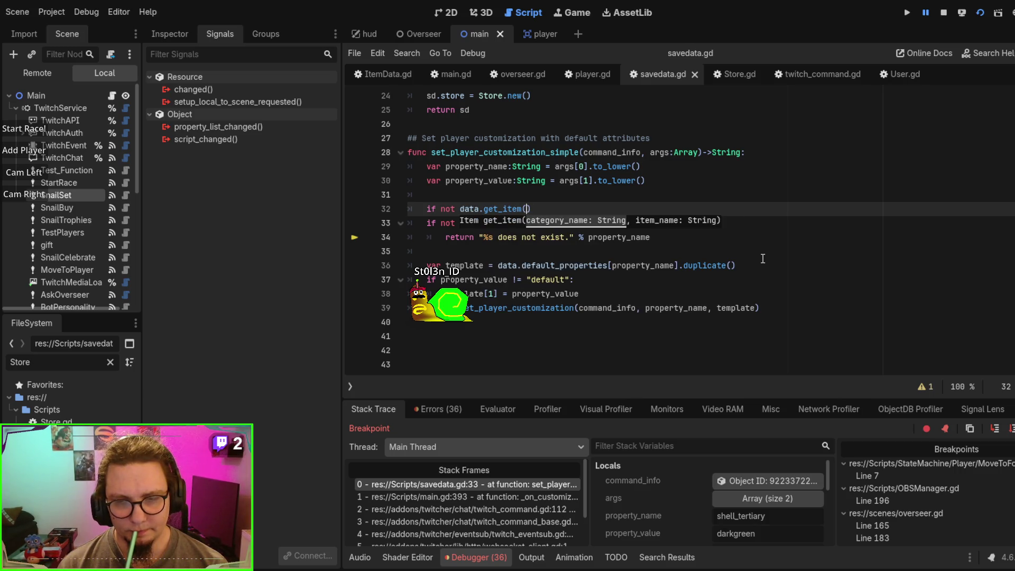
# Step: Paste and undo the chat command text, then move to the property_value declaration on line 30
pyautogui.write('!snailset shell_tertiary darkgreen')
pyautogui.hotkey('ctrl', 'z')
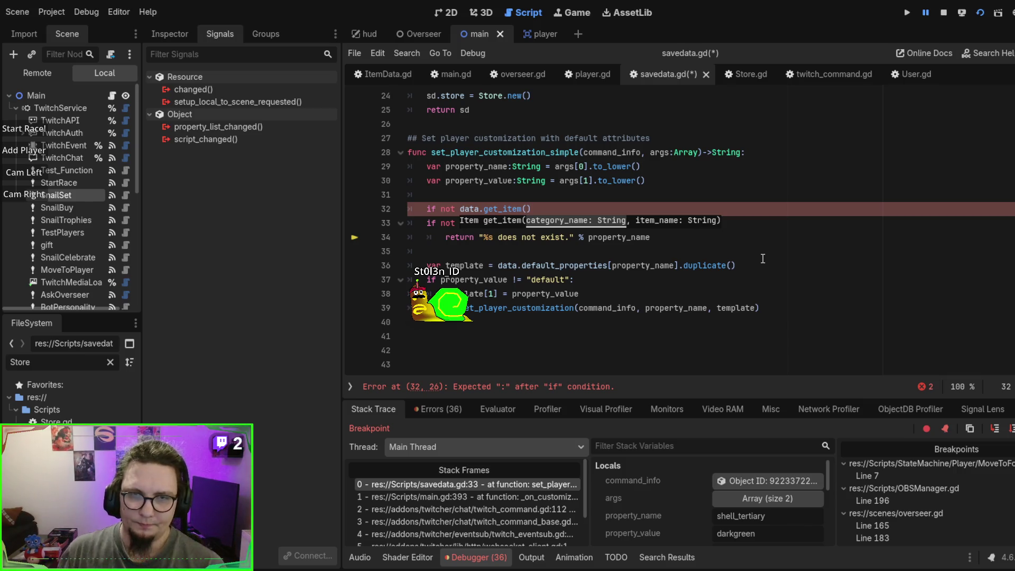
pyautogui.click(484, 180)
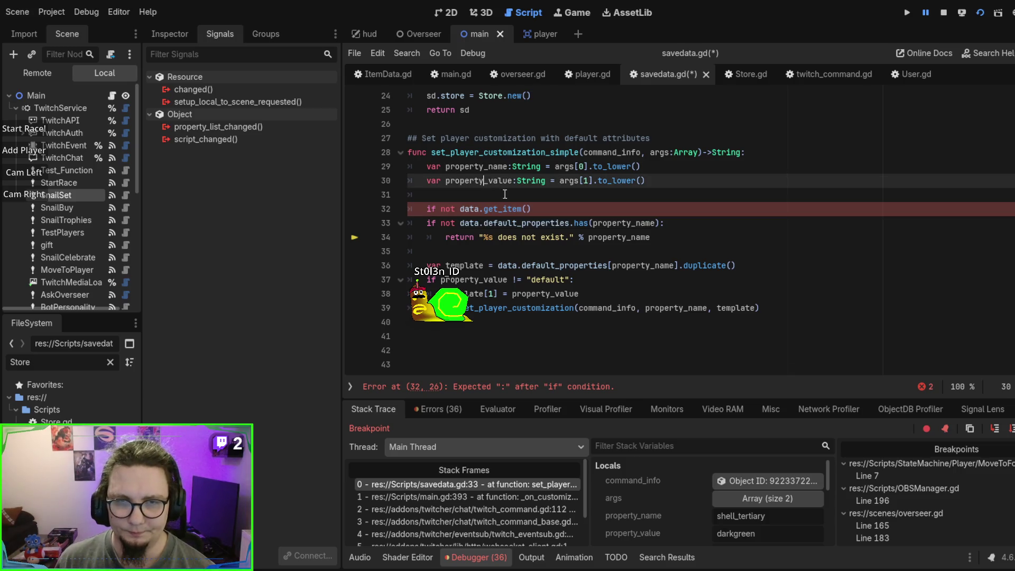
# Step: Delete the broken 'if not data.get_item()' line and return to the default_properties has() check on line 32
pyautogui.click(561, 208)
pyautogui.moveTo(562, 207); pyautogui.dragTo(559, 199)
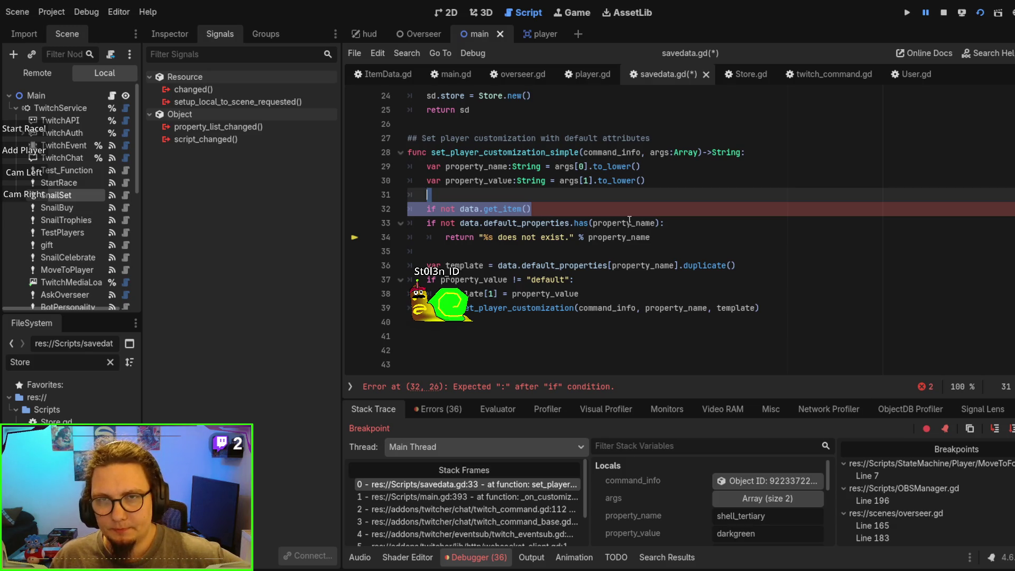
pyautogui.click(628, 222)
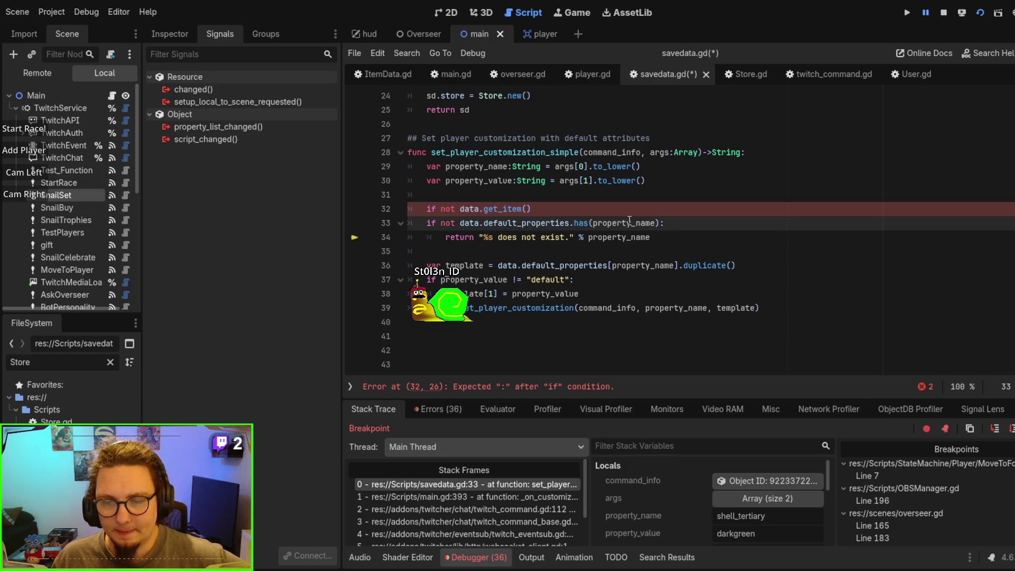
pyautogui.moveTo(531, 209); pyautogui.dragTo(576, 201)
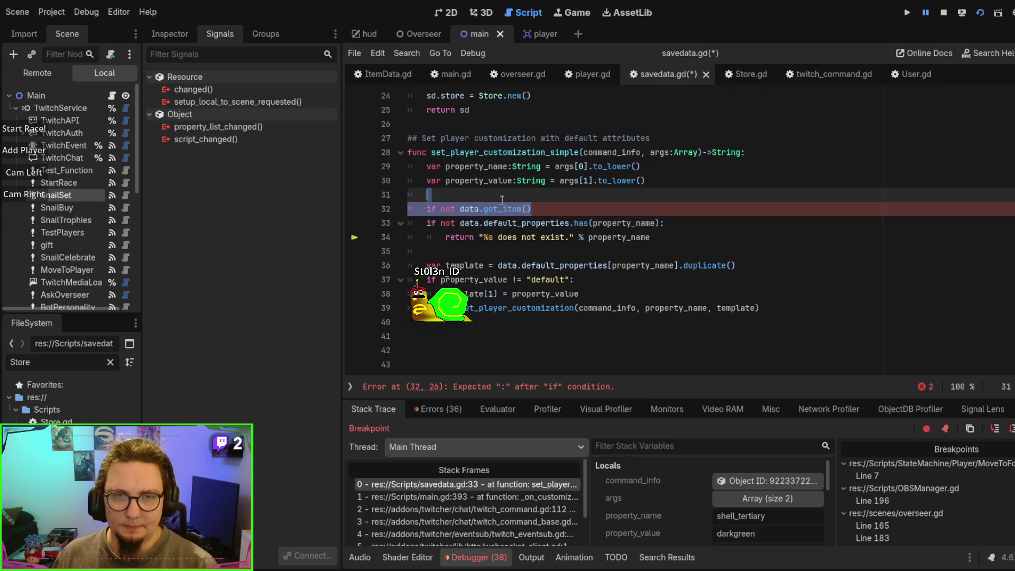
pyautogui.press('BackSpace')
pyautogui.click(658, 208)
pyautogui.write('or')
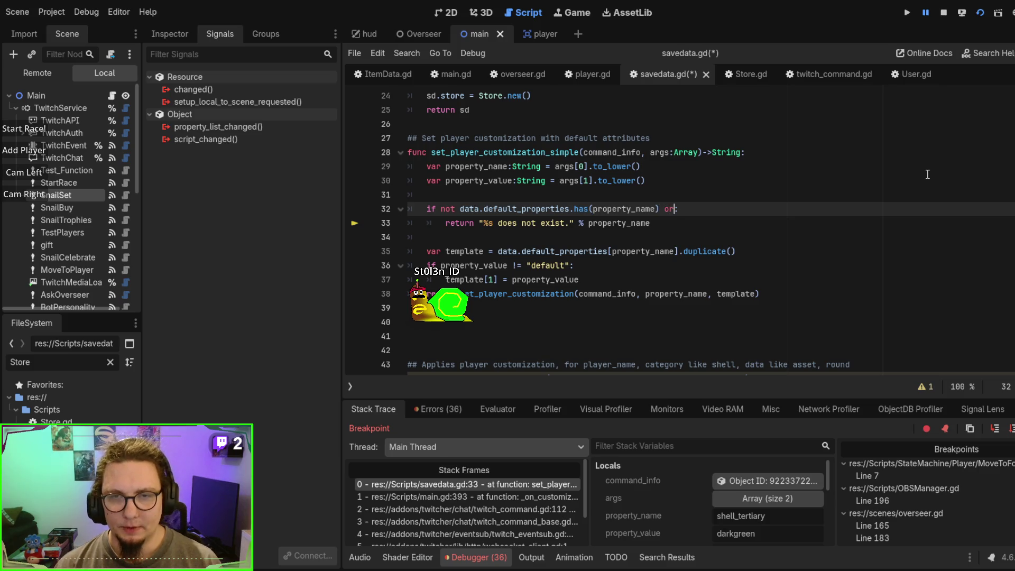
# Step: Add 'property_name.contains("tertiary")' after the 'or' on line 32's condition
pyautogui.write('prop')
pyautogui.press('Return')
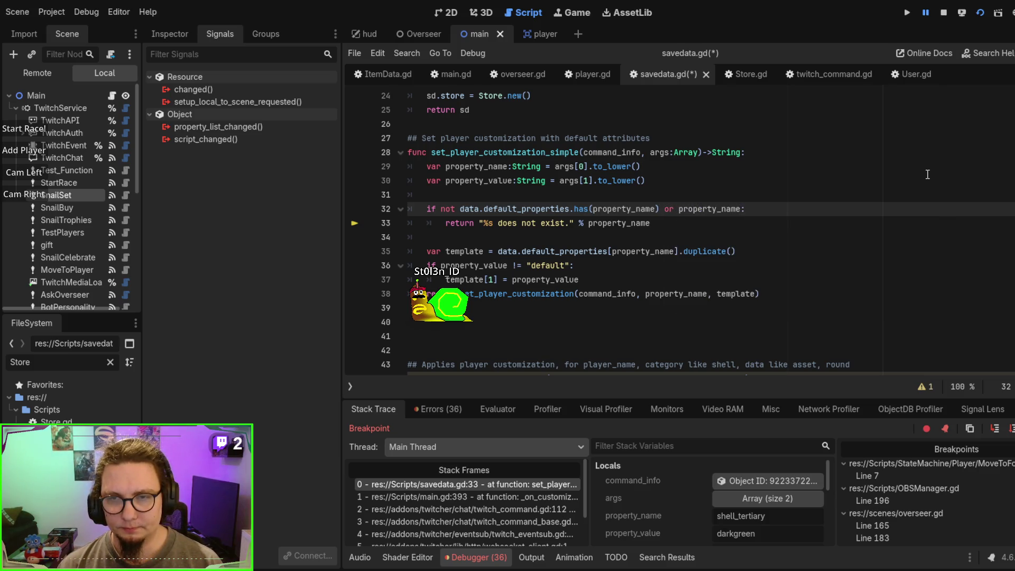
pyautogui.write('.in')
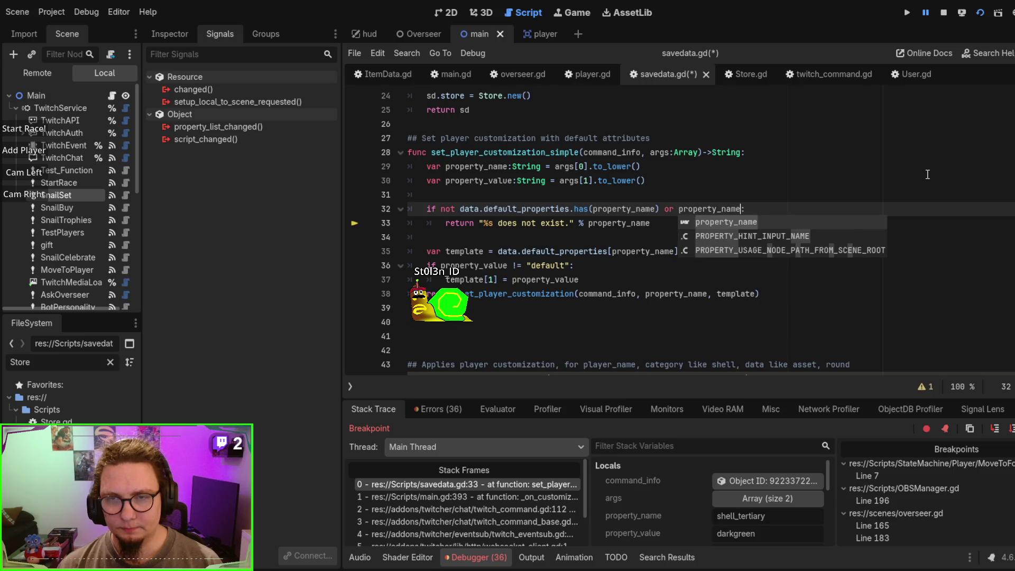
pyautogui.press('Escape')
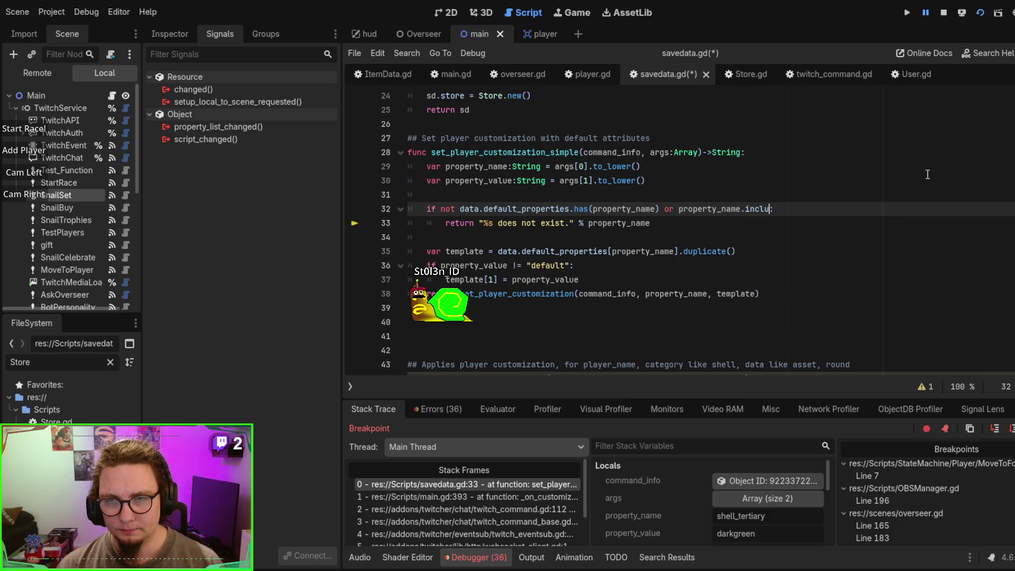
pyautogui.press('BackSpace')
pyautogui.press('BackSpace')
pyautogui.press('BackSpace')
pyautogui.write('.')
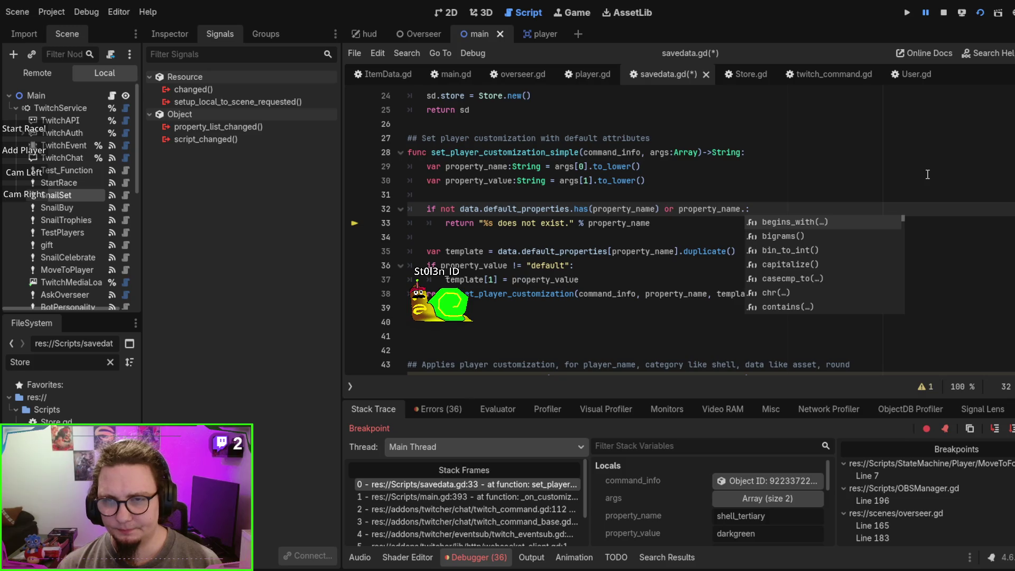
pyautogui.write('contains')
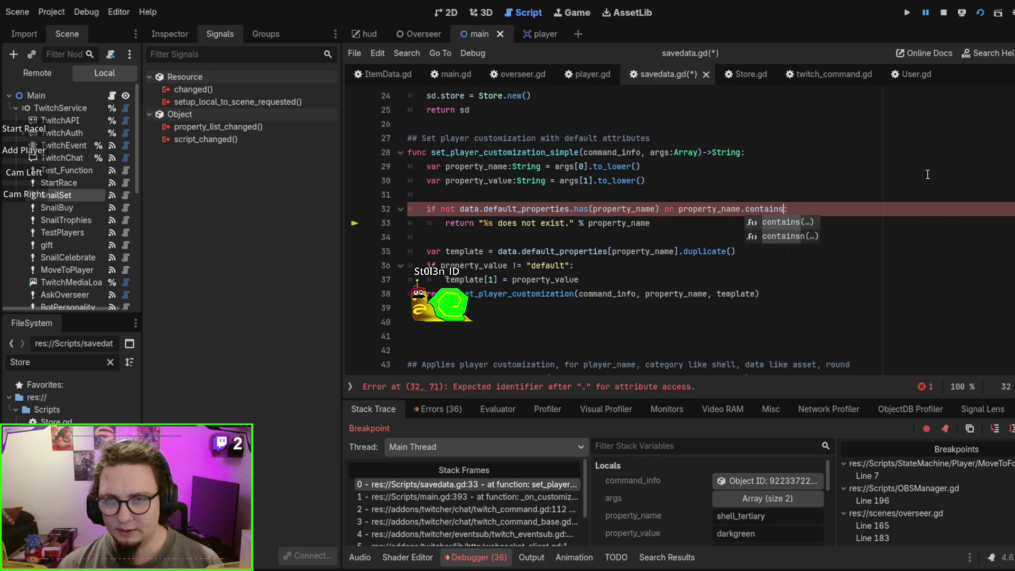
pyautogui.write('("tert')
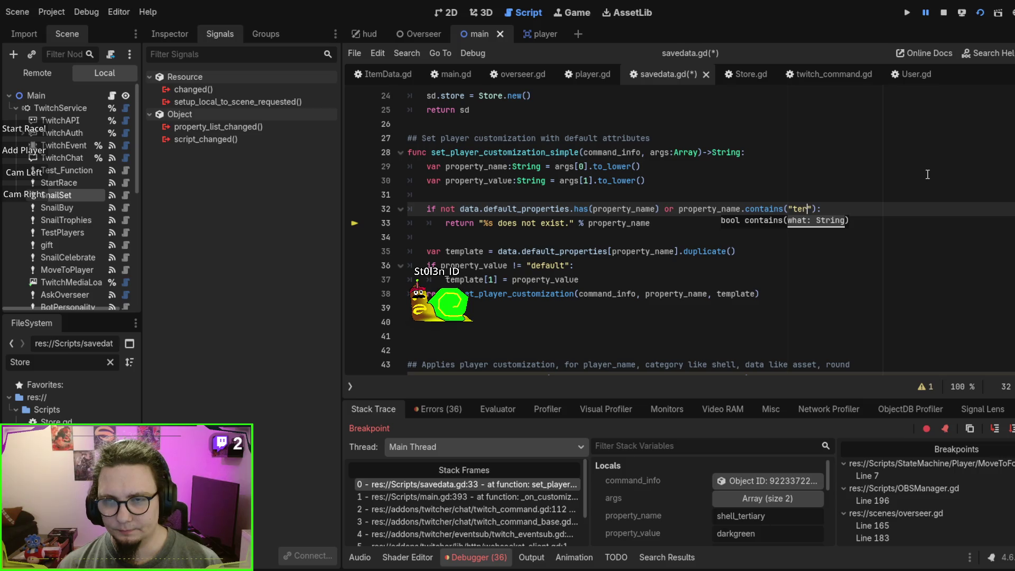
pyautogui.write('iary')
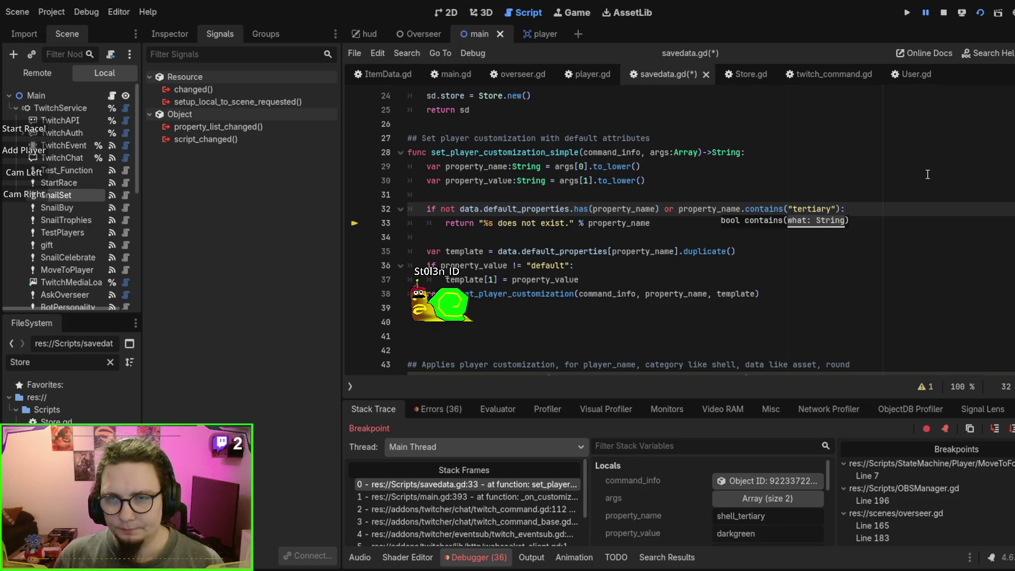
pyautogui.press('Escape')
pyautogui.moveTo(839, 208); pyautogui.dragTo(659, 208)
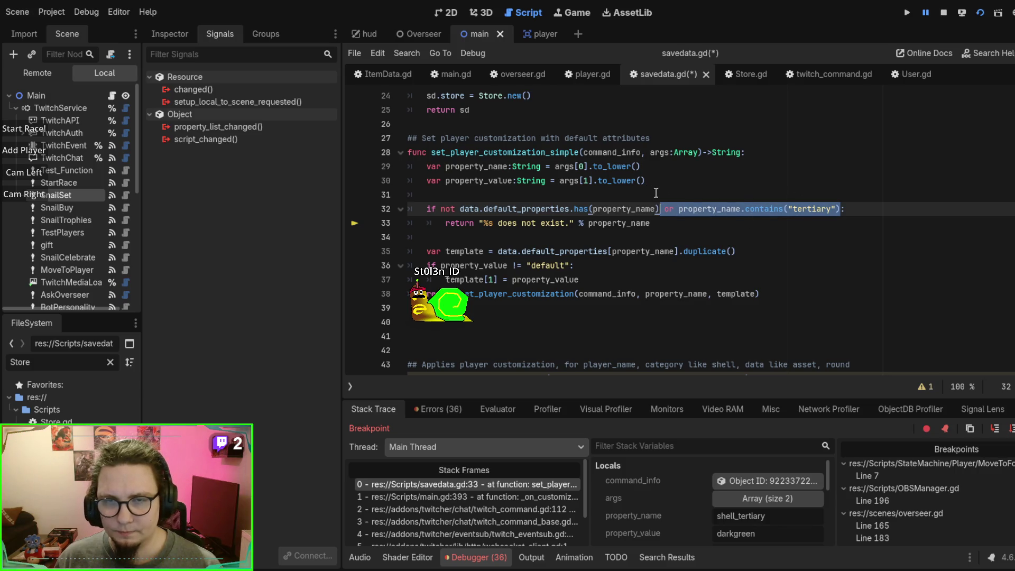
pyautogui.click(661, 209)
# Step: Move the tertiary clause onto an indented continuation line with a backslash after the has() check
pyautogui.write('\\')
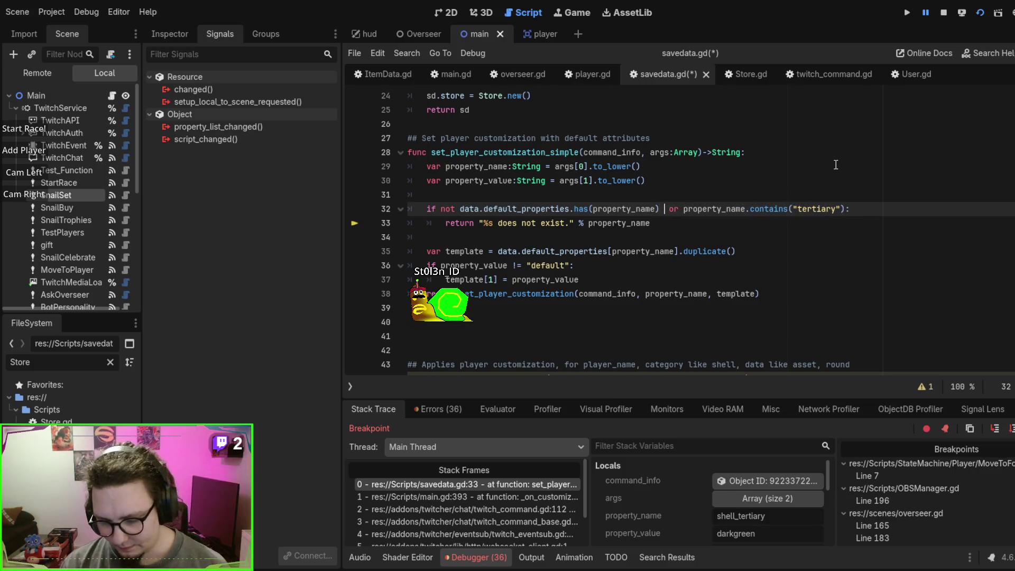
pyautogui.press('Return')
pyautogui.press('Tab')
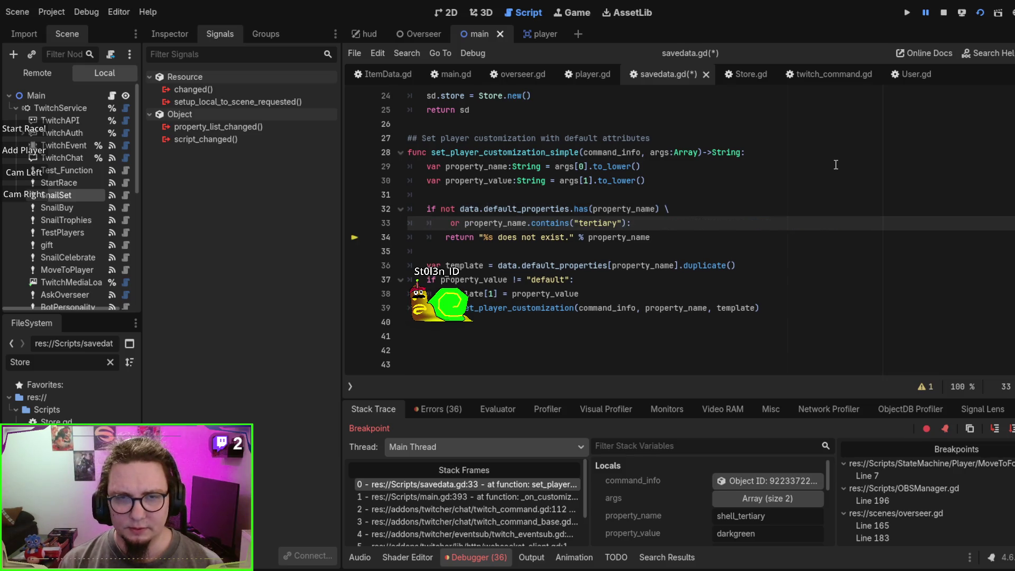
pyautogui.press('Delete')
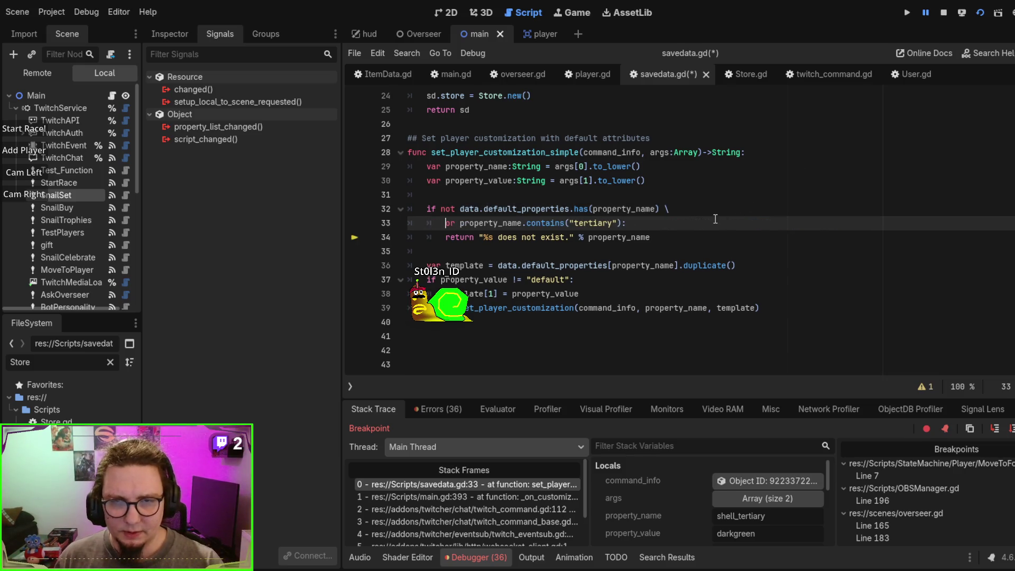
pyautogui.click(669, 212)
pyautogui.click(659, 225)
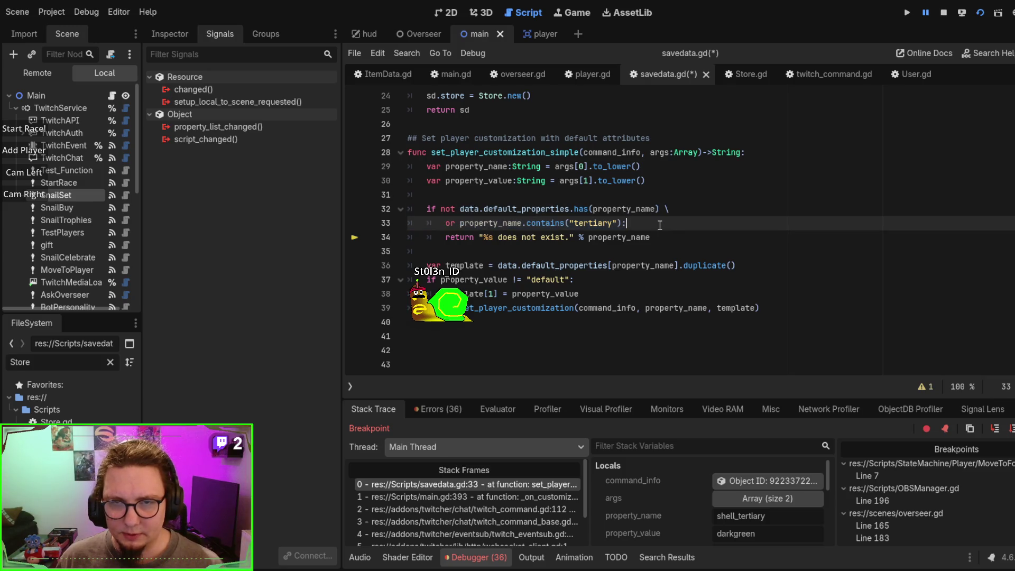
# Step: Duplicate the tertiary line twice, changing the copies to contains("primary") and contains("secondary")
pyautogui.write('\\')
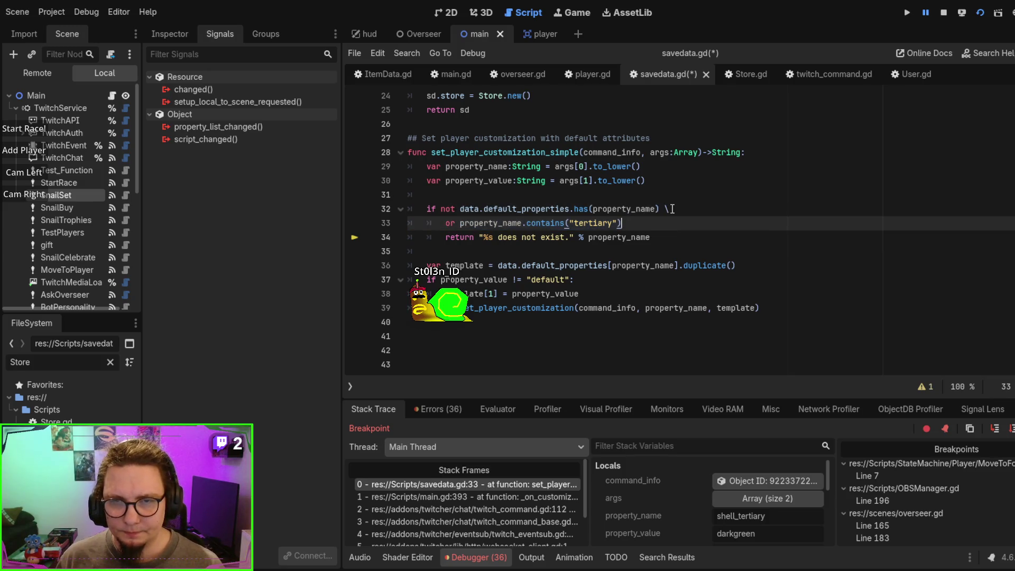
pyautogui.hotkey('ctrl', 'shift', 'd')
pyautogui.hotkey('ctrl', 'shift', 'd')
pyautogui.press('BackSpace')
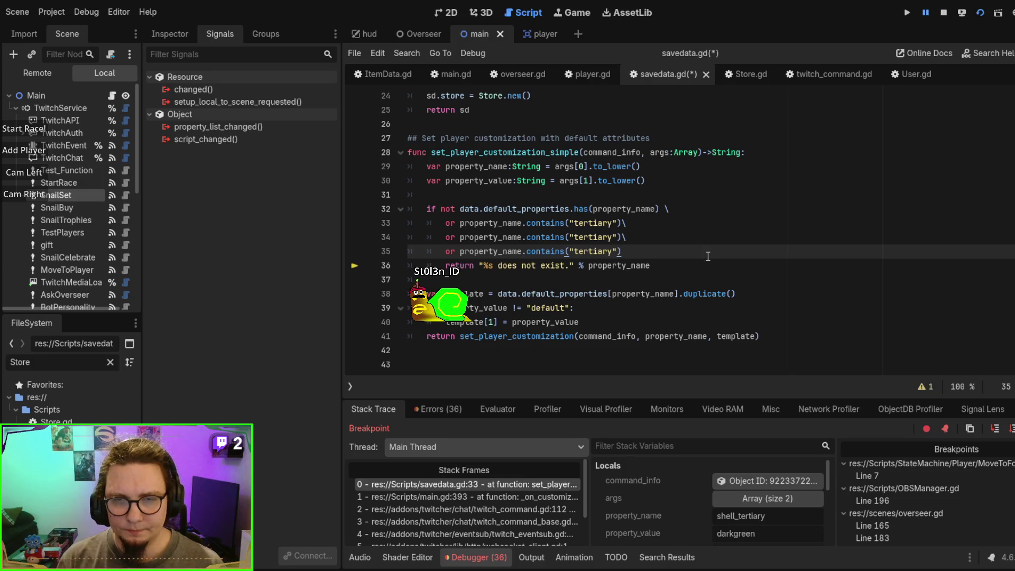
pyautogui.write(':')
pyautogui.doubleClick(592, 236)
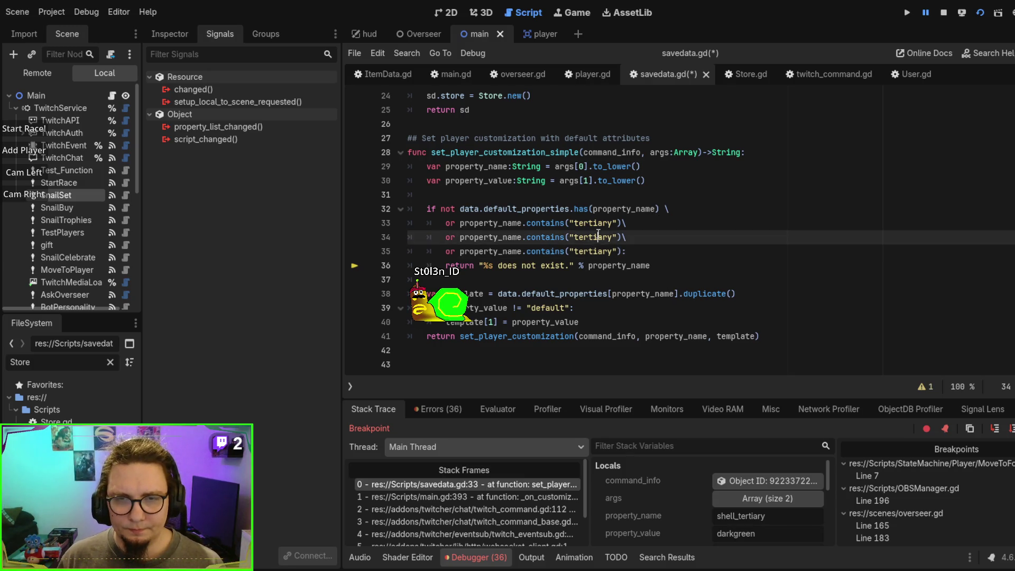
pyautogui.write('secondary')
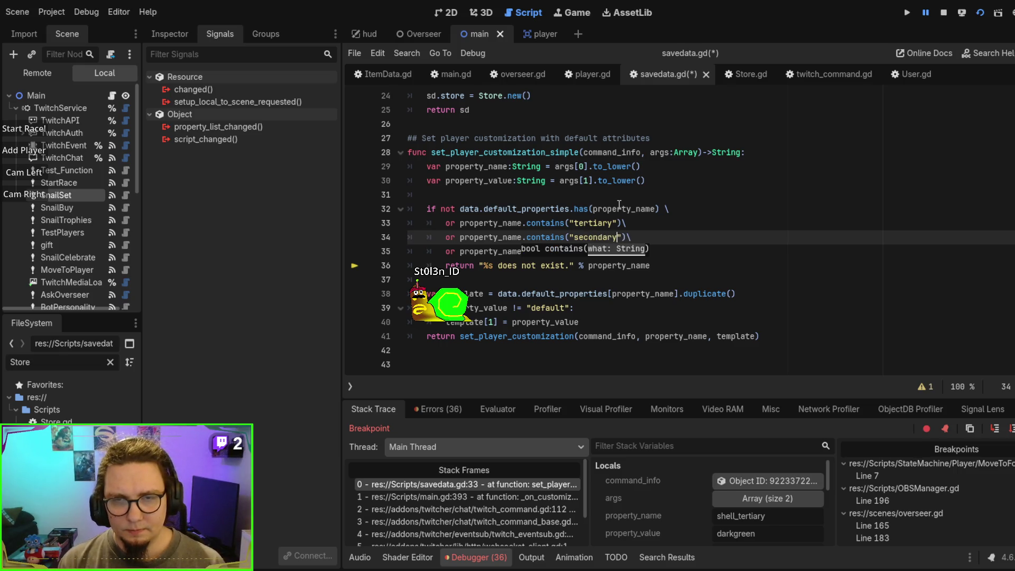
pyautogui.press('Escape')
pyautogui.press('Up')
pyautogui.press('Left')
pyautogui.press('Left')
pyautogui.press('BackSpace')
pyautogui.press('BackSpace')
pyautogui.press('BackSpace')
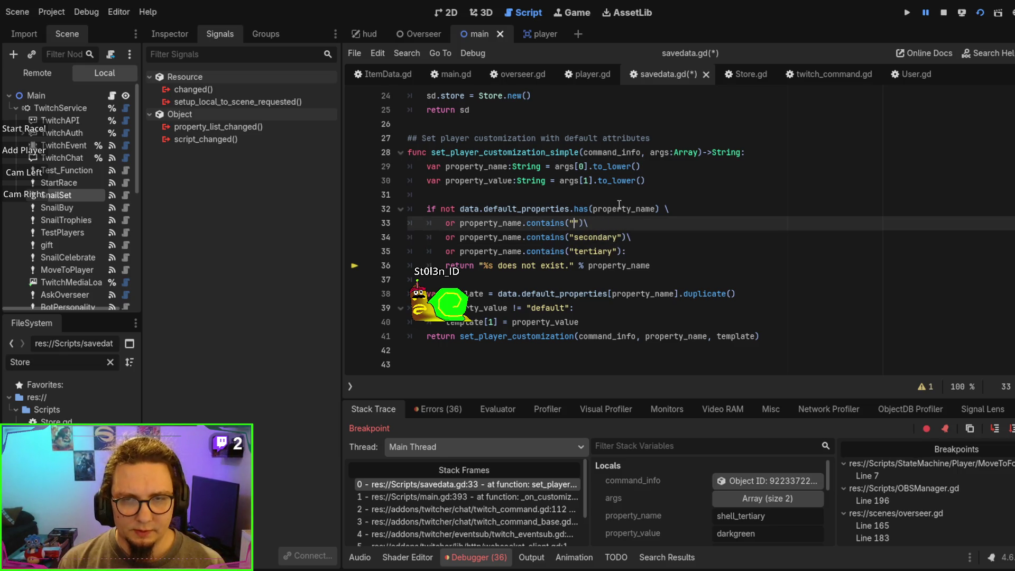
pyautogui.write('primary')
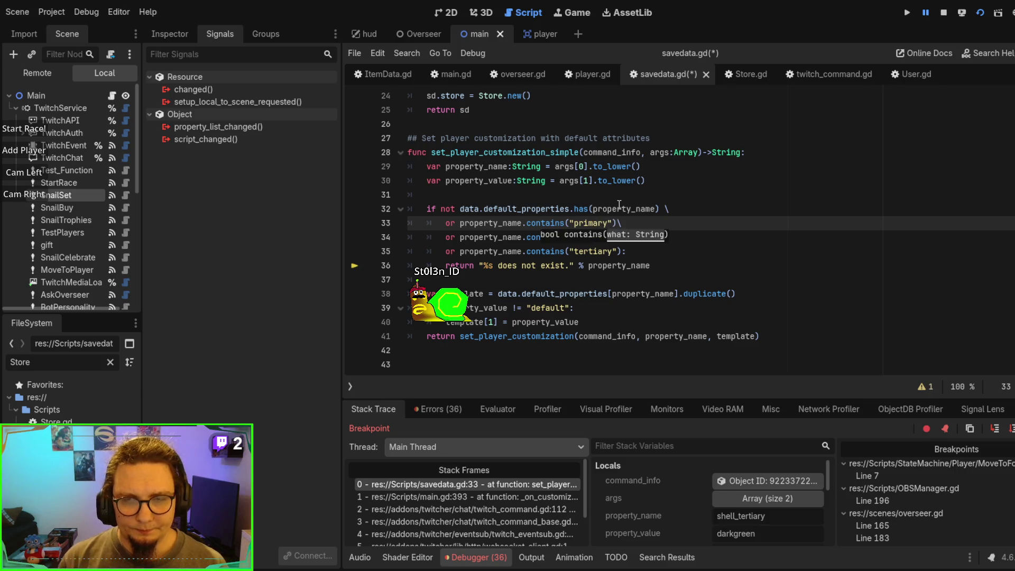
pyautogui.press('Escape')
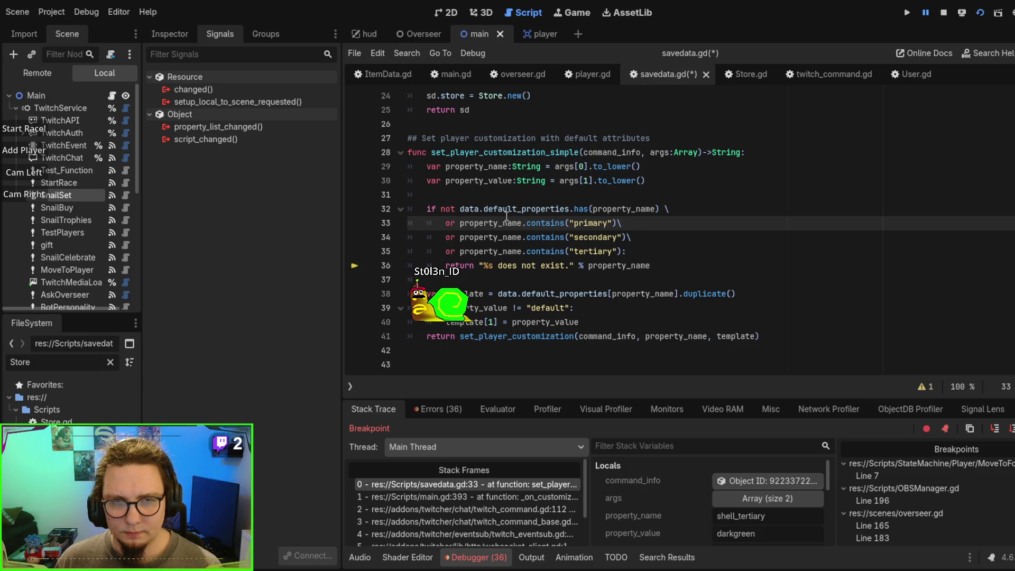
pyautogui.click(459, 208)
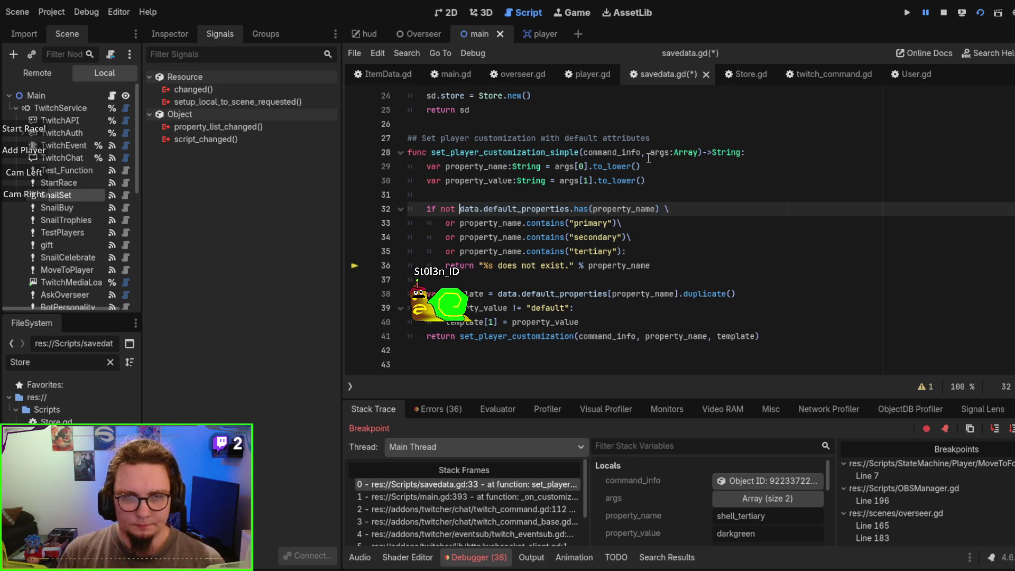
# Step: Insert 'not' after the 'or' on lines 33, 34 and 35
pyautogui.doubleClick(451, 205)
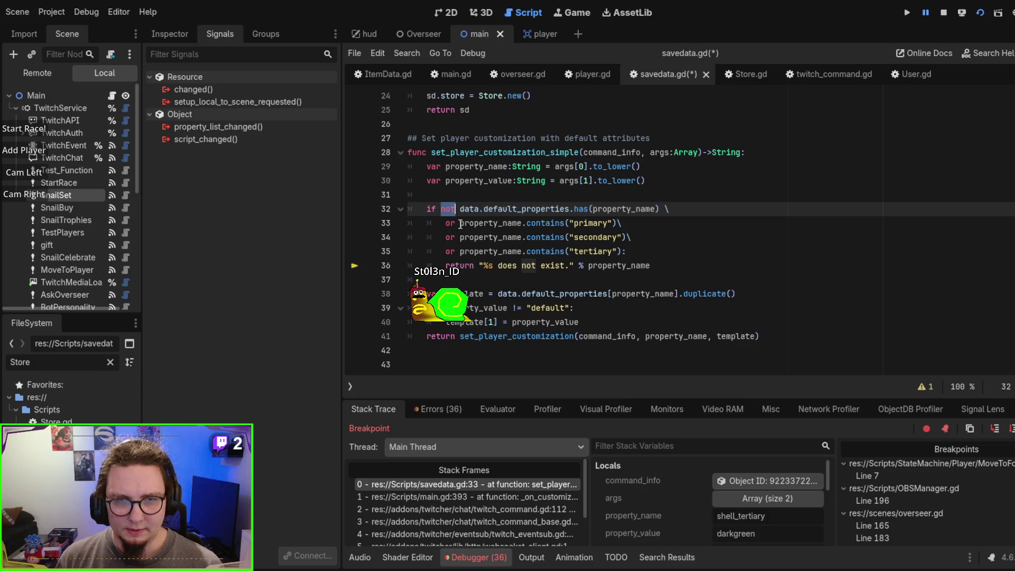
pyautogui.click(460, 223)
pyautogui.write('not')
pyautogui.click(460, 237)
pyautogui.write('not')
pyautogui.click(460, 251)
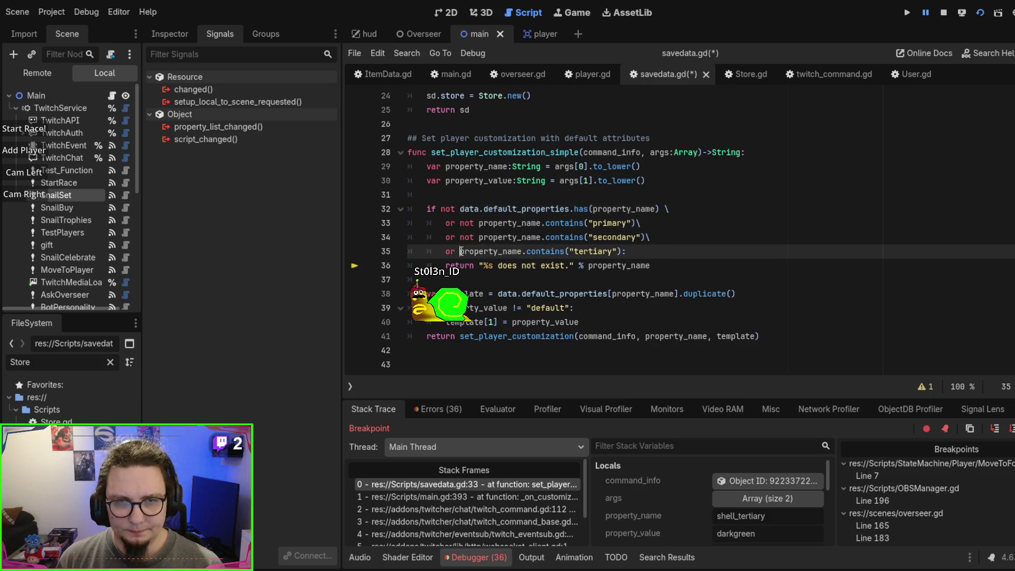
pyautogui.write('not')
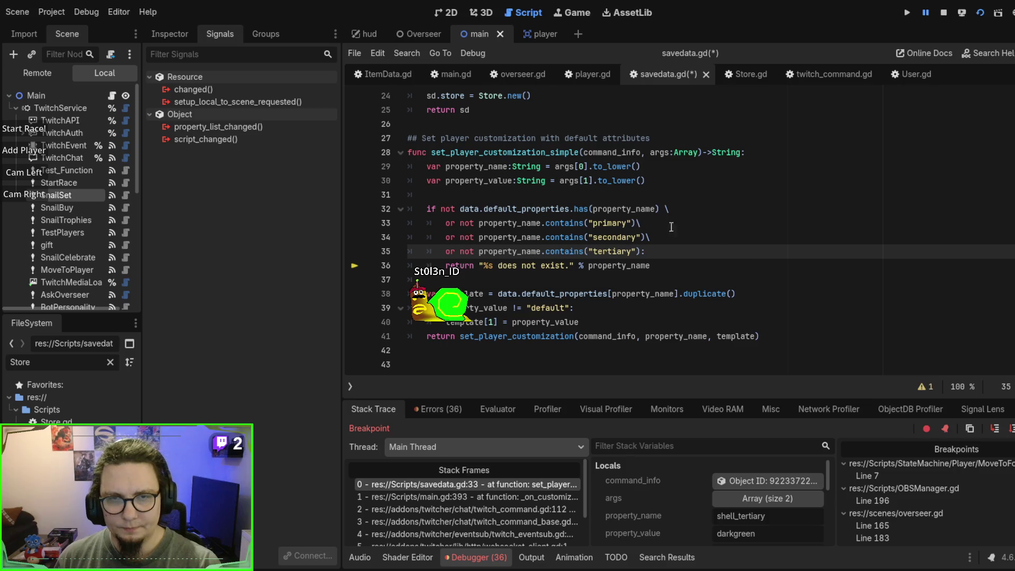
# Step: Replace the 'or' on lines 33–35 with 'and'
pyautogui.doubleClick(449, 223)
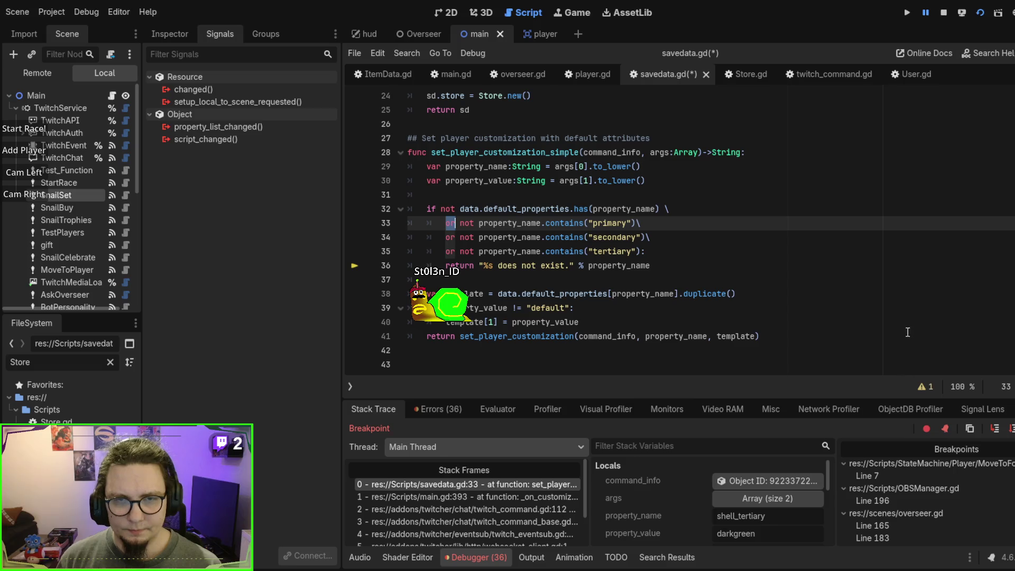
pyautogui.write('and')
pyautogui.press('Escape')
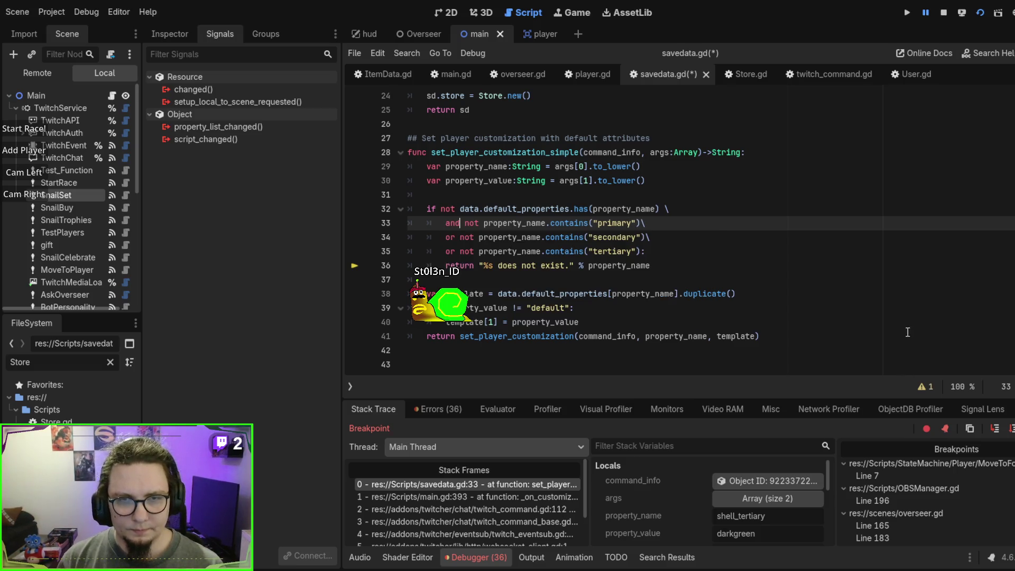
pyautogui.doubleClick(450, 237)
pyautogui.write('and')
pyautogui.doubleClick(449, 251)
pyautogui.write('and')
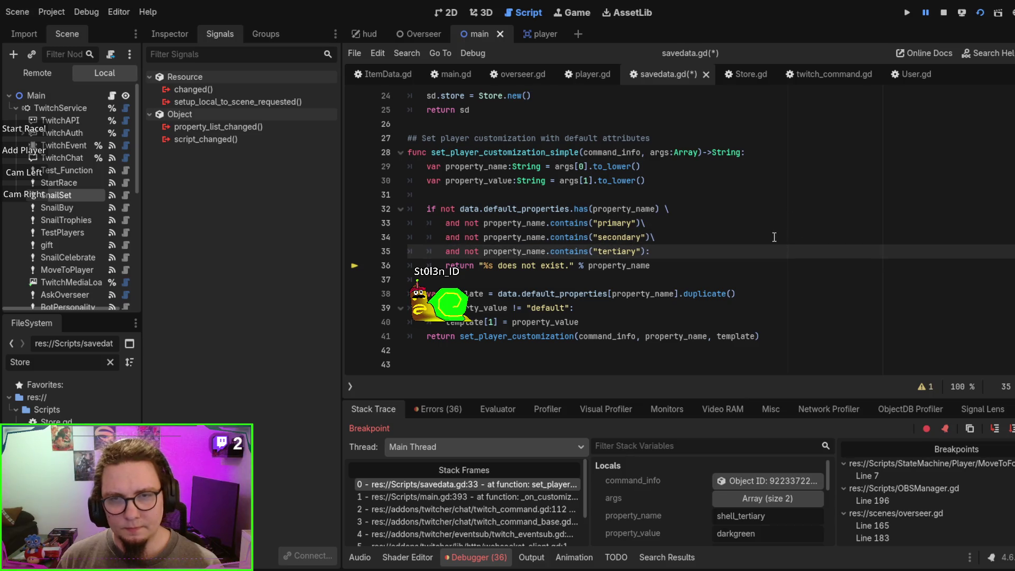
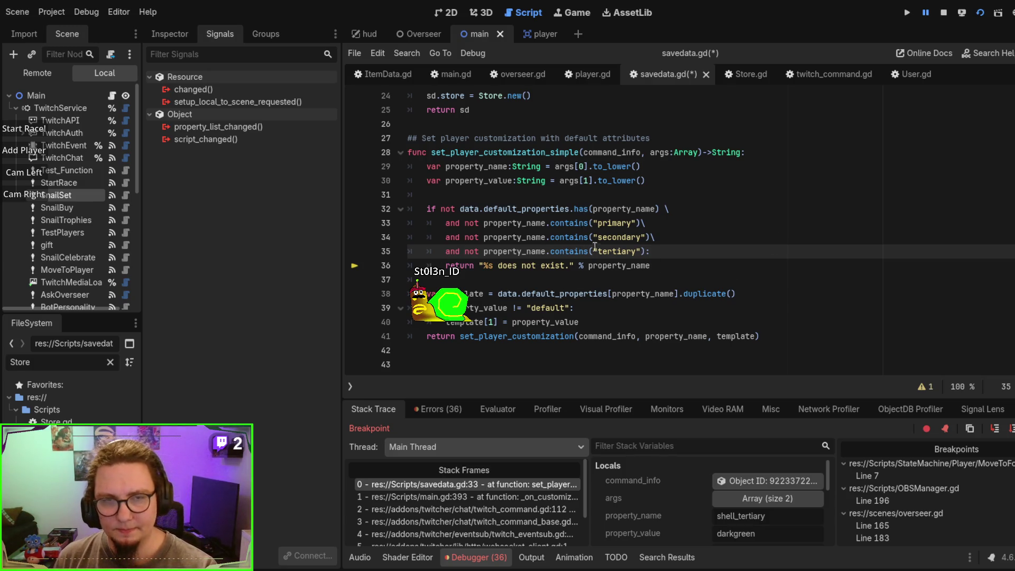
# Step: Add a breakpoint on savedata.gd line 38, restart the project, and continue until execution pauses there
pyautogui.click(354, 293)
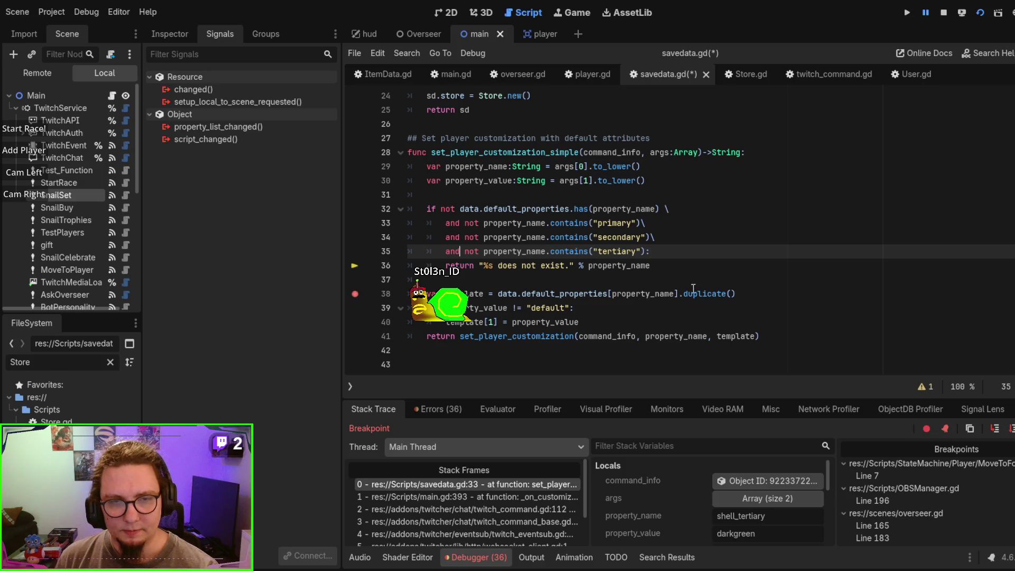
pyautogui.press('F5')
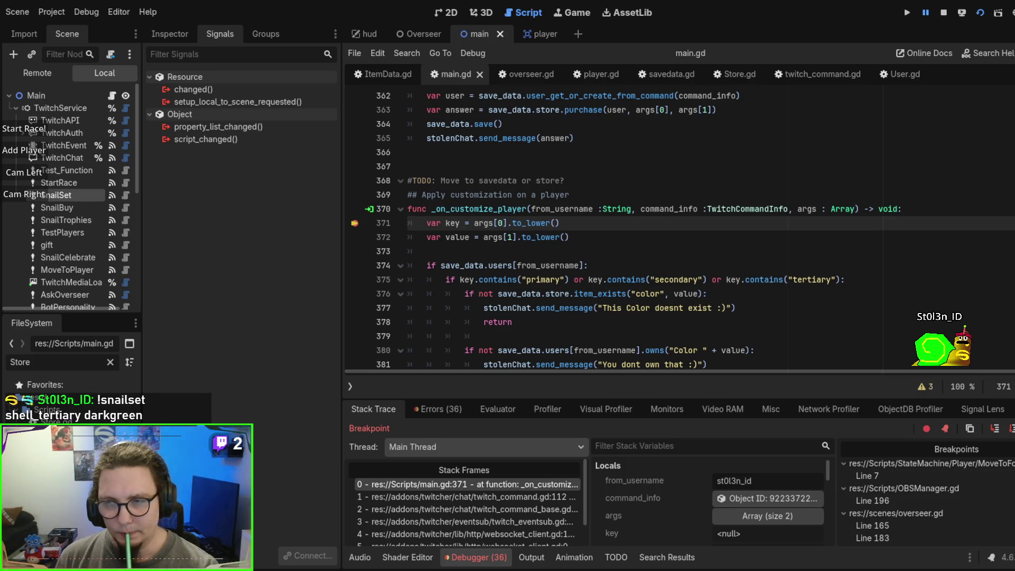
pyautogui.press('F12')
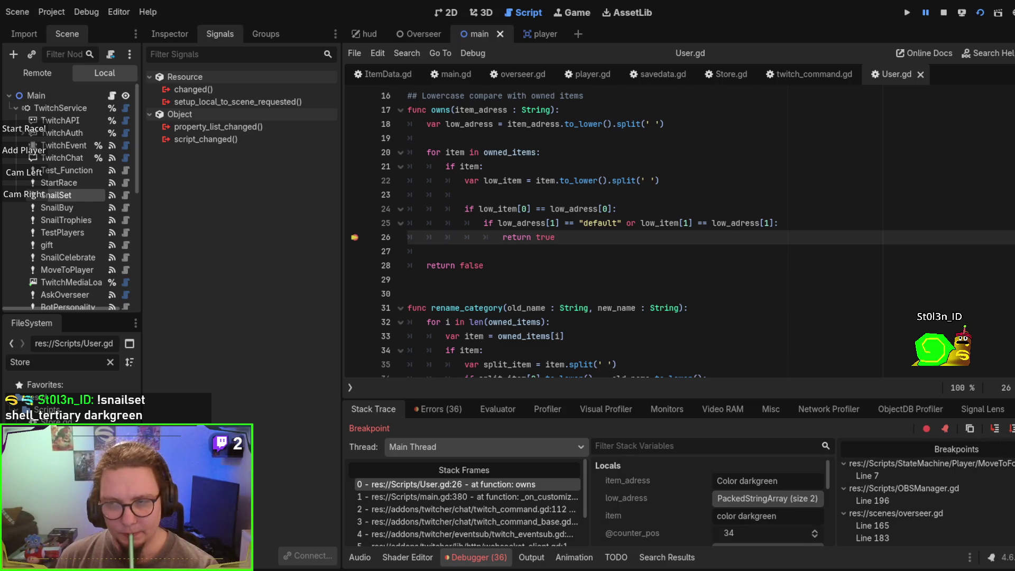
pyautogui.press('F12')
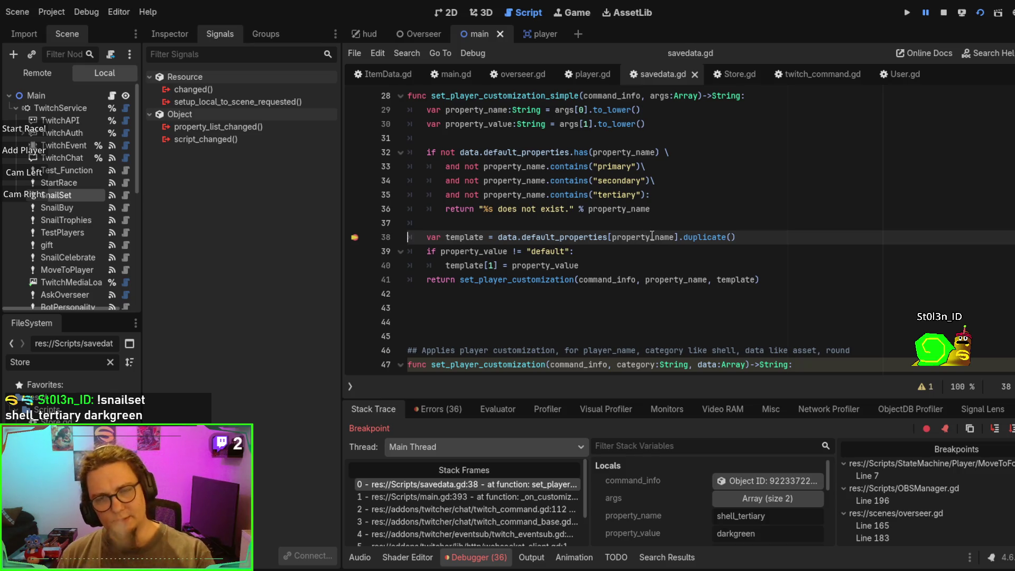
pyautogui.scroll(-2, 612, 249)
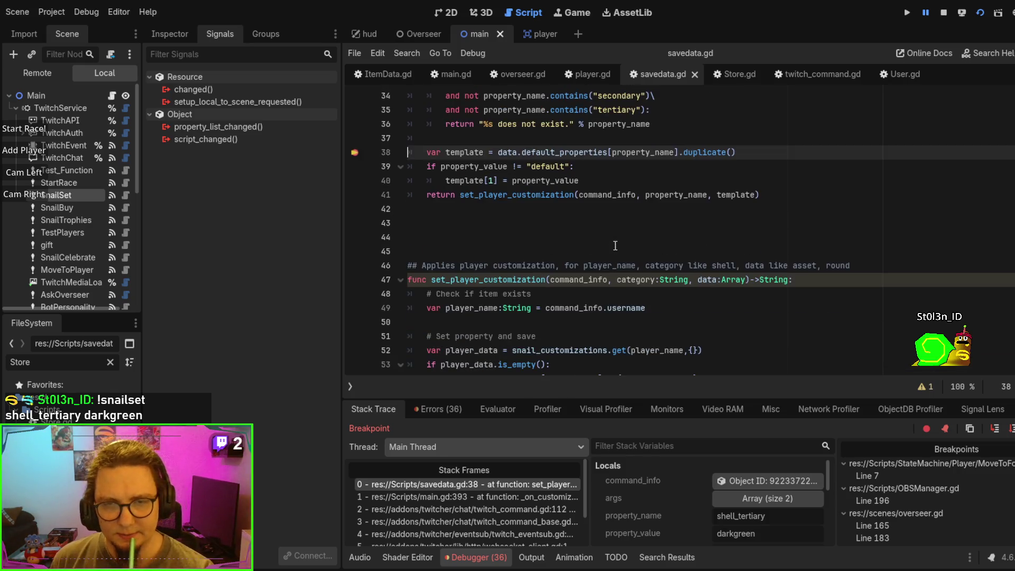
pyautogui.scroll(2, 617, 247)
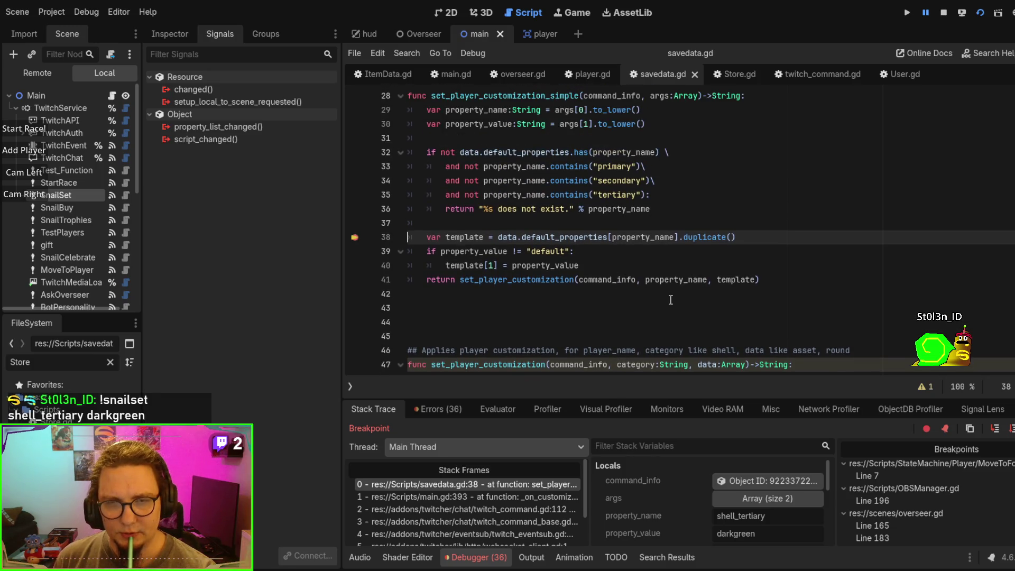
pyautogui.scroll(-1, 670, 299)
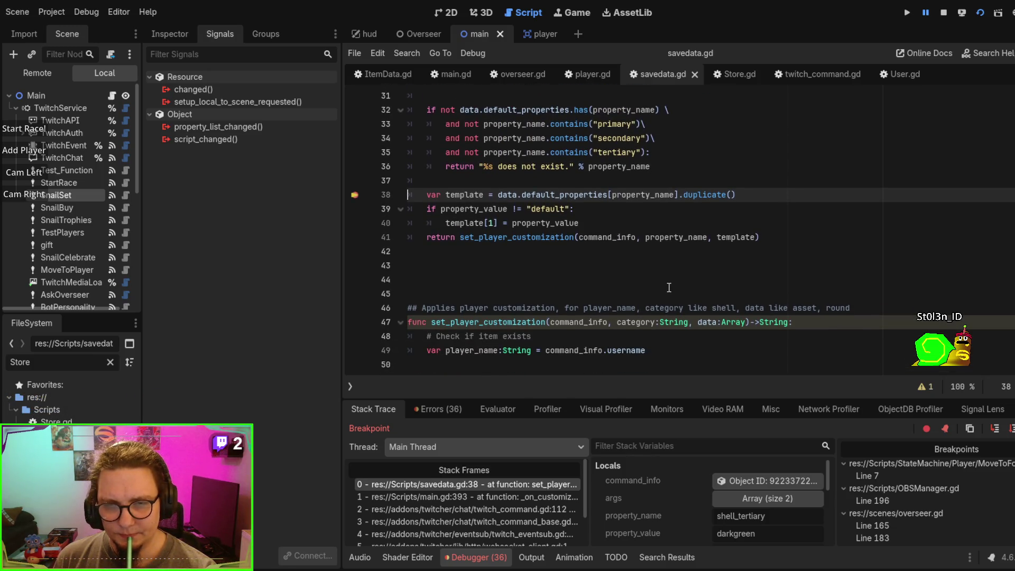
pyautogui.scroll(1, 669, 287)
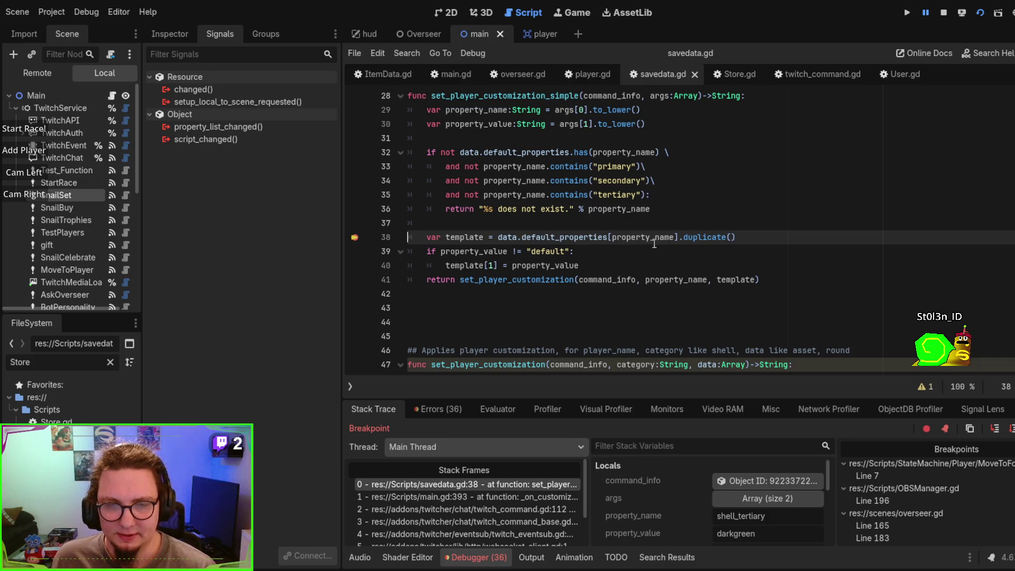
pyautogui.scroll(1, 683, 264)
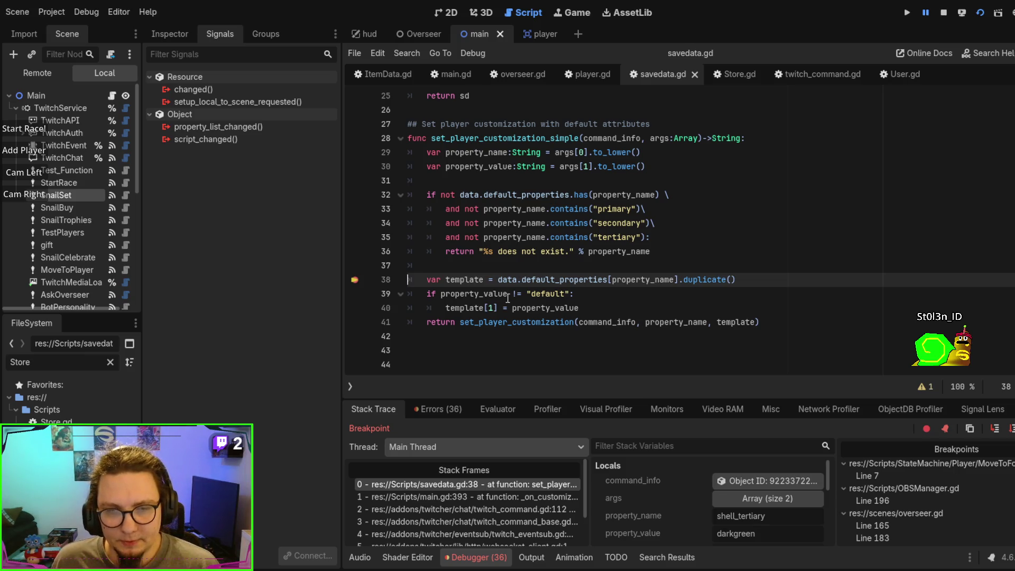
pyautogui.doubleClick(465, 279)
pyautogui.scroll(-6, 608, 288)
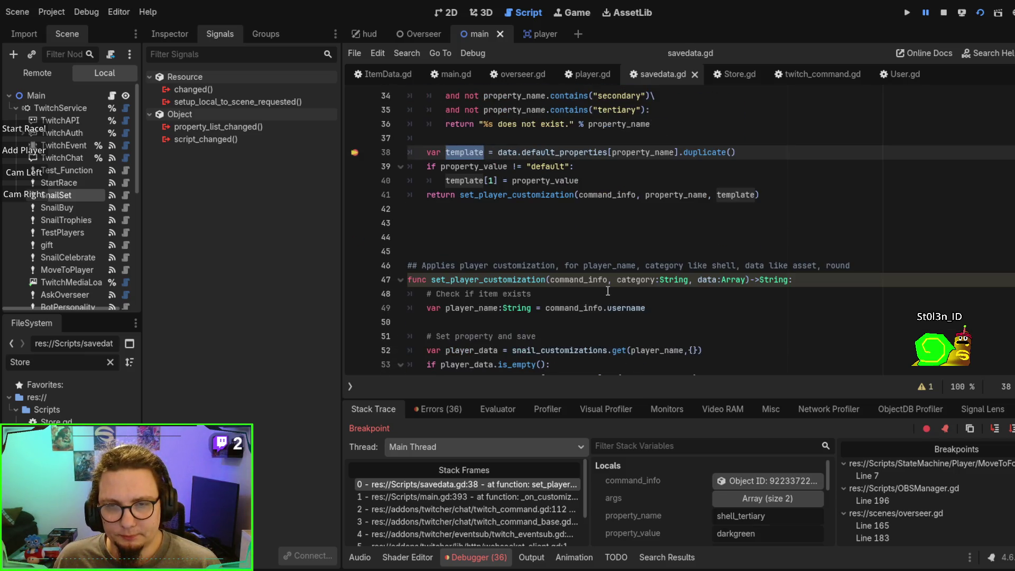
pyautogui.scroll(-1, 630, 274)
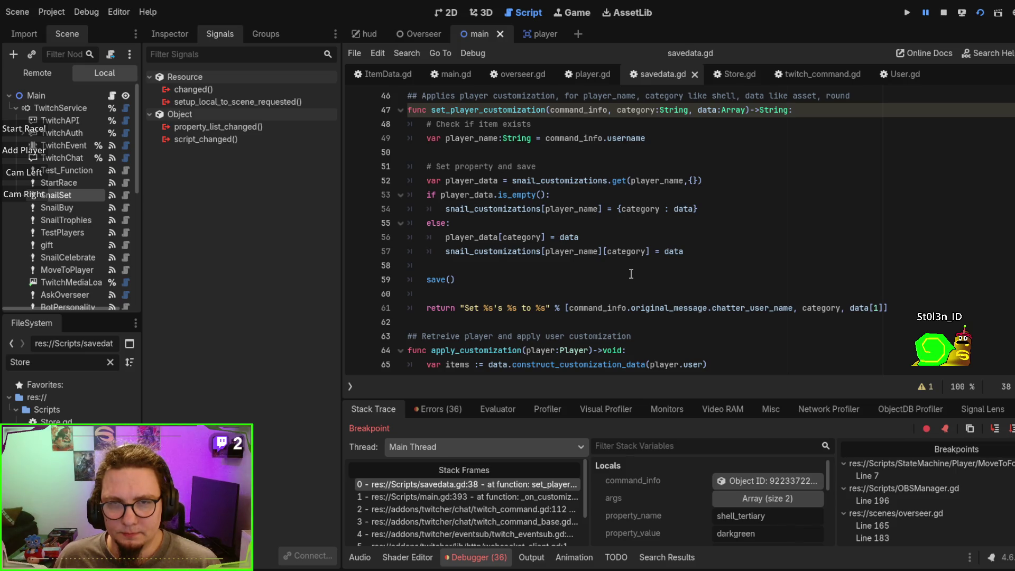
pyautogui.scroll(1, 630, 273)
pyautogui.doubleClick(570, 223)
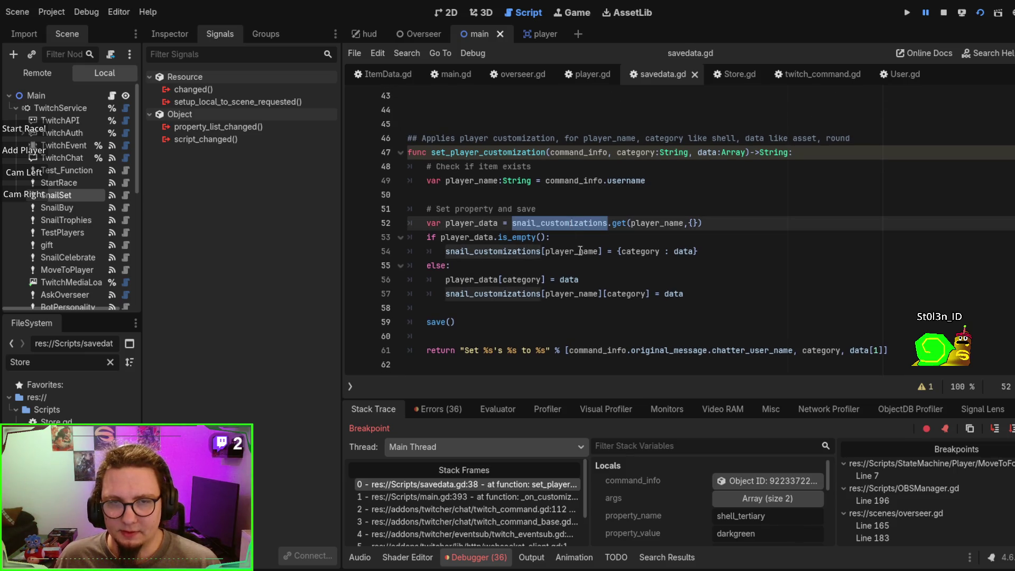
pyautogui.scroll(-2, 594, 309)
pyautogui.scroll(-3, 601, 248)
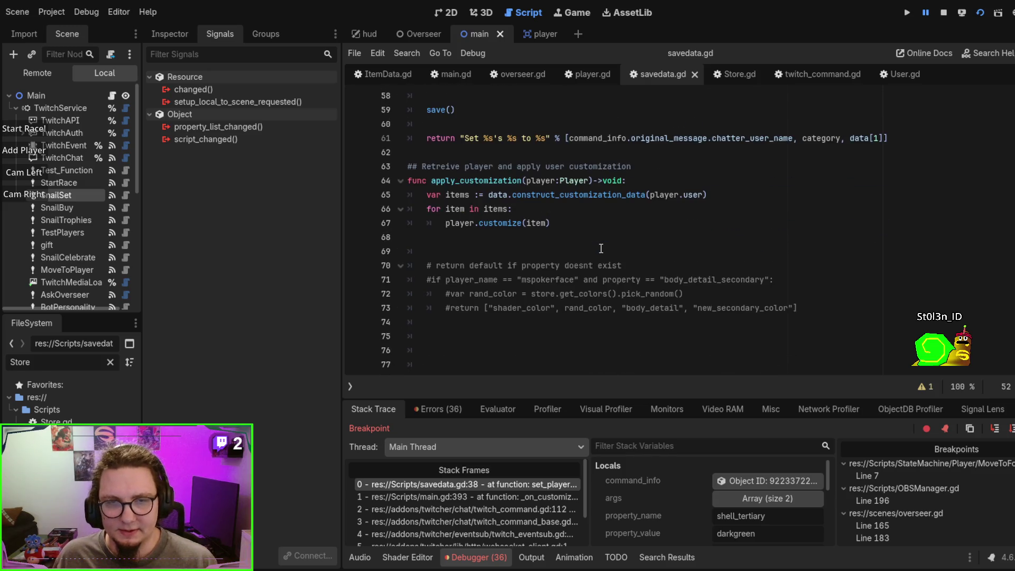
pyautogui.scroll(2, 553, 301)
pyautogui.moveTo(556, 308)
pyautogui.mouseDown()
pyautogui.moveTo(544, 279)
pyautogui.moveTo(561, 279)
pyautogui.mouseUp()
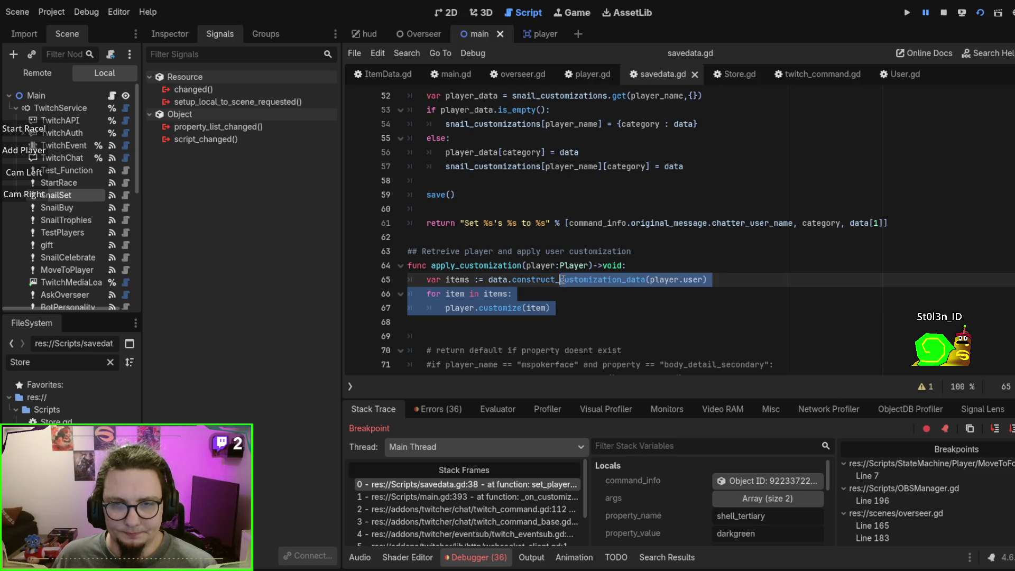
pyautogui.click(579, 326)
pyautogui.click(577, 311)
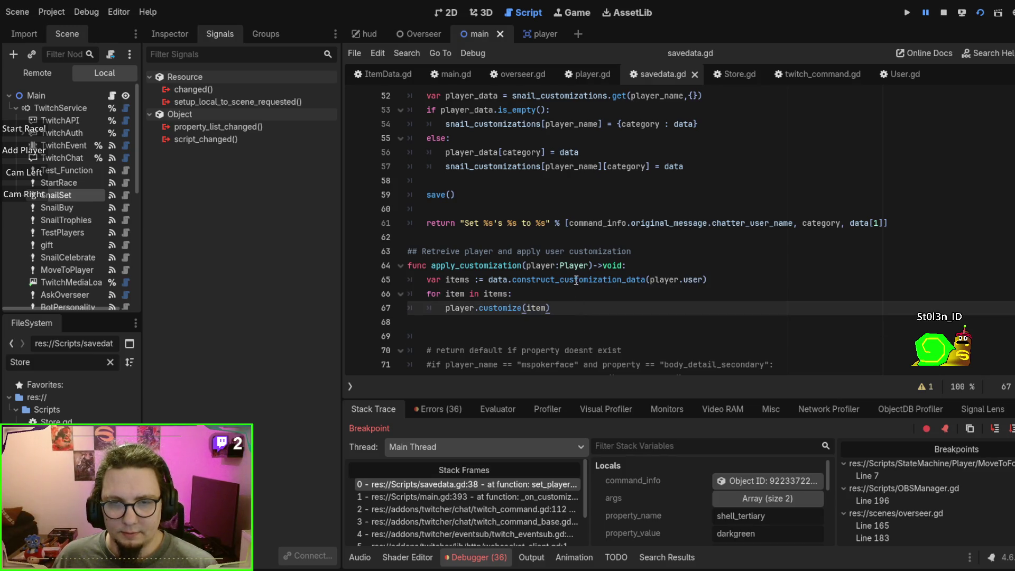
pyautogui.doubleClick(577, 280)
pyautogui.click(566, 305)
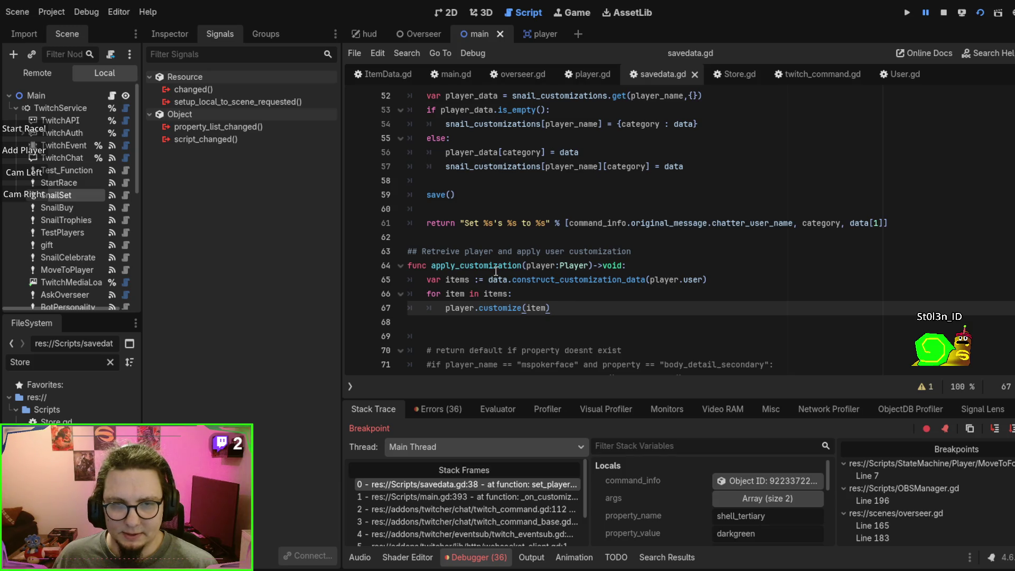
pyautogui.press('Up')
pyautogui.press('Up')
pyautogui.press('Up')
pyautogui.press('pageup')
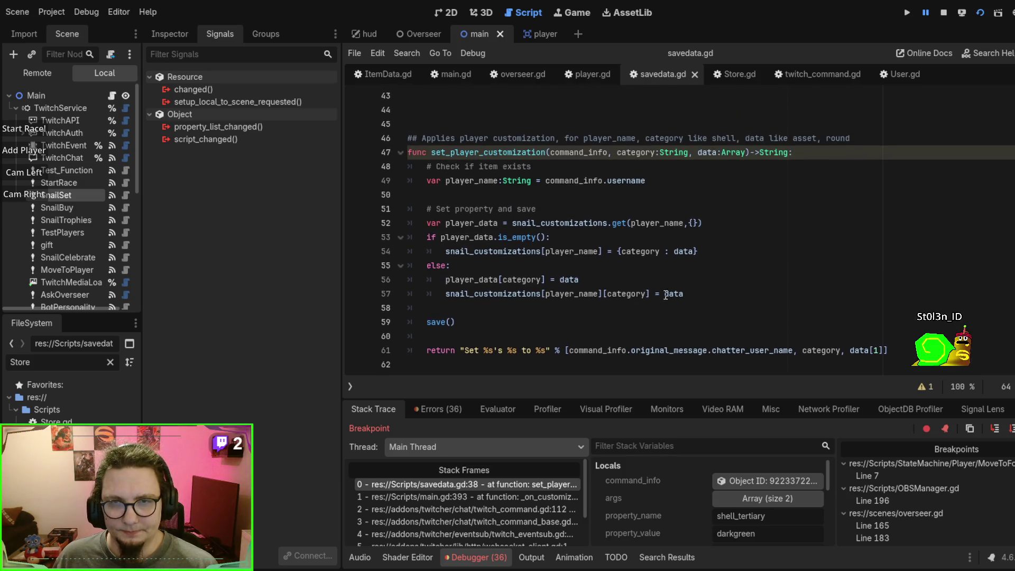
pyautogui.doubleClick(485, 152)
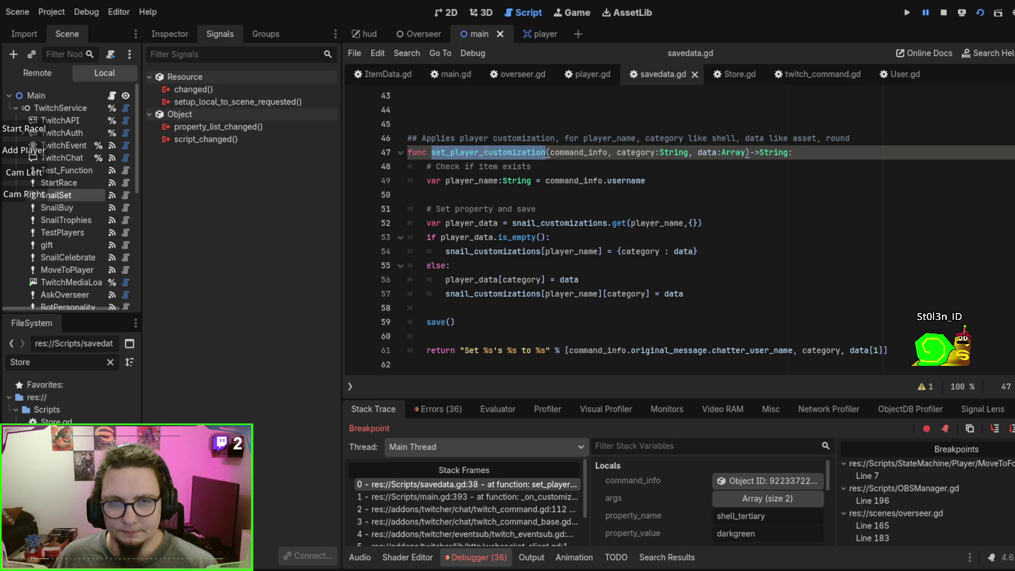
pyautogui.hotkey('ctrl', 'shift', 'f')
pyautogui.press('Return')
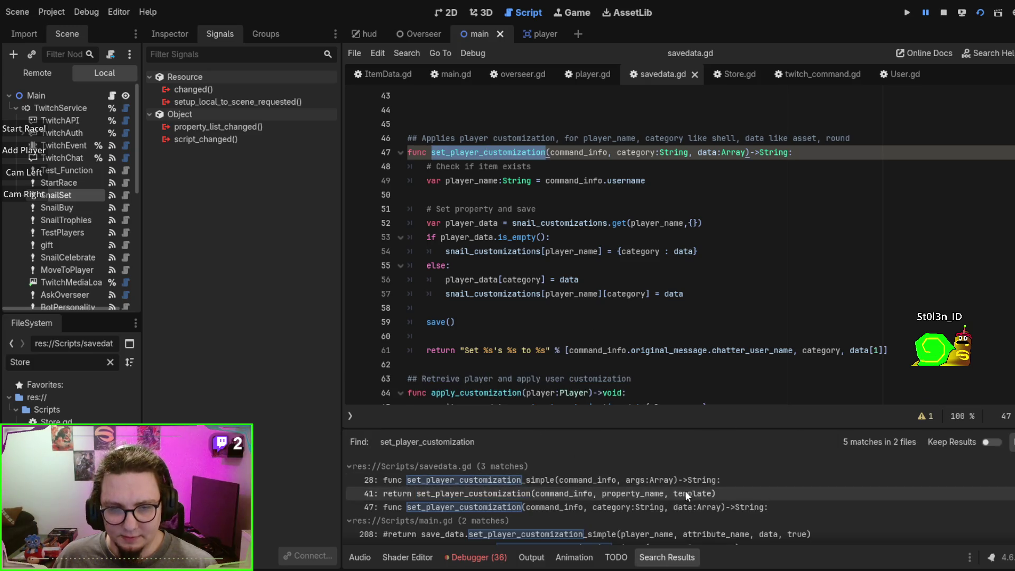
pyautogui.scroll(-1, 727, 481)
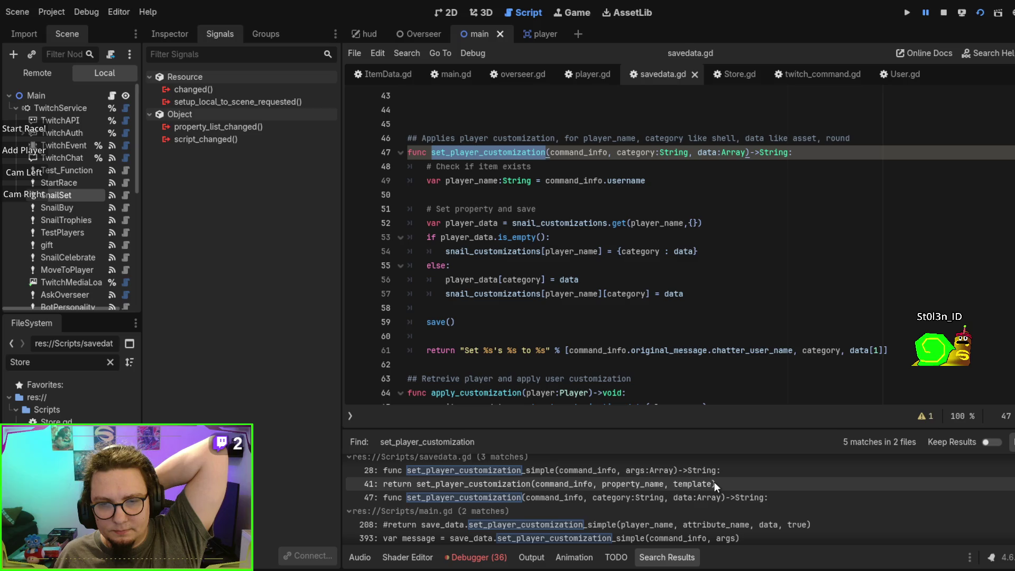
pyautogui.scroll(-1, 714, 493)
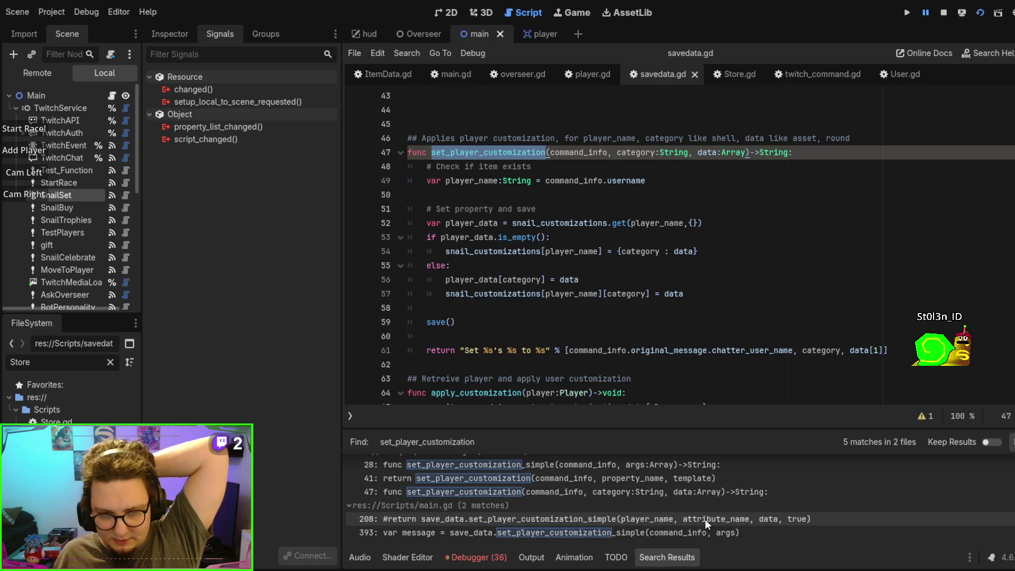
pyautogui.click(671, 530)
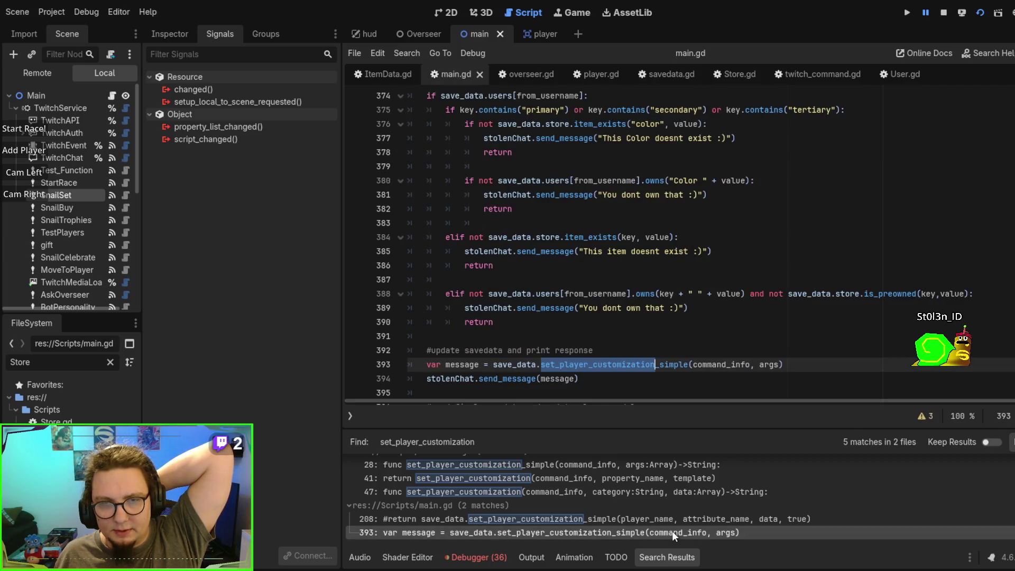
pyautogui.scroll(-2, 689, 276)
pyautogui.scroll(2, 688, 276)
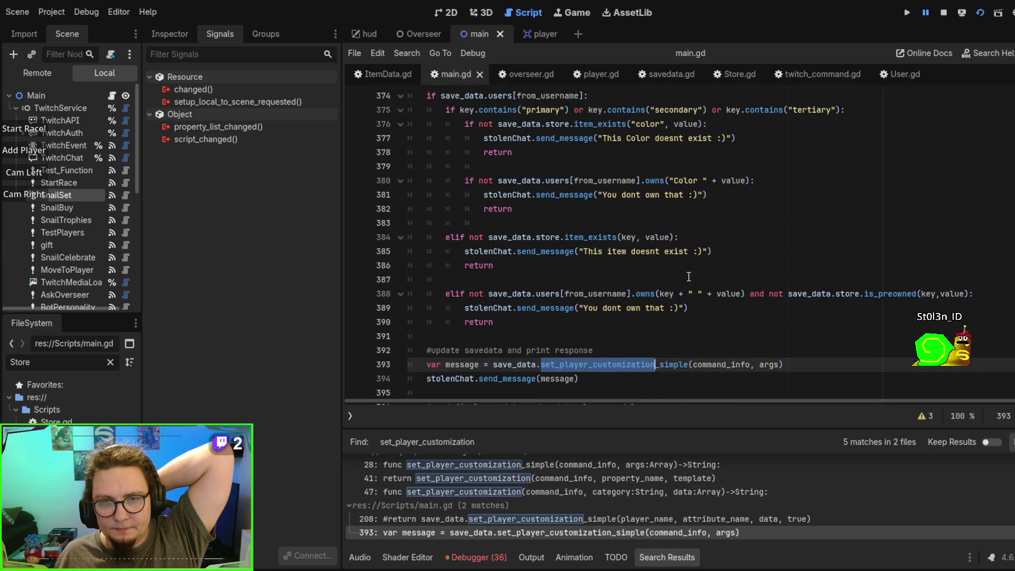
pyautogui.scroll(-2, 688, 276)
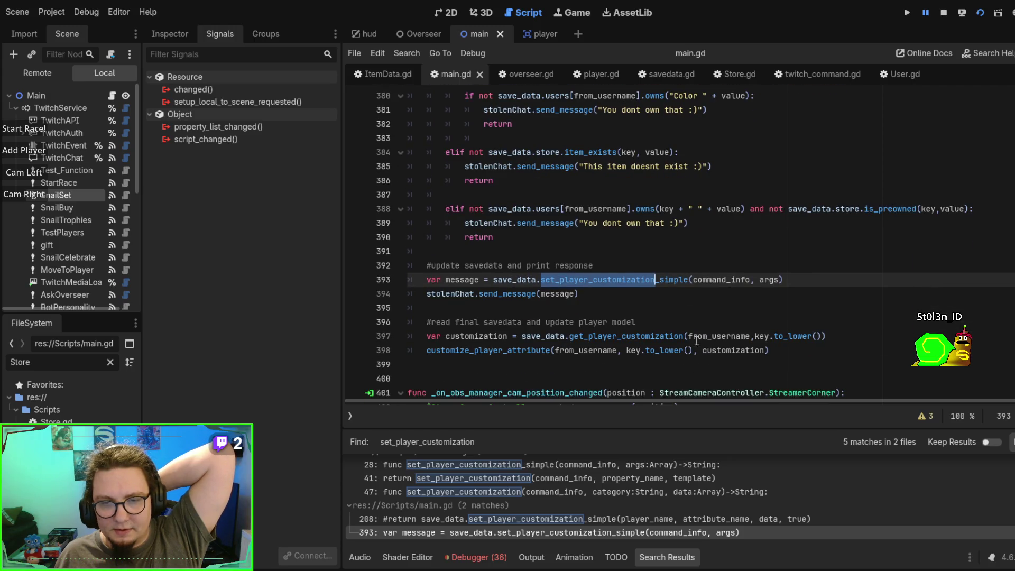
pyautogui.scroll(-2, 681, 328)
pyautogui.scroll(-1, 676, 322)
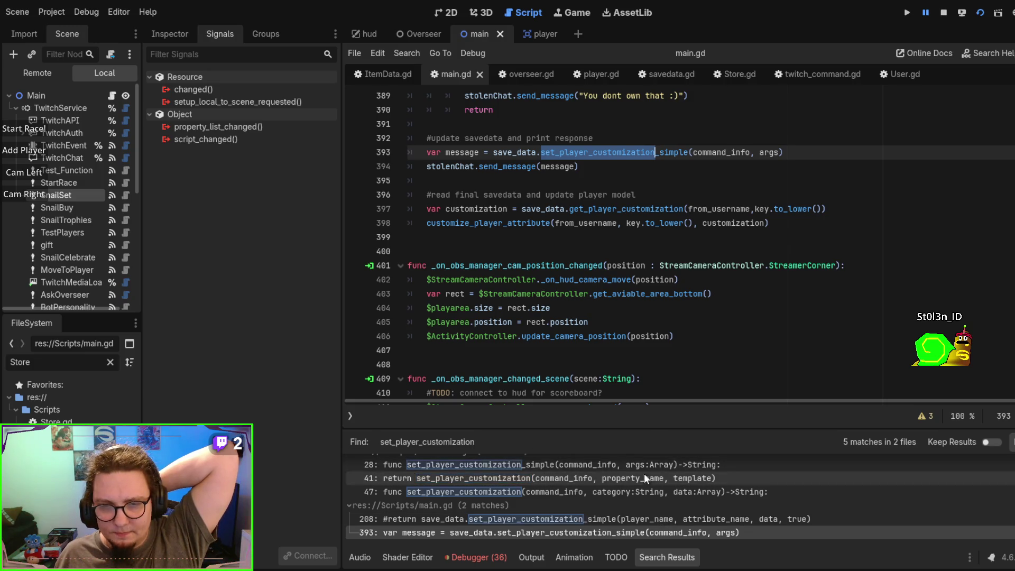
pyautogui.click(583, 490)
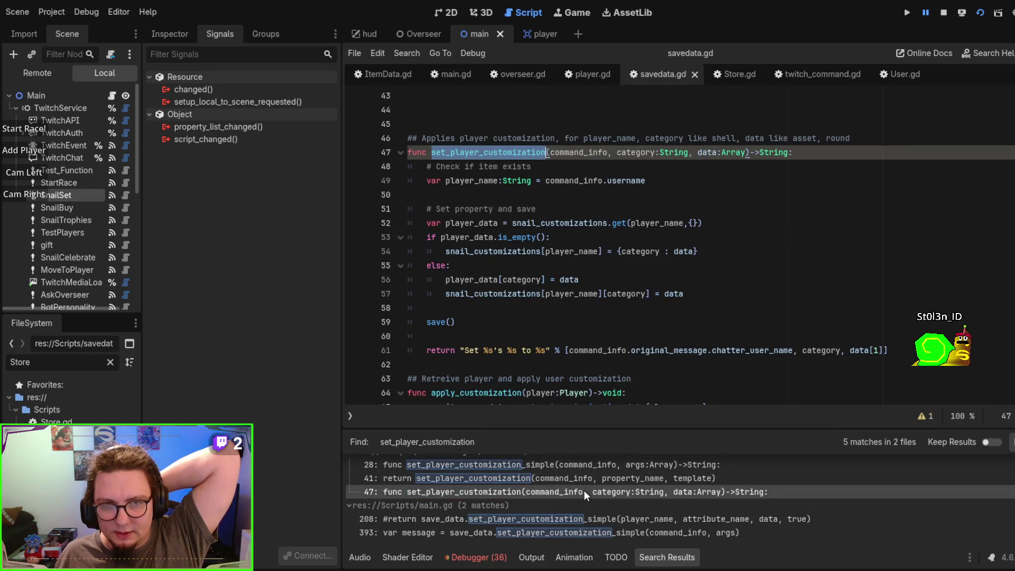
pyautogui.click(579, 477)
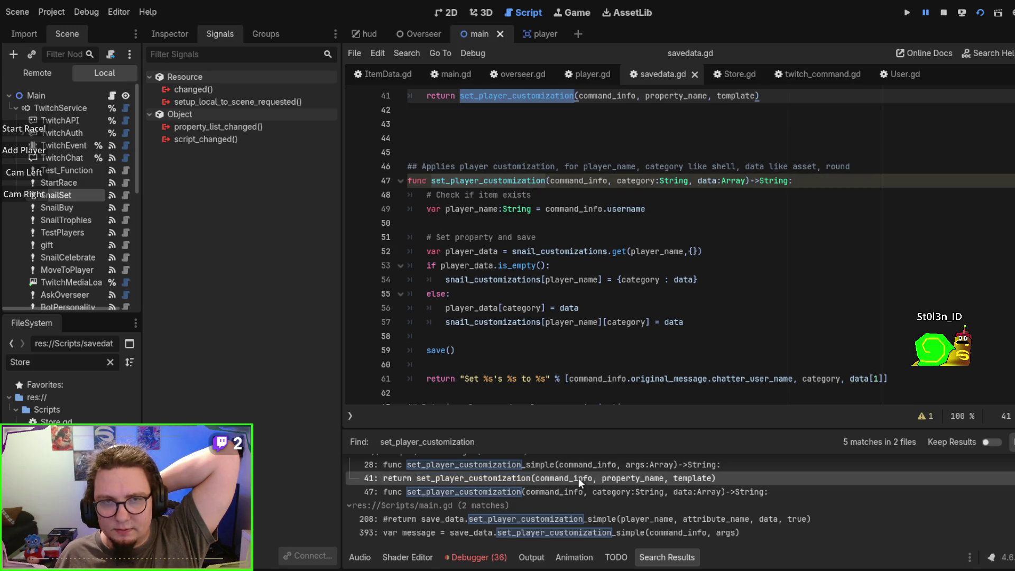
pyautogui.click(578, 478)
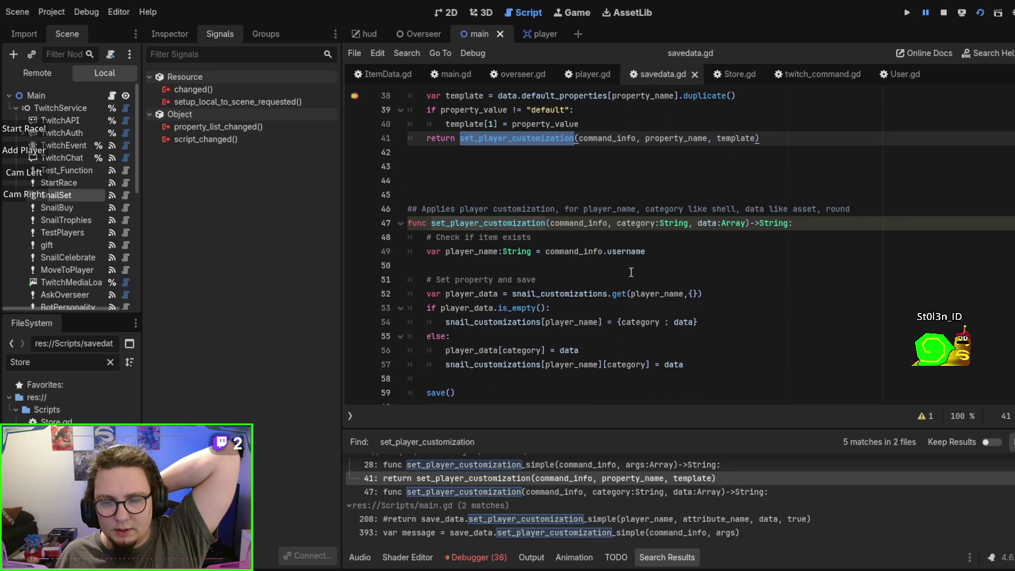
pyautogui.scroll(1, 581, 497)
pyautogui.click(556, 474)
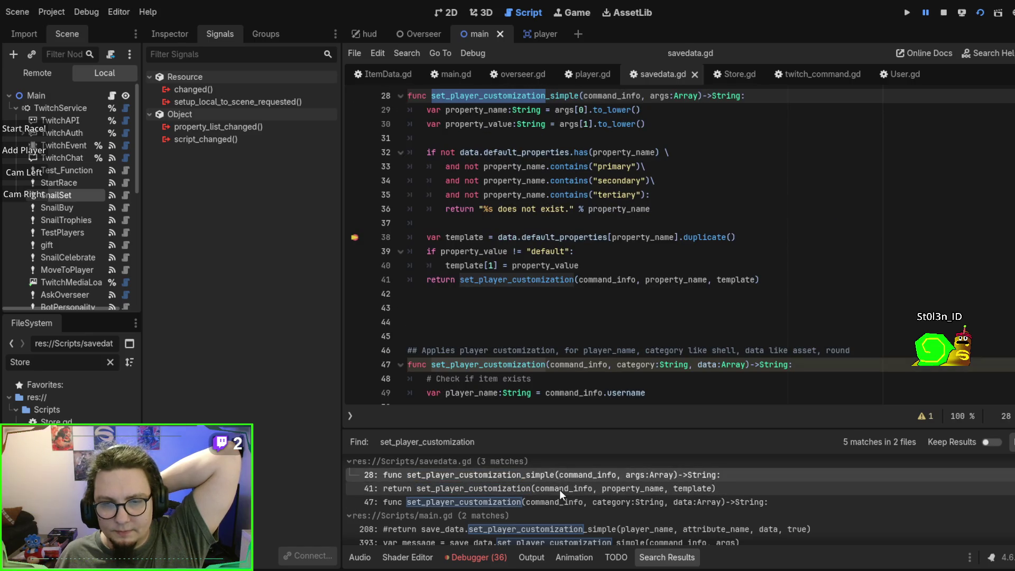
pyautogui.click(559, 489)
pyautogui.scroll(-4, 587, 187)
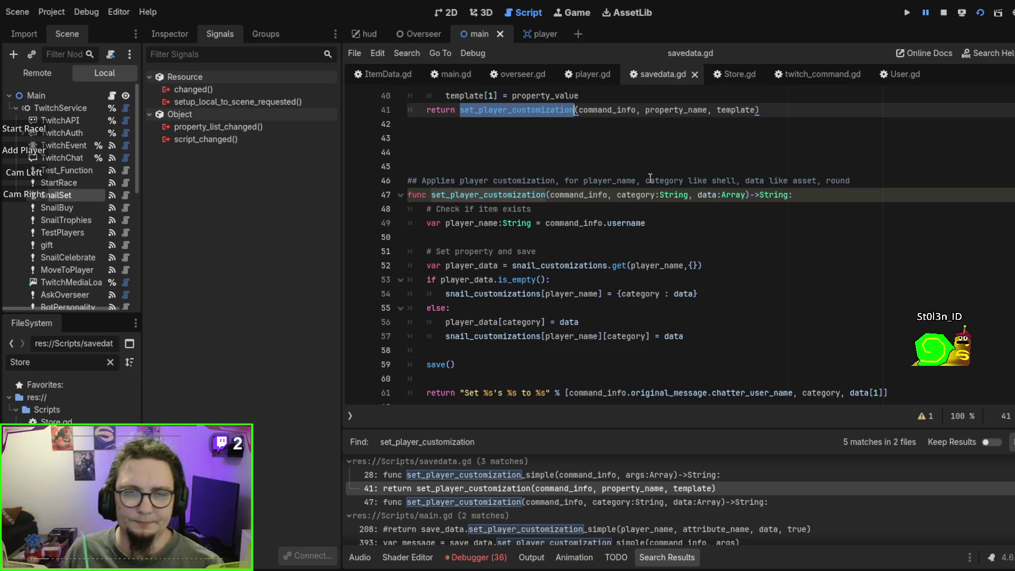
pyautogui.scroll(-2, 645, 206)
pyautogui.scroll(2, 702, 218)
pyautogui.scroll(3, 701, 217)
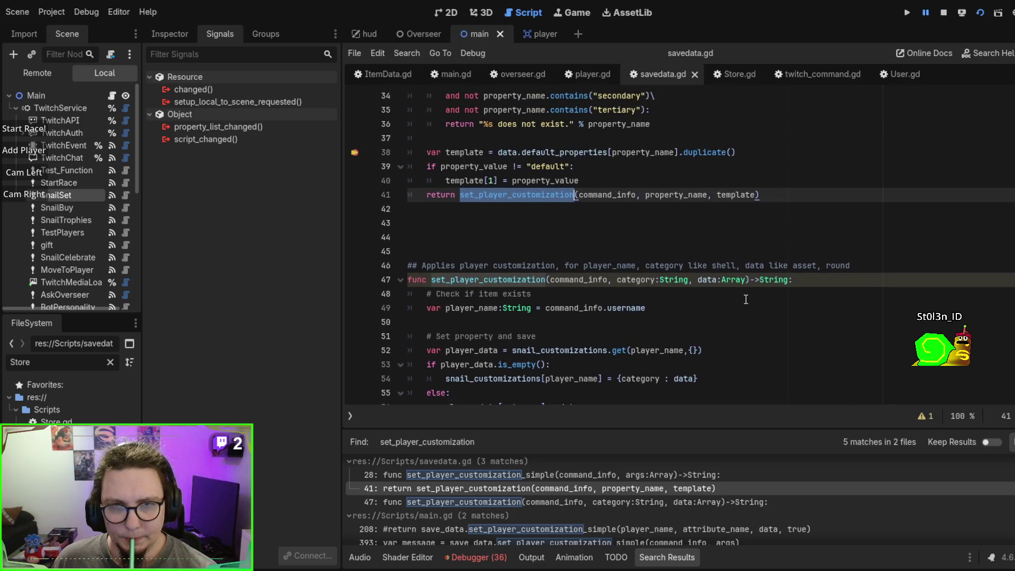
pyautogui.scroll(-4, 653, 260)
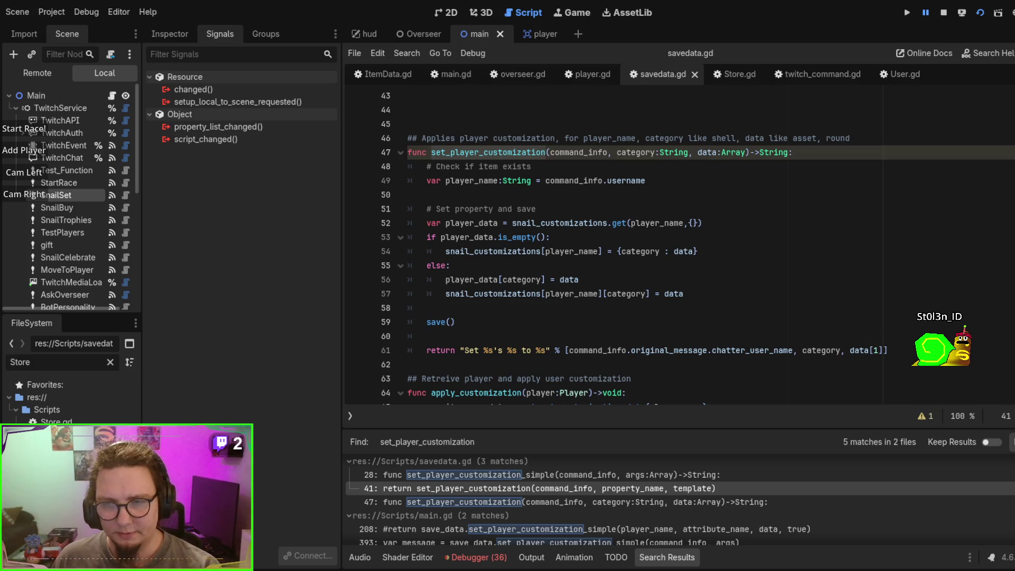
pyautogui.moveTo(891, 351); pyautogui.dragTo(843, 309)
pyautogui.click(536, 322)
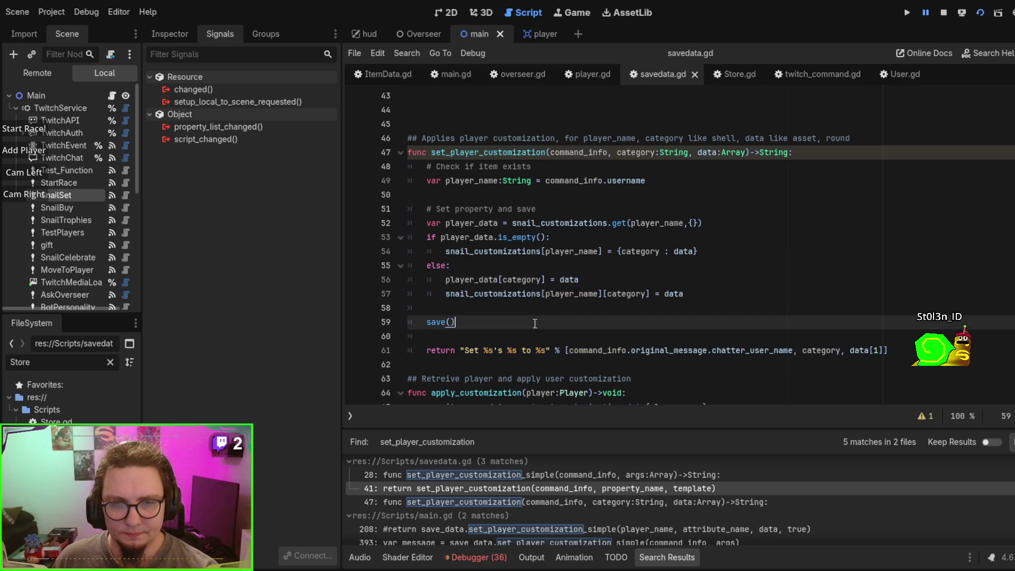
pyautogui.scroll(2, 529, 296)
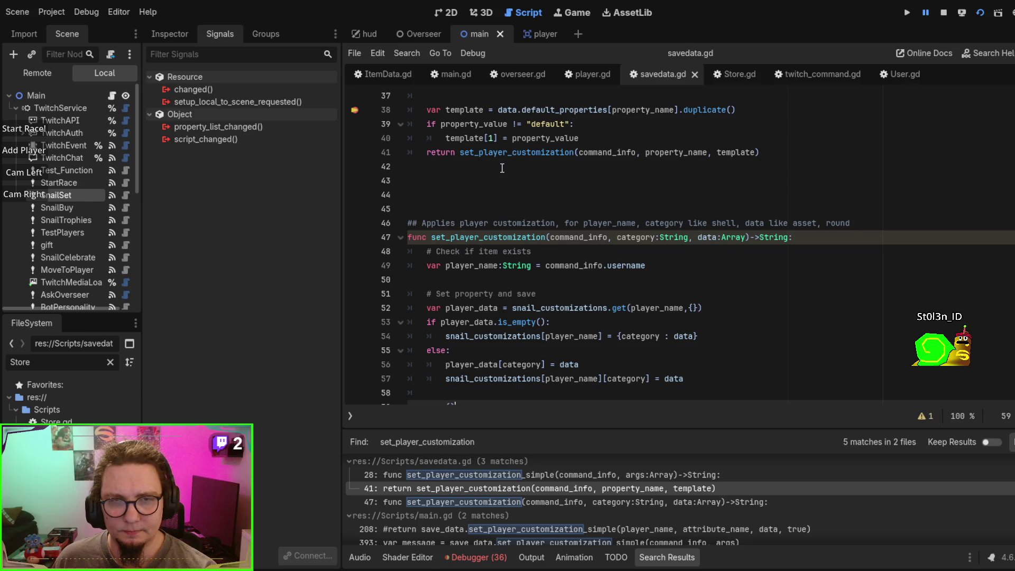
# Step: Delete the old set_player_customization function and the return line that called it
pyautogui.keyDown('shift'); pyautogui.click(502, 168); pyautogui.keyUp('shift')
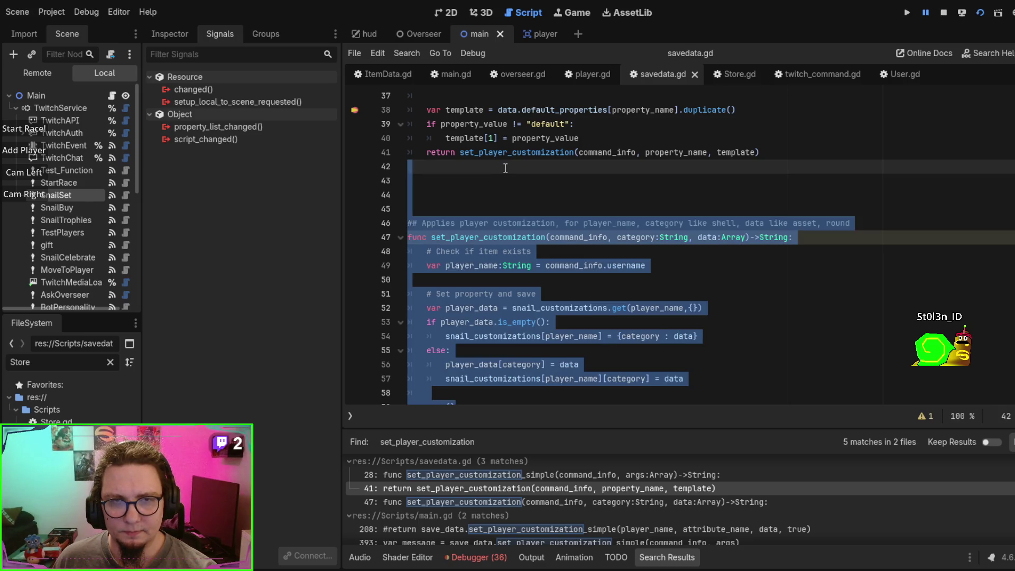
pyautogui.press('Delete')
pyautogui.scroll(1, 525, 211)
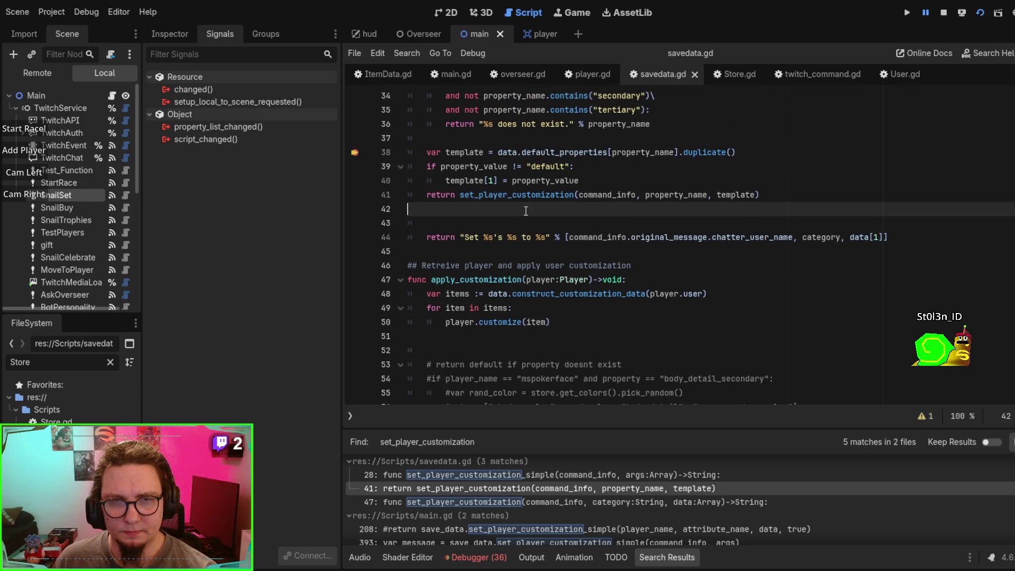
pyautogui.click(780, 195)
pyautogui.hotkey('shift', 'Up')
pyautogui.press('Delete')
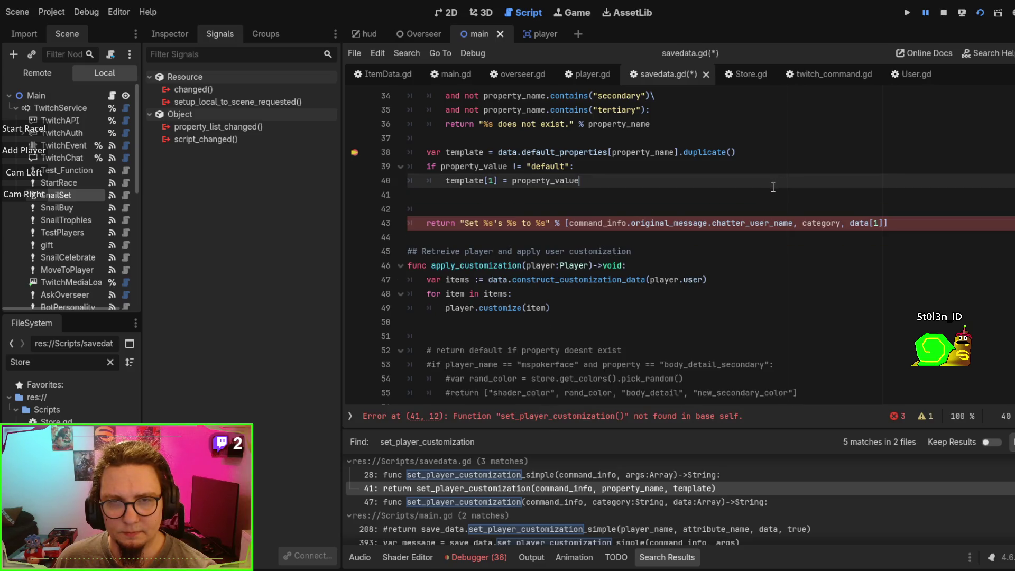
pyautogui.press('Delete')
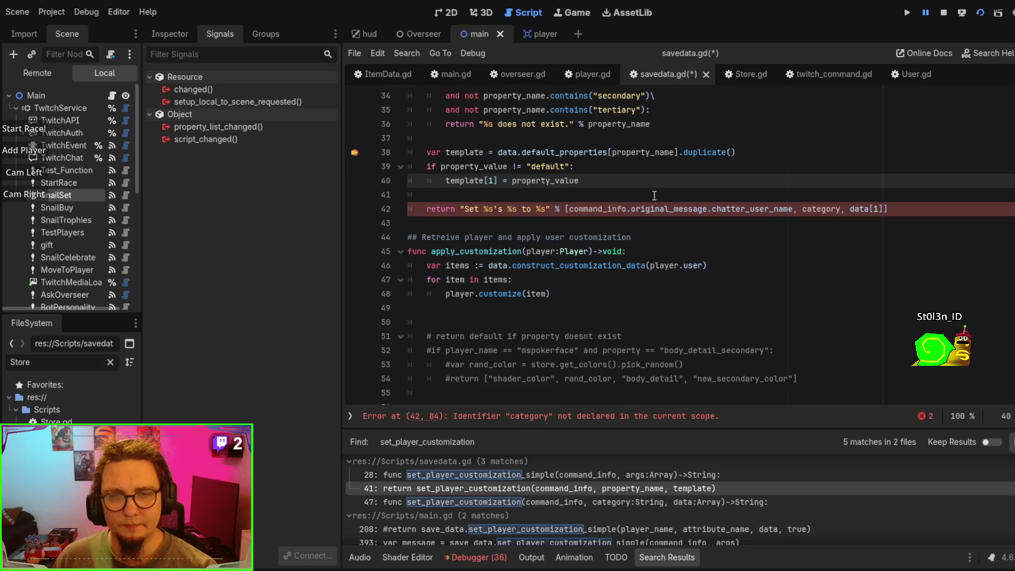
# Step: Delete the template-building lines 38–40 in set_player_customization_simple
pyautogui.scroll(1, 655, 195)
pyautogui.scroll(1, 595, 259)
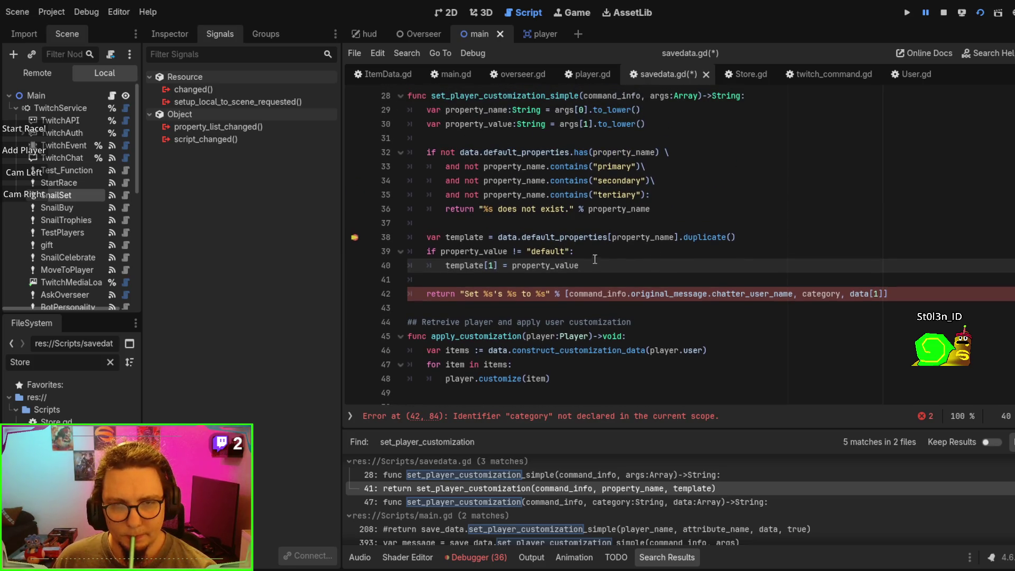
pyautogui.moveTo(596, 262)
pyautogui.mouseDown()
pyautogui.moveTo(433, 249)
pyautogui.moveTo(428, 233)
pyautogui.mouseUp()
pyautogui.press('BackSpace')
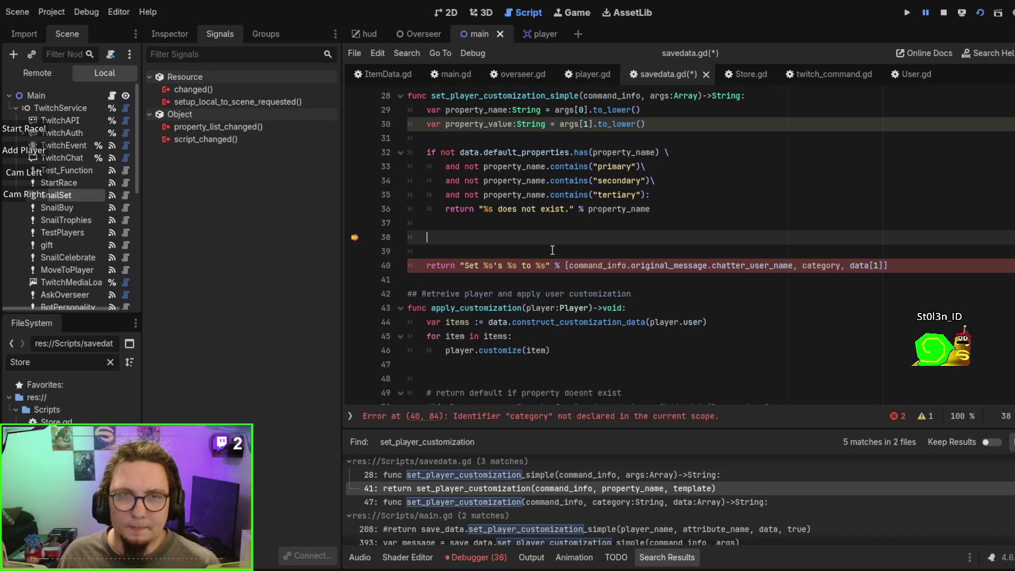
# Step: Glance at ItemData.gd, then return to savedata.gd and discard a half-typed users/get_play line
pyautogui.click(385, 69)
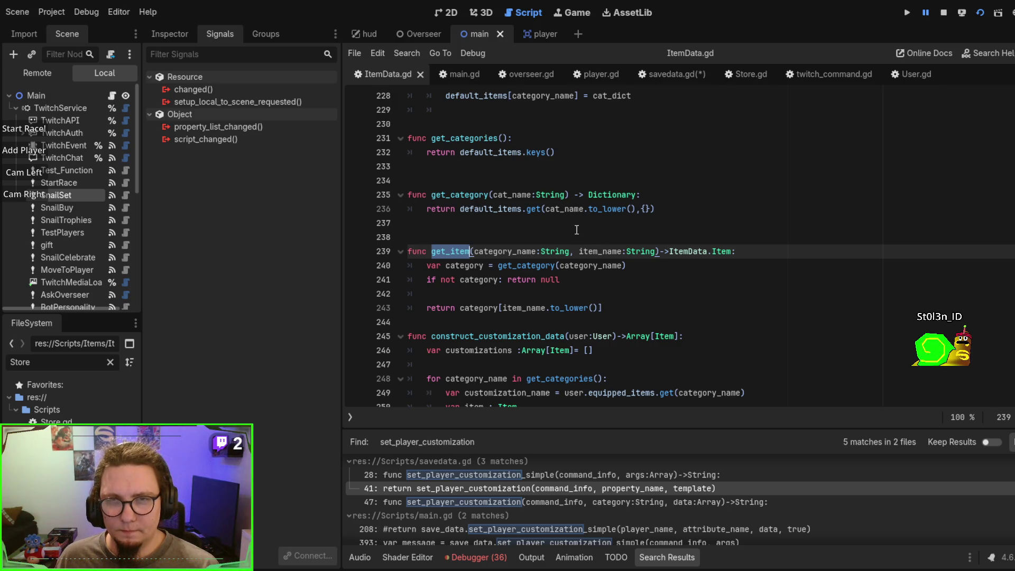
pyautogui.hotkey('alt', 'Left')
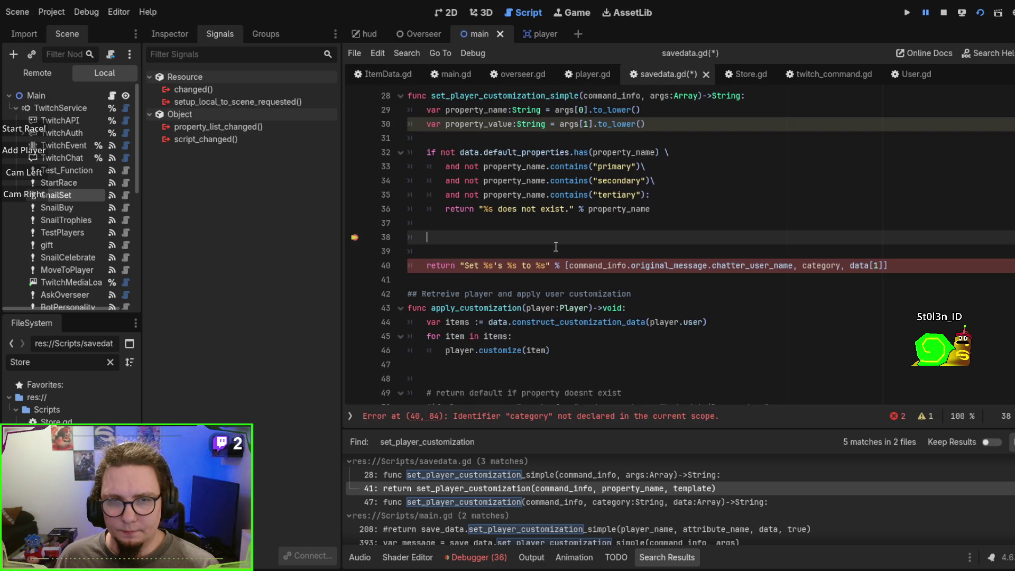
pyautogui.write('usu')
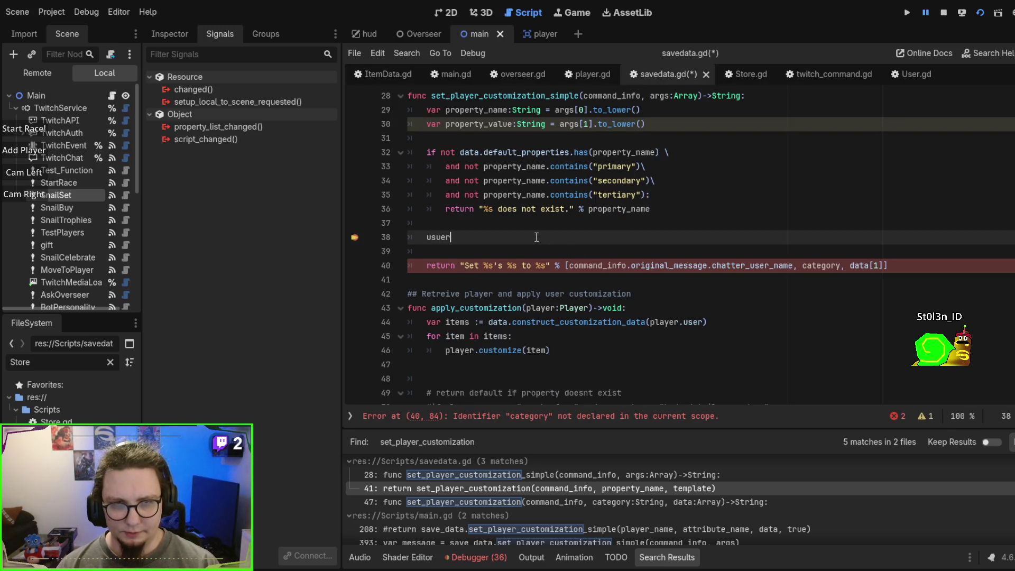
pyautogui.write('ers.')
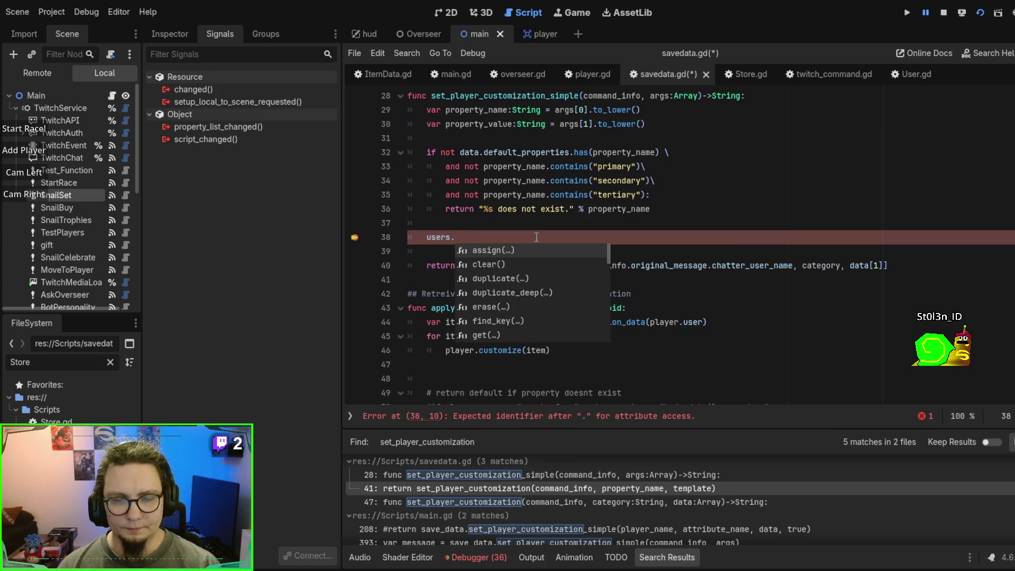
pyautogui.press('BackSpace')
pyautogui.press('BackSpace')
pyautogui.press('BackSpace')
pyautogui.write('get_play')
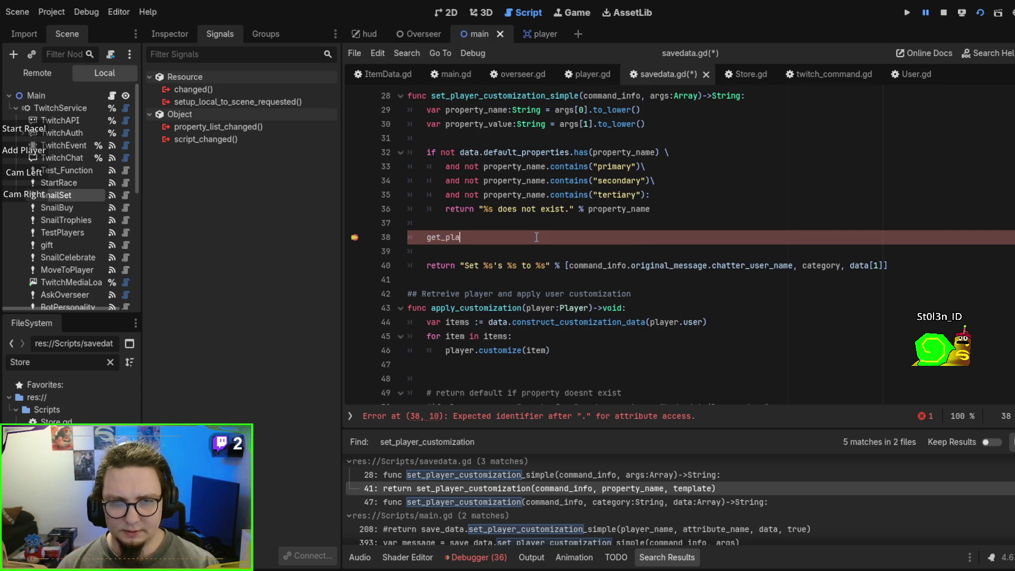
pyautogui.press('BackSpace')
pyautogui.press('BackSpace')
pyautogui.press('BackSpace')
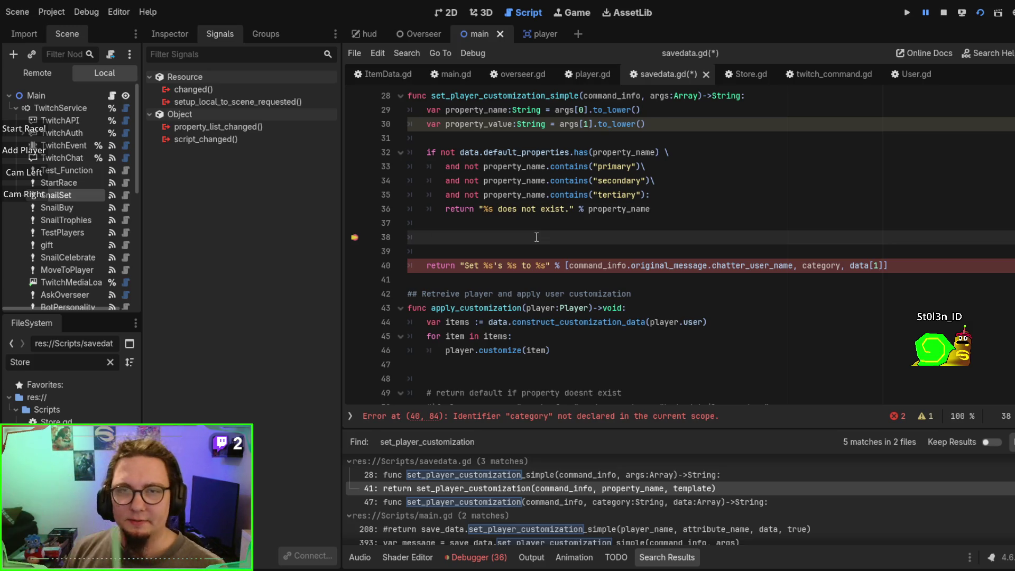
pyautogui.scroll(1, 536, 237)
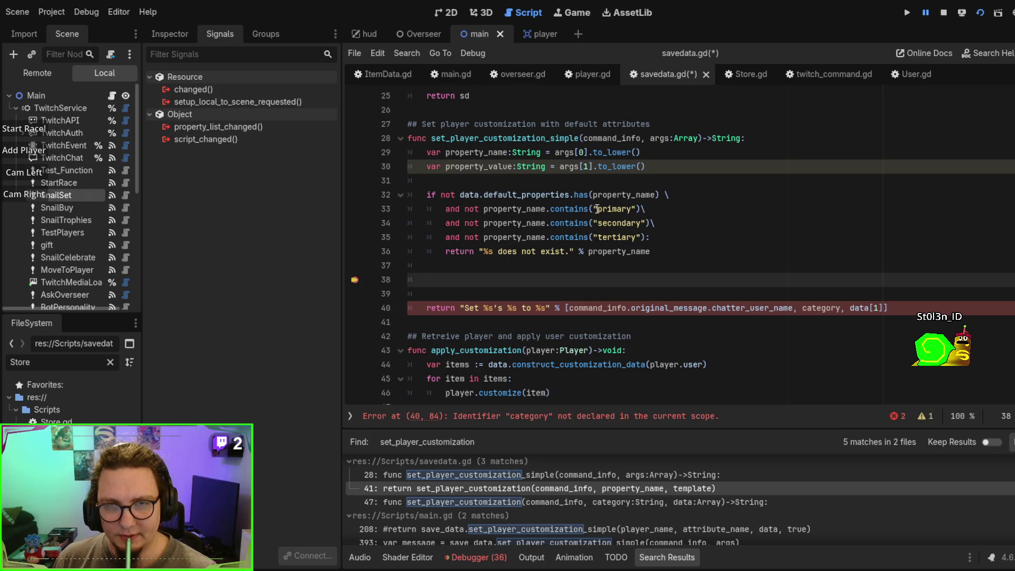
# Step: Comment out the old "Set %s's %s to %s" return and write return "" on line 38
pyautogui.click(609, 138)
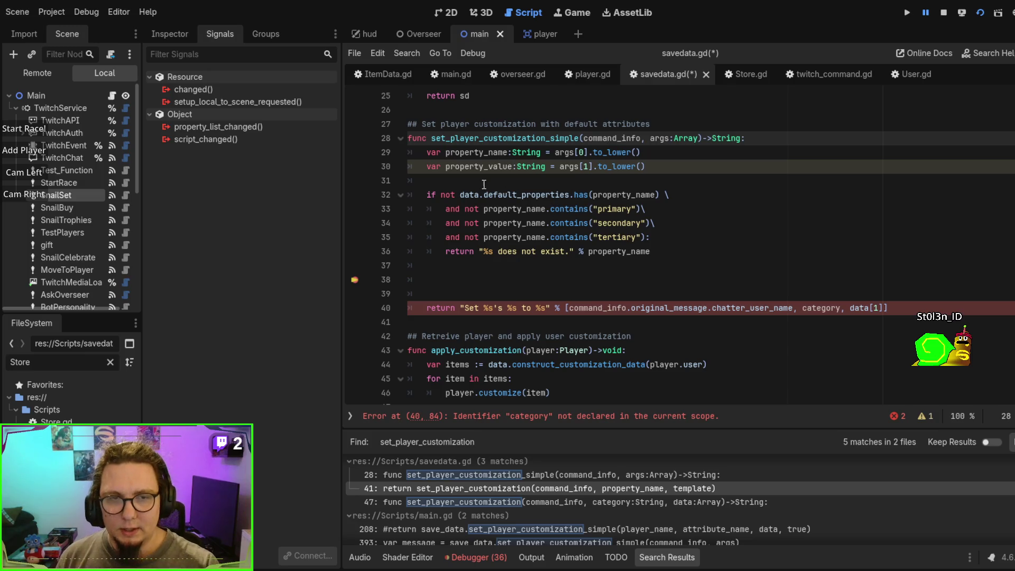
pyautogui.click(481, 306)
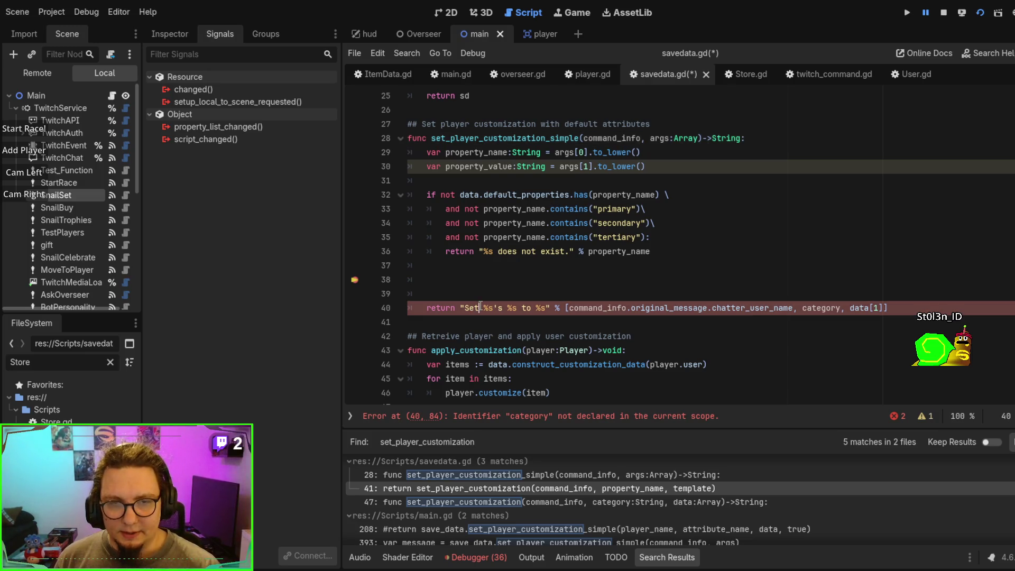
pyautogui.hotkey('ctrl', 'k')
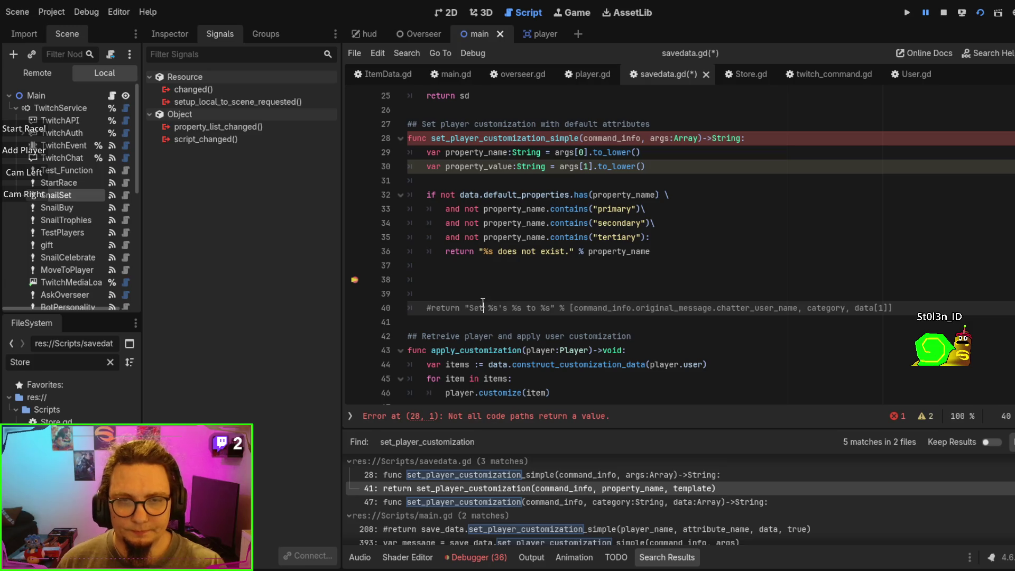
pyautogui.click(490, 283)
pyautogui.write('return ""')
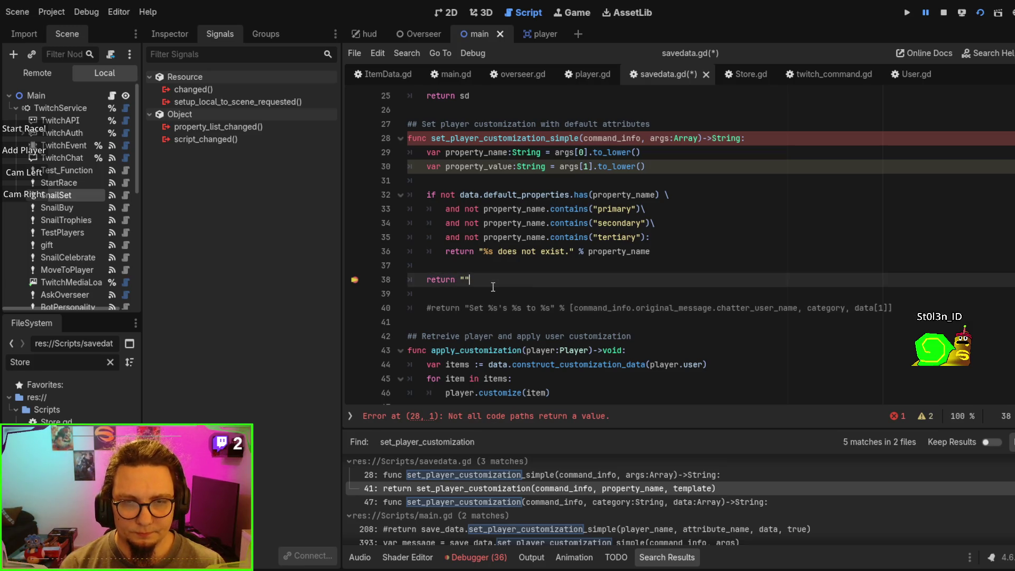
# Step: Check where command_info is used, save savedata.gd, and search scripts for set_player_customization_simple
pyautogui.doubleClick(613, 139)
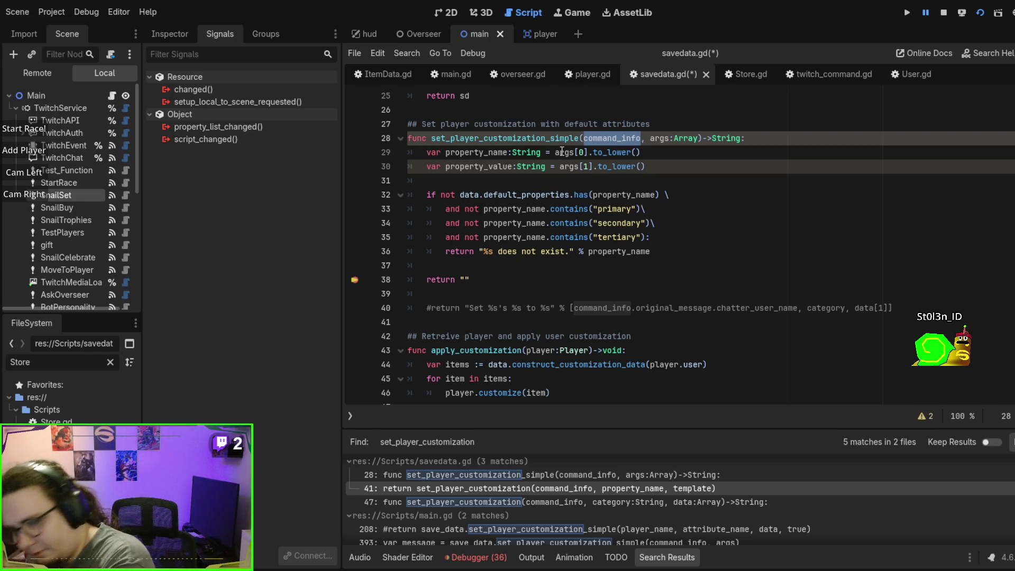
pyautogui.click(601, 256)
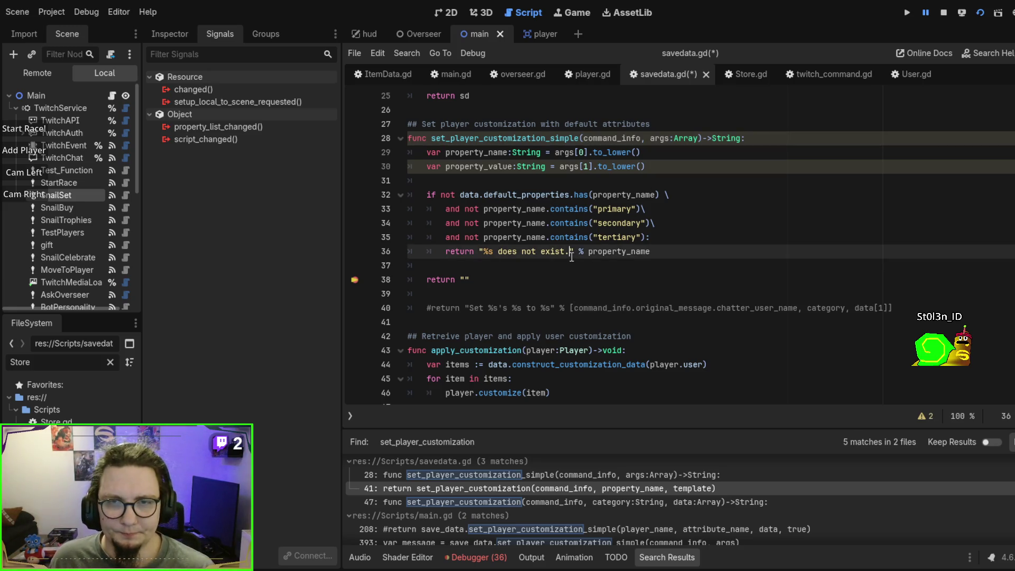
pyautogui.scroll(1, 634, 264)
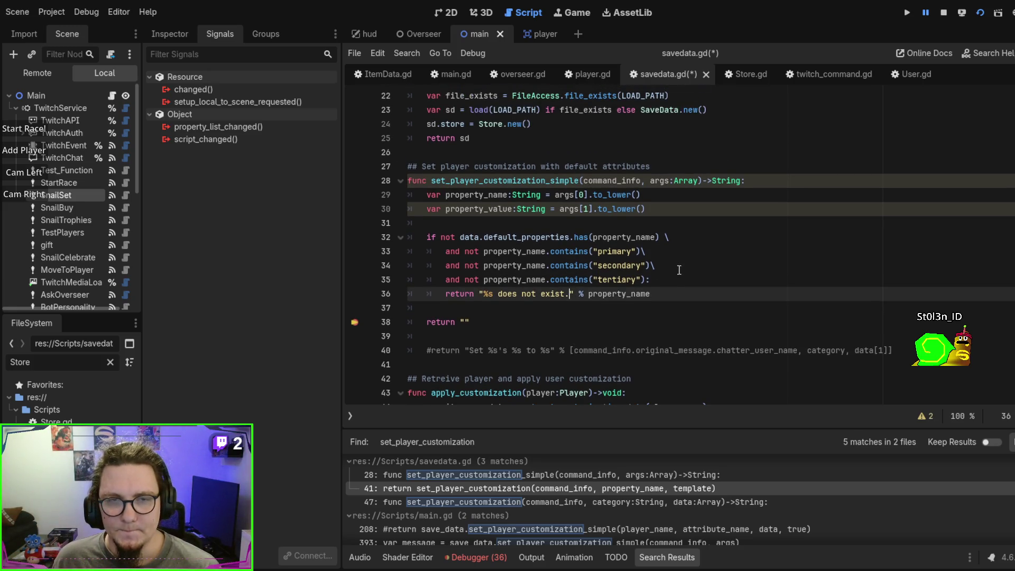
pyautogui.scroll(2, 682, 280)
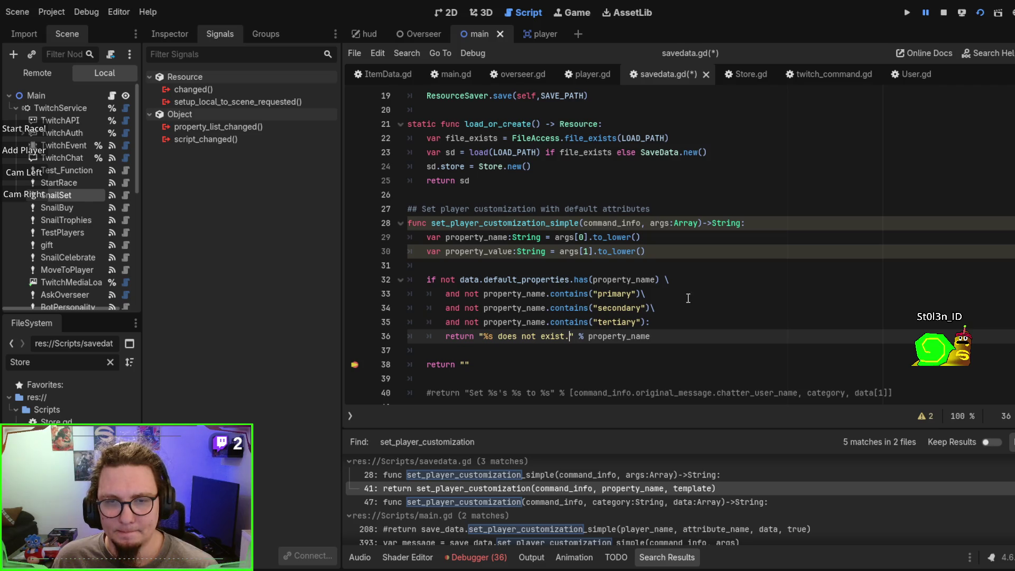
pyautogui.hotkey('ctrl', 's')
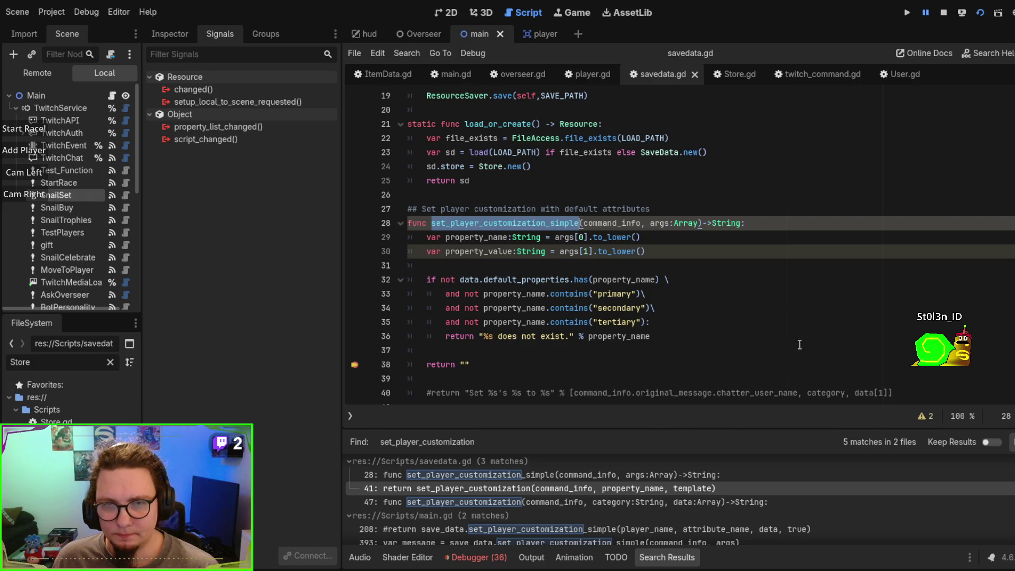
pyautogui.hotkey('ctrl', 'shift', 'f')
pyautogui.press('Return')
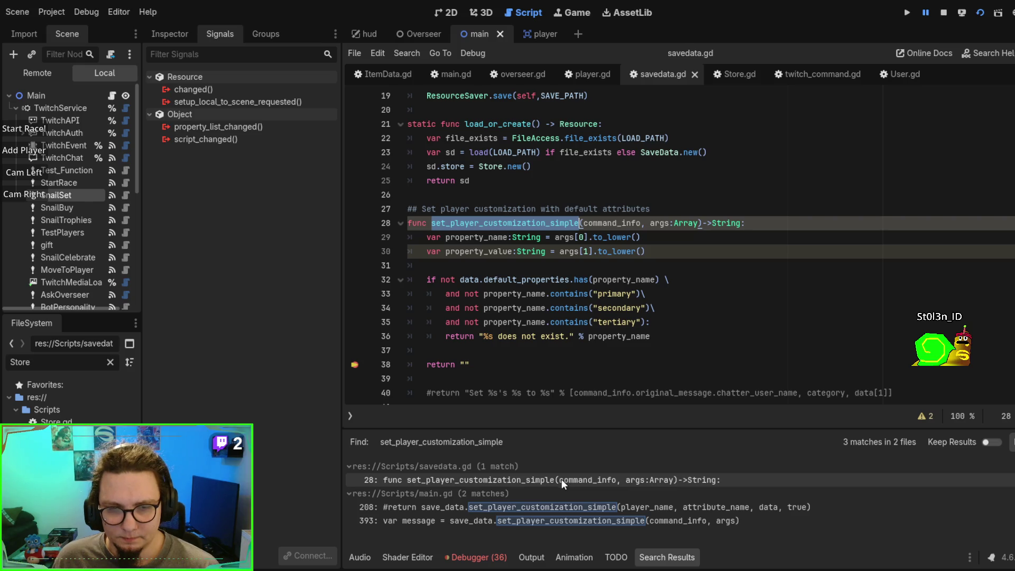
# Step: Go to the set_player_customization_simple call on main.gd line 393 and inspect command_info's members
pyautogui.click(563, 520)
pyautogui.scroll(3, 653, 235)
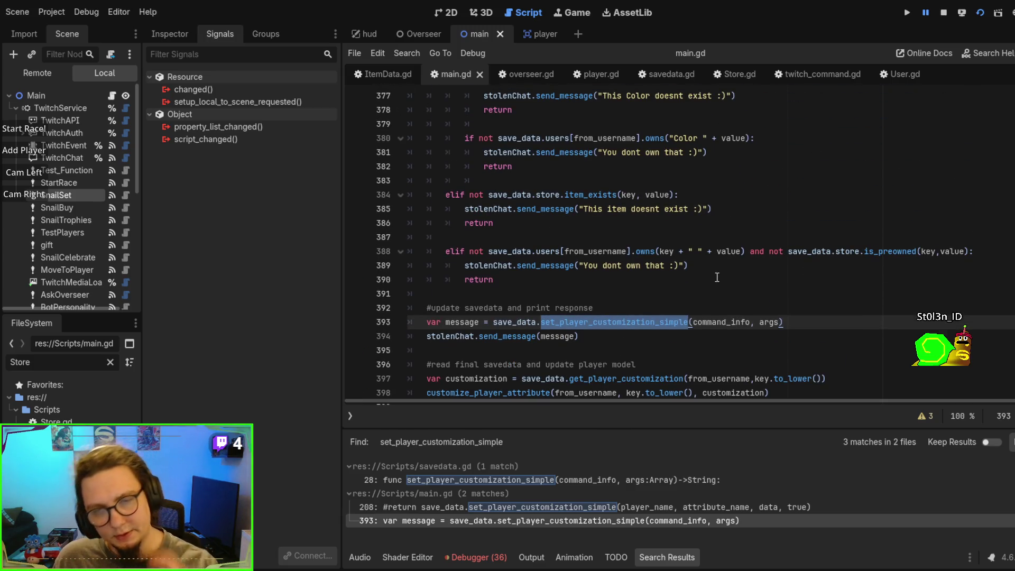
pyautogui.scroll(2, 716, 275)
pyautogui.scroll(1, 716, 276)
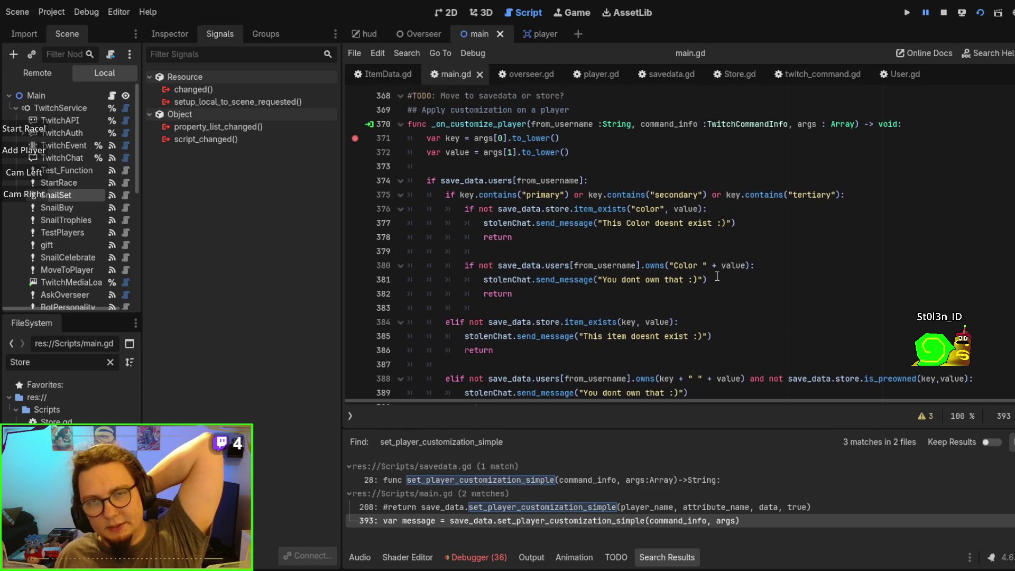
pyautogui.scroll(-3, 717, 276)
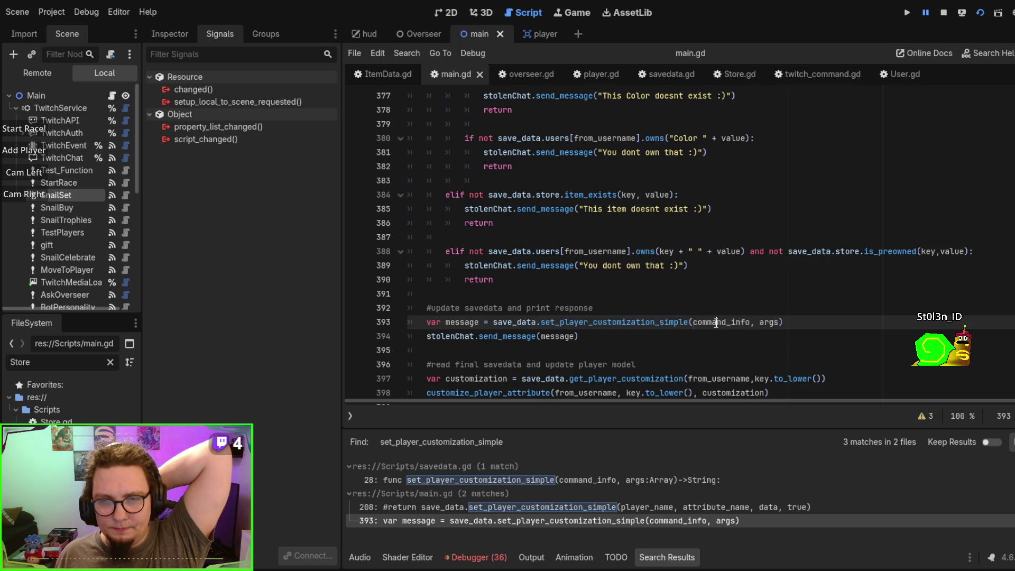
pyautogui.doubleClick(716, 323)
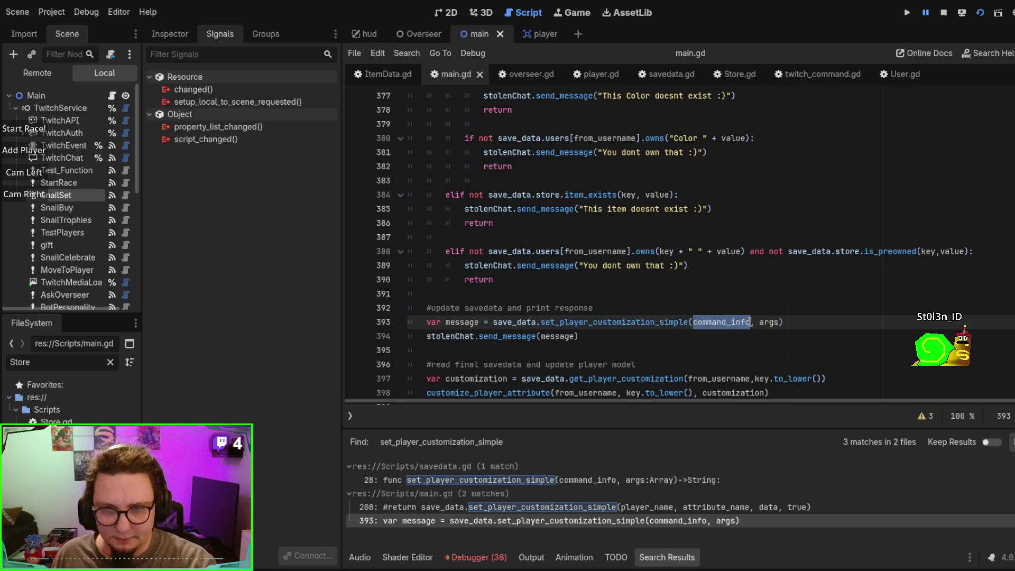
pyautogui.click(746, 323)
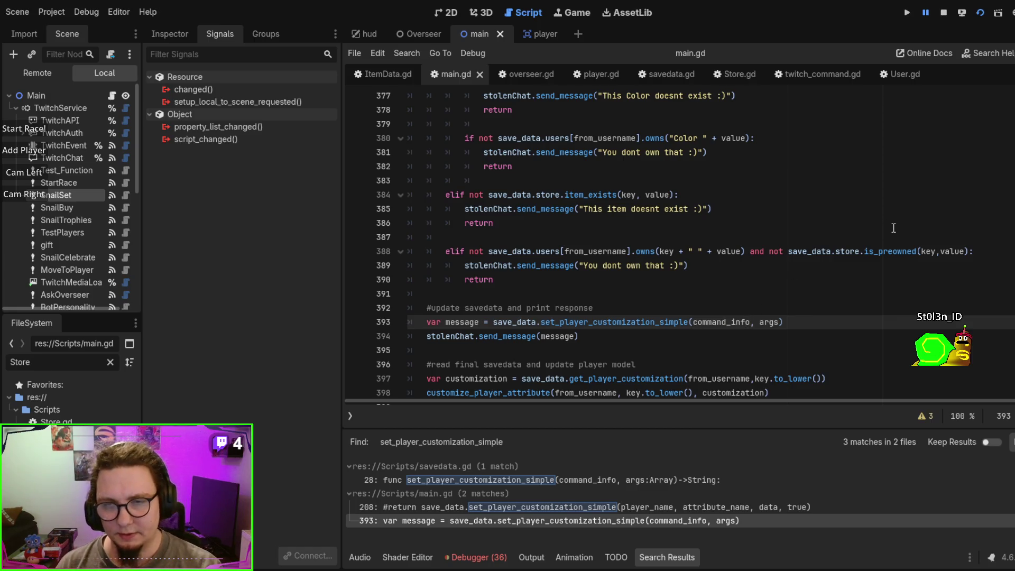
pyautogui.write('.')
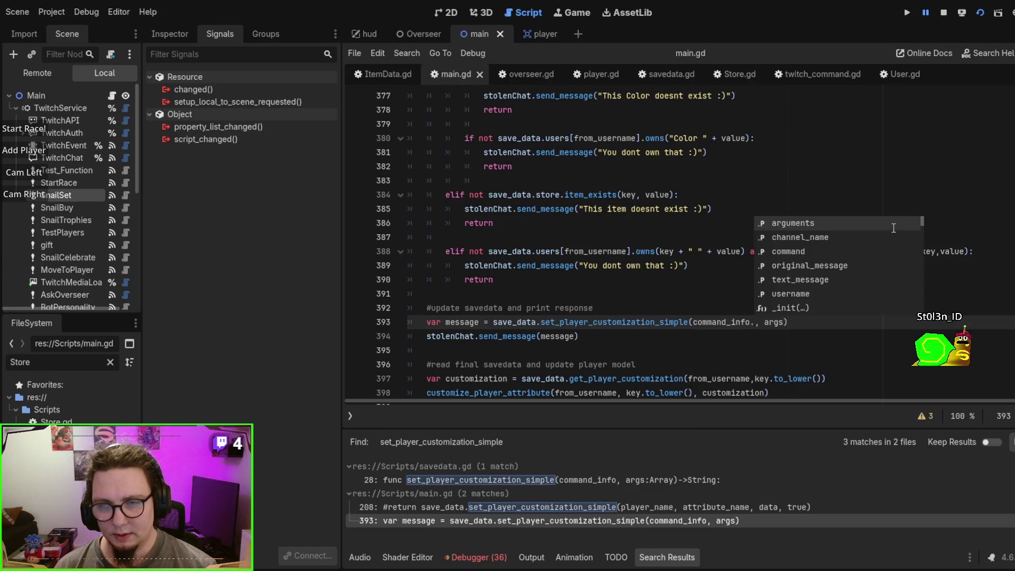
pyautogui.press('Escape')
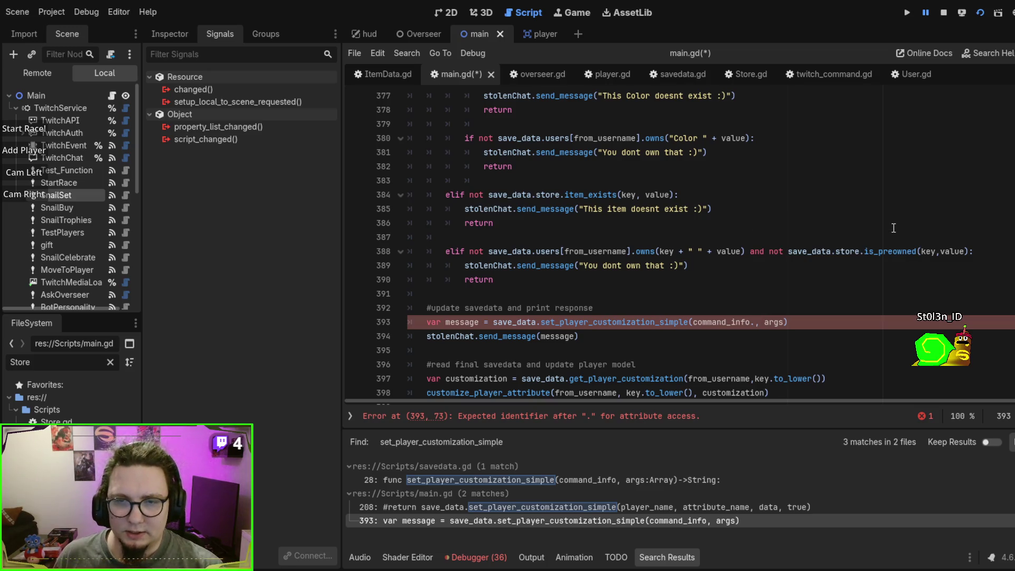
# Step: Replace command_info with from_username on line 393 and open the function's definition
pyautogui.scroll(-2, 872, 297)
pyautogui.doubleClick(723, 335)
pyautogui.hotkey('ctrl', 'c')
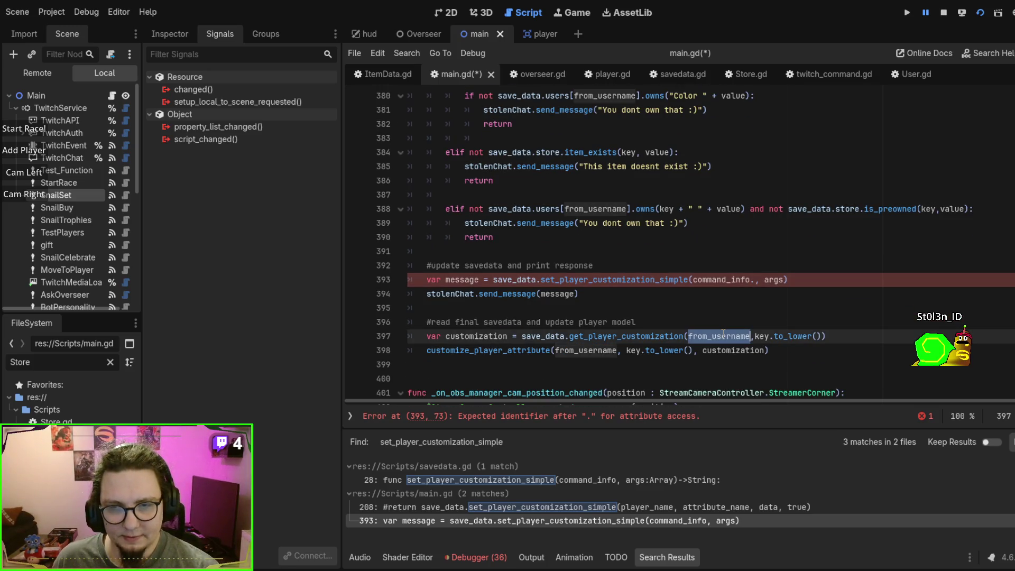
pyautogui.scroll(2, 767, 323)
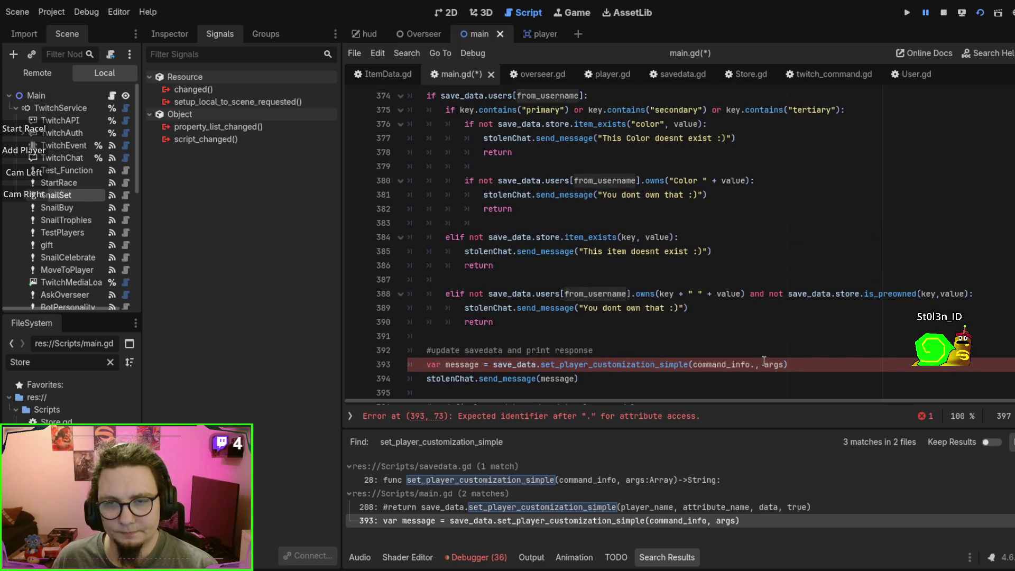
pyautogui.doubleClick(729, 365)
pyautogui.hotkey('ctrl', 'v')
pyautogui.press('Delete')
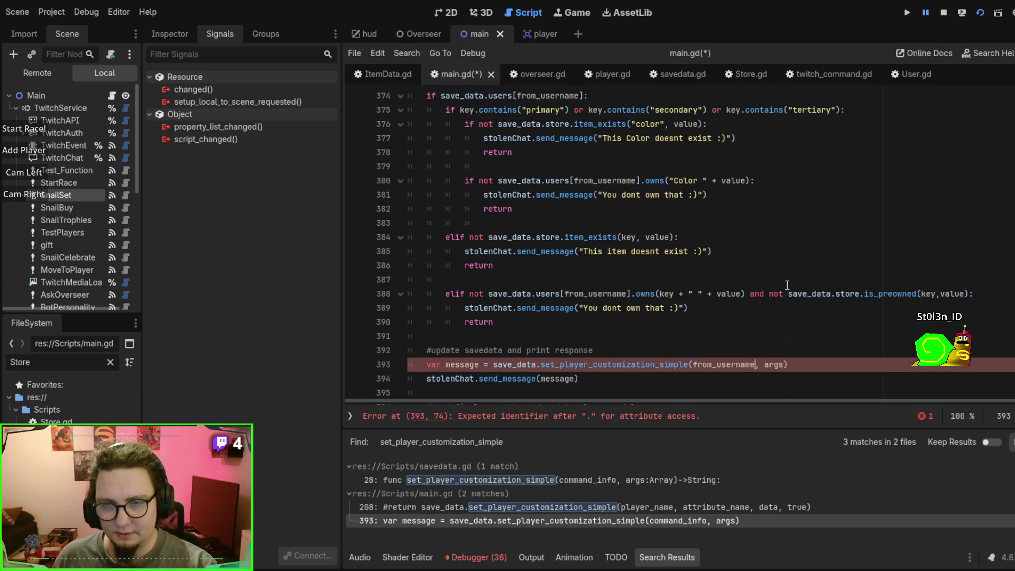
pyautogui.scroll(-1, 745, 336)
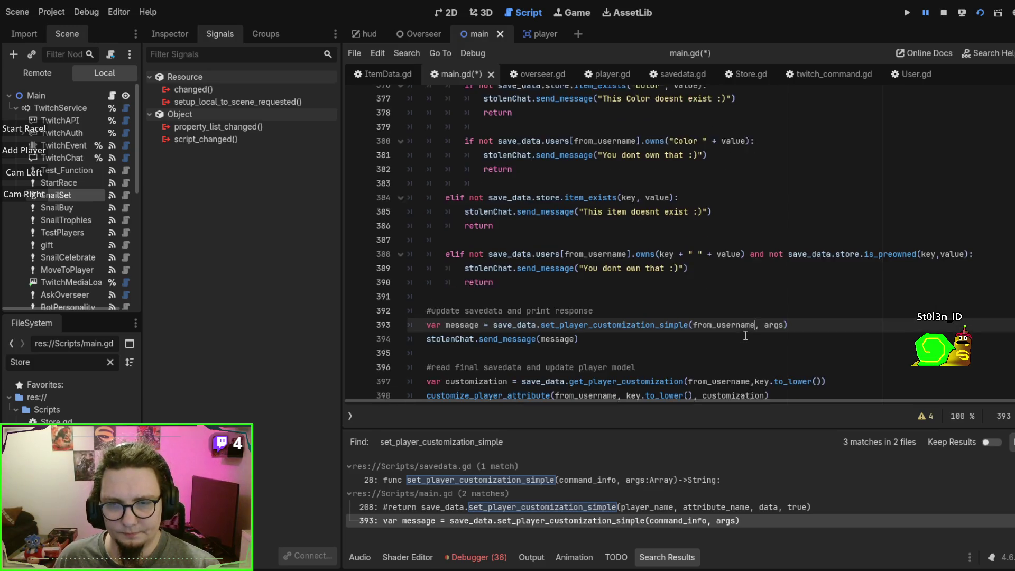
pyautogui.keyDown('ctrl'); pyautogui.click(642, 320); pyautogui.keyUp('ctrl')
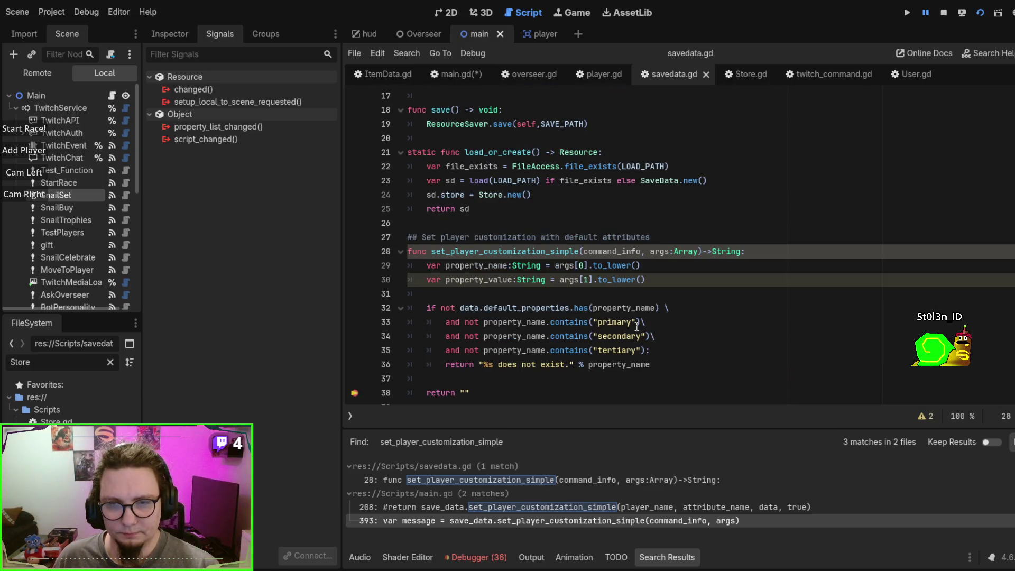
# Step: Rename set_player_customization_simple's command_info parameter to user_name, save, and return to main.gd
pyautogui.doubleClick(619, 251)
pyautogui.write('user_name')
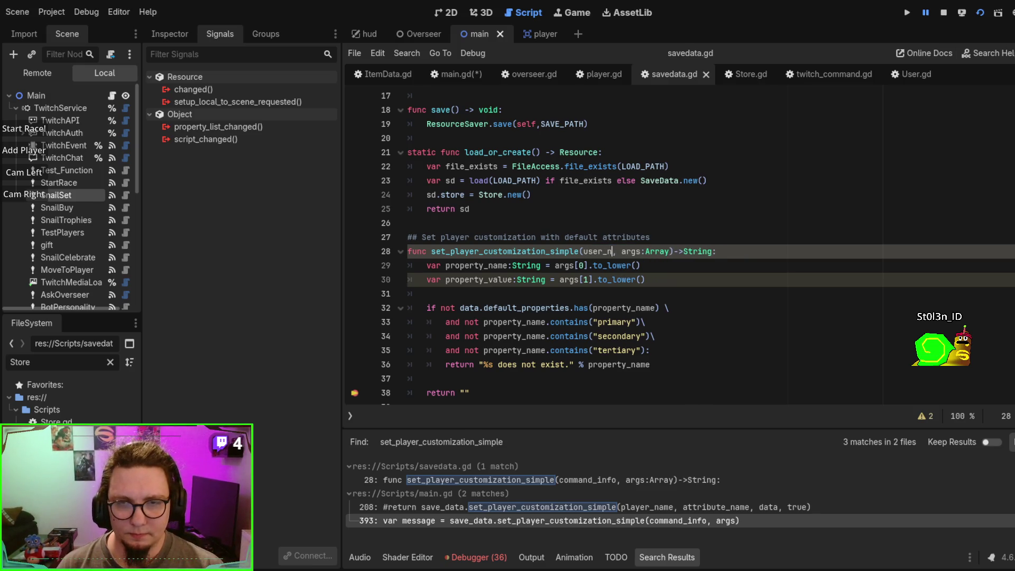
pyautogui.click(665, 278)
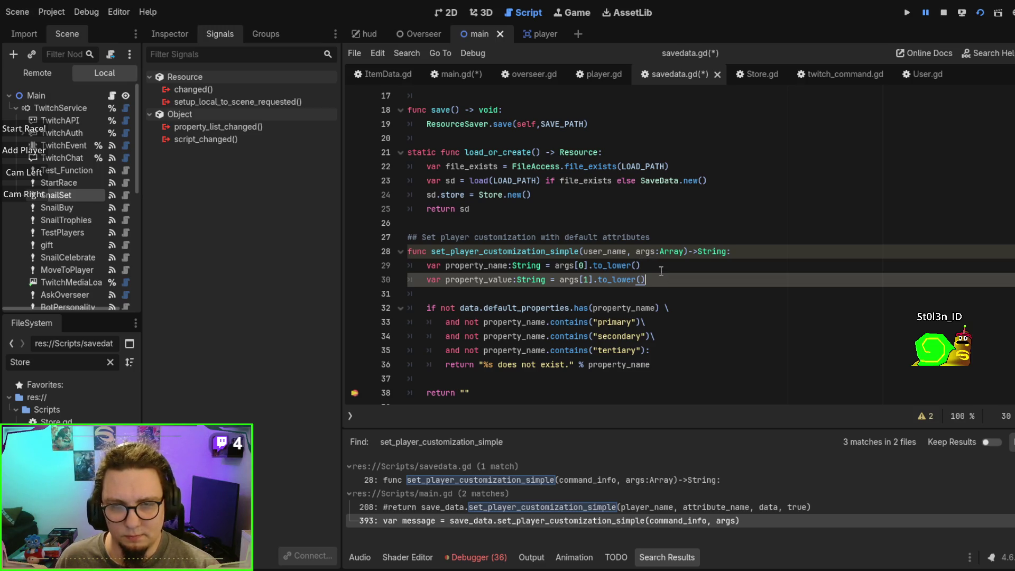
pyautogui.moveTo(636, 253); pyautogui.dragTo(683, 253)
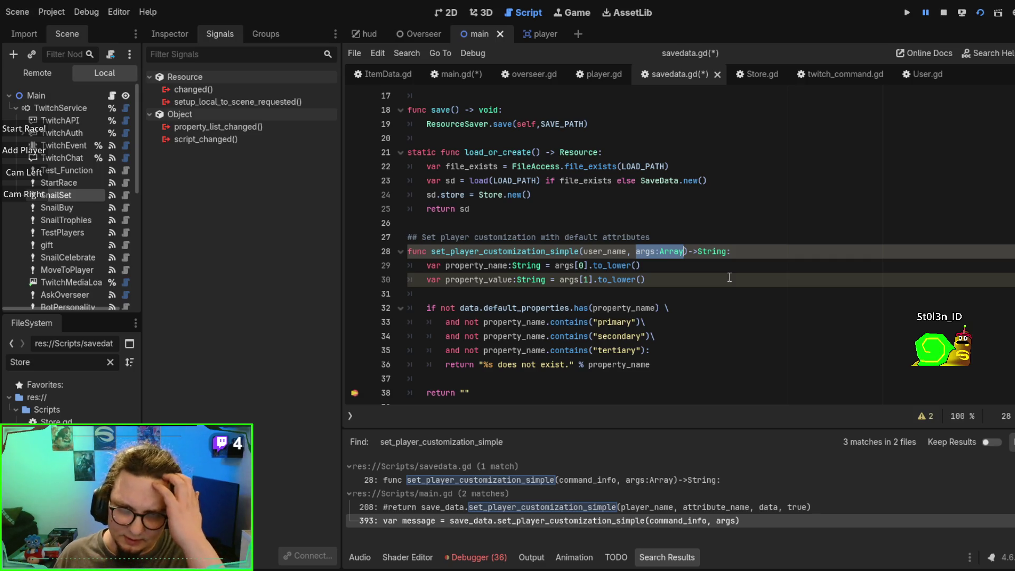
pyautogui.click(685, 283)
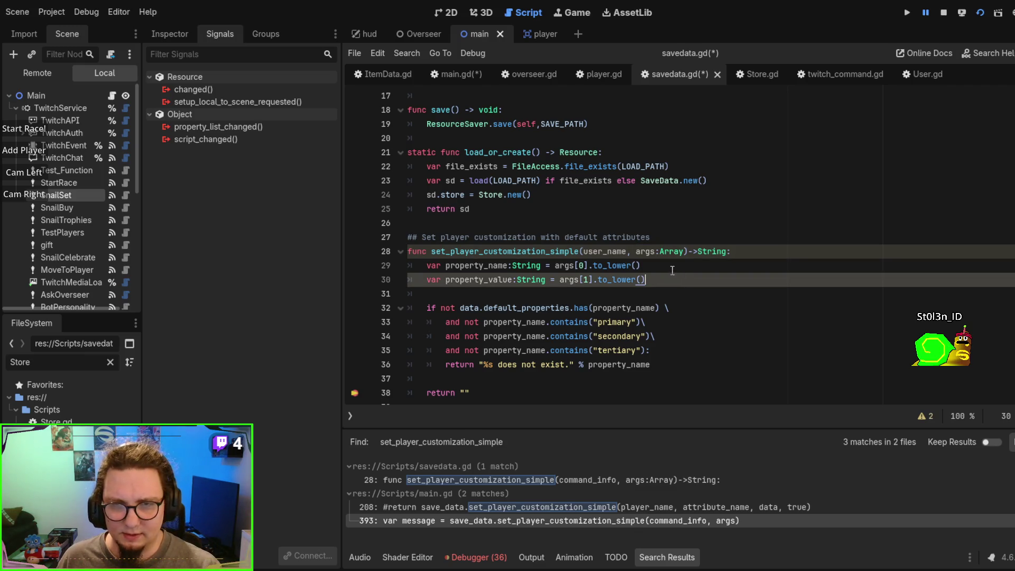
pyautogui.hotkey('ctrl', 's')
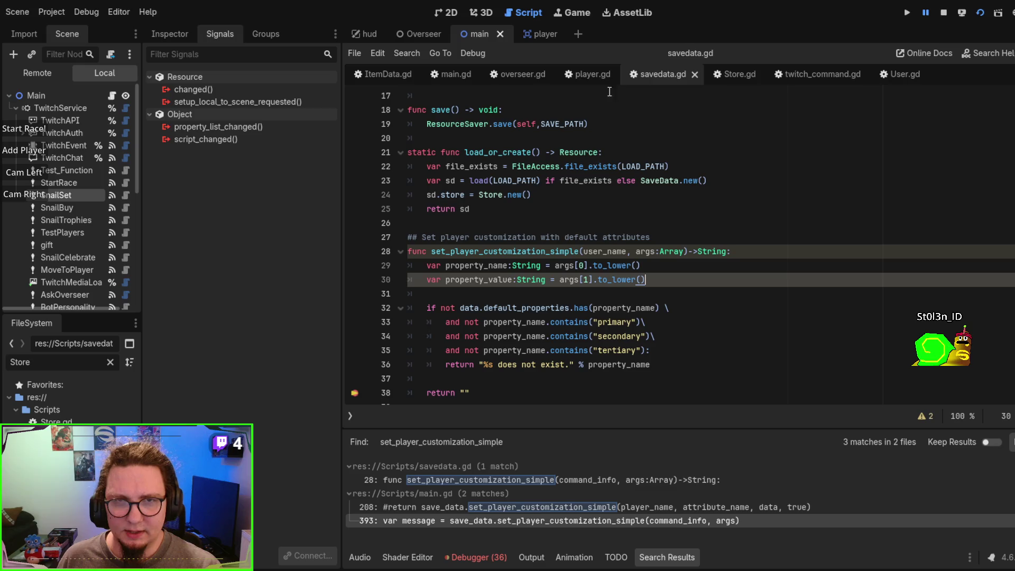
pyautogui.click(452, 74)
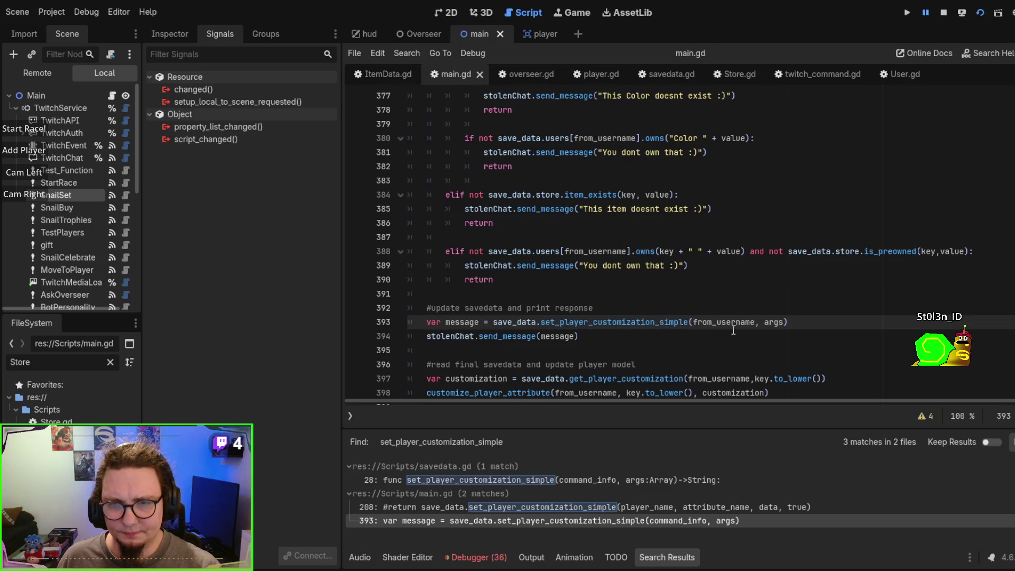
# Step: Add key, value arguments to the set_player_customization_simple call in main.gd
pyautogui.scroll(3, 766, 295)
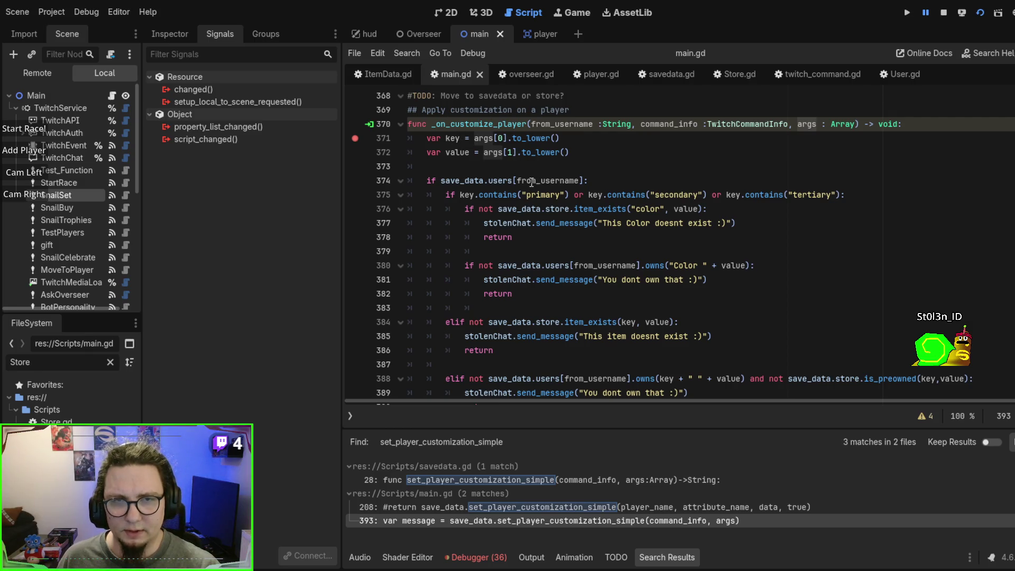
pyautogui.scroll(-6, 453, 139)
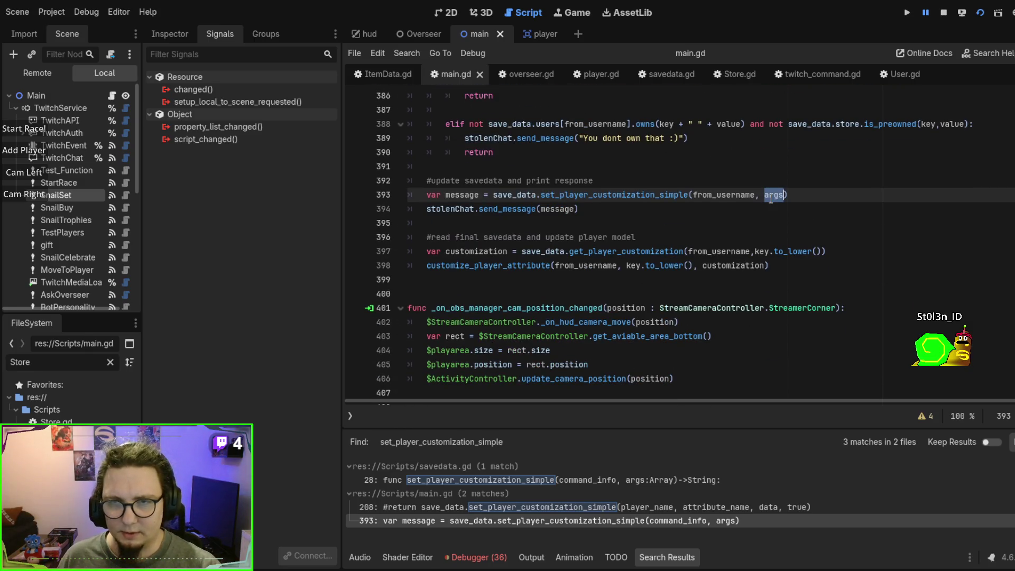
pyautogui.write('key, value')
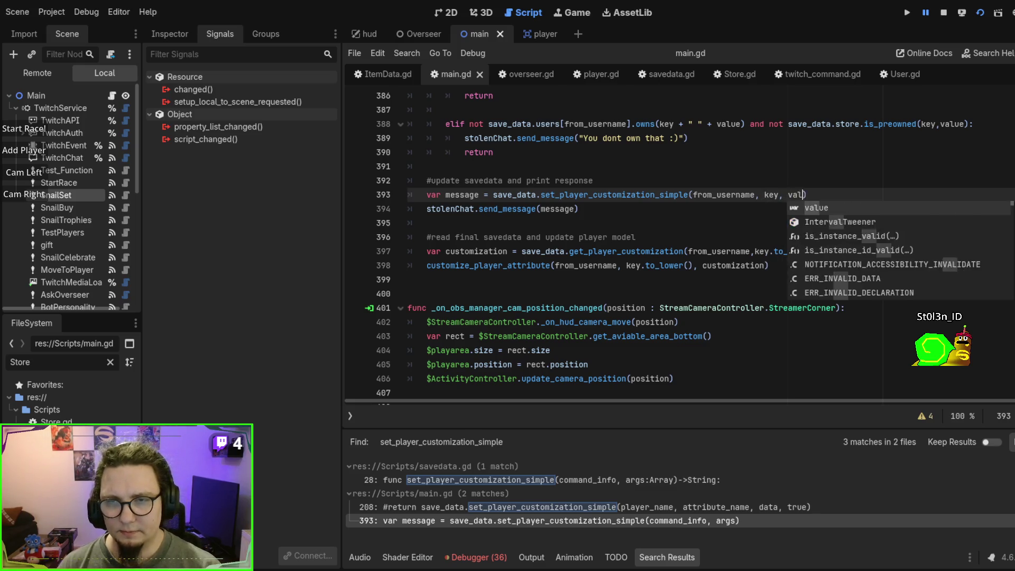
pyautogui.press('Escape')
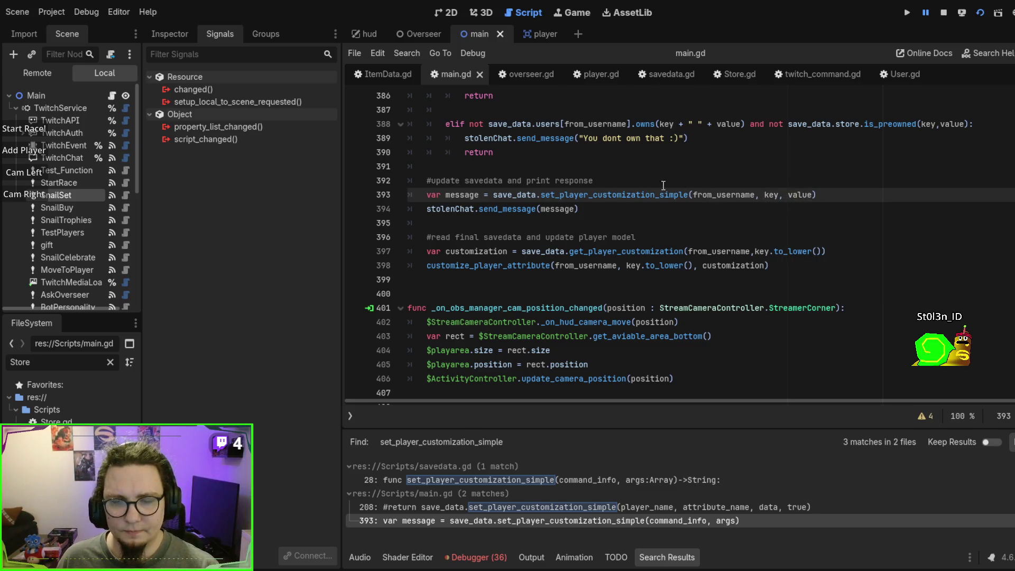
pyautogui.keyDown('ctrl'); pyautogui.click(663, 194); pyautogui.keyUp('ctrl')
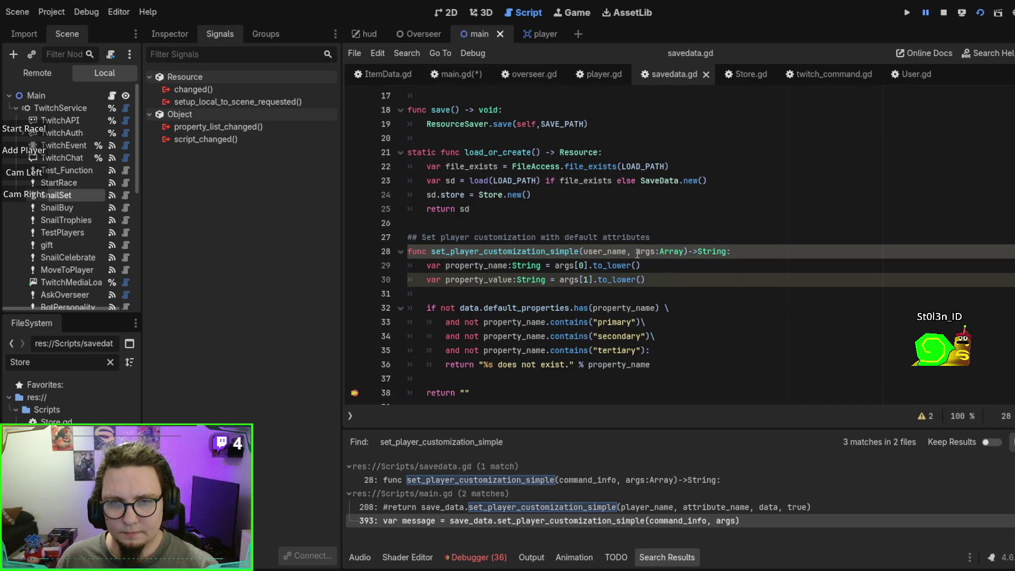
# Step: Replace args:Array with property_name:String, property_value:String parameters and delete the redundant lines 29–30
pyautogui.moveTo(636, 252); pyautogui.dragTo(684, 252)
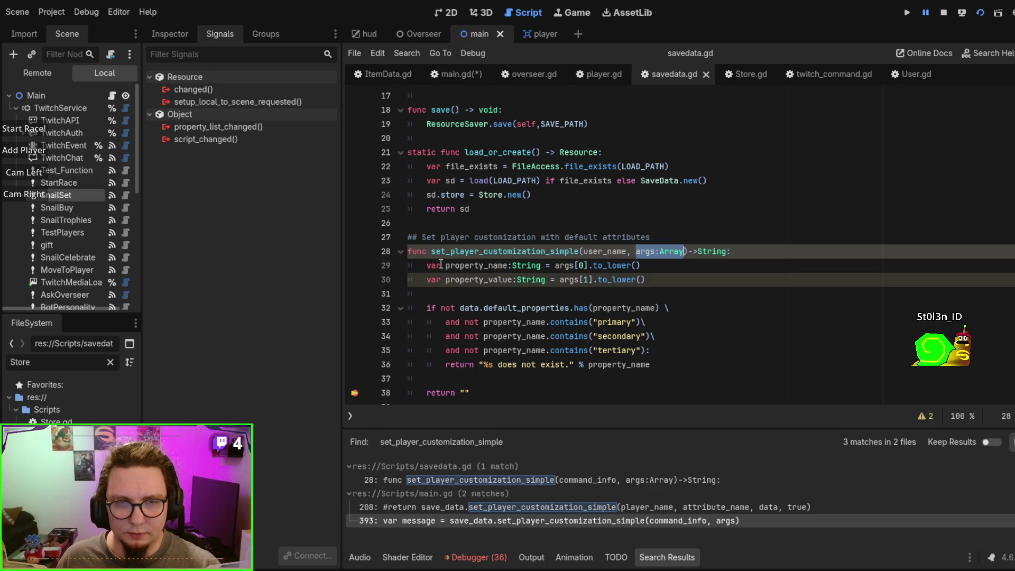
pyautogui.moveTo(445, 265); pyautogui.dragTo(541, 266)
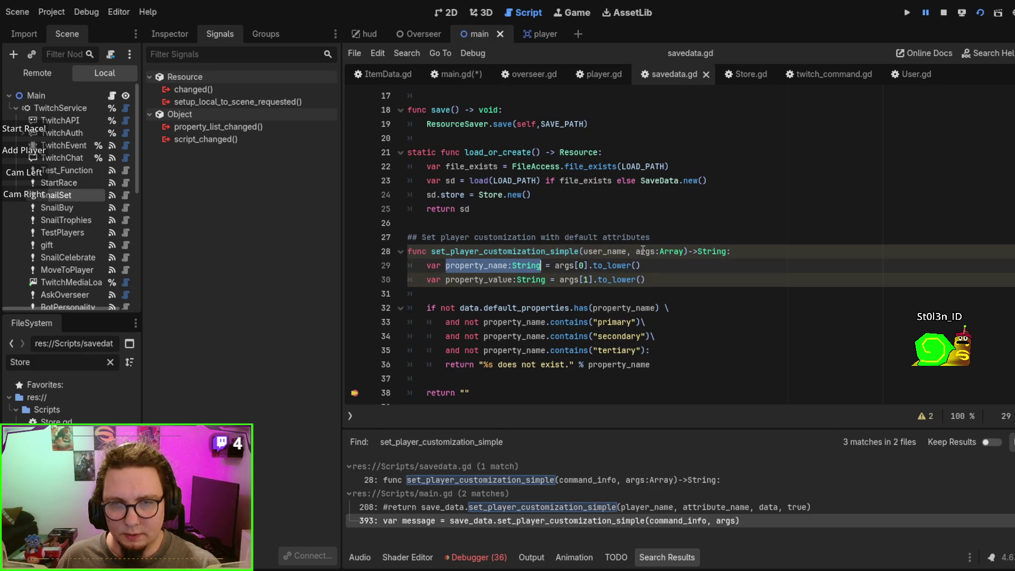
pyautogui.hotkey('ctrl', 'c')
pyautogui.moveTo(636, 252); pyautogui.dragTo(684, 251)
pyautogui.hotkey('ctrl', 'v')
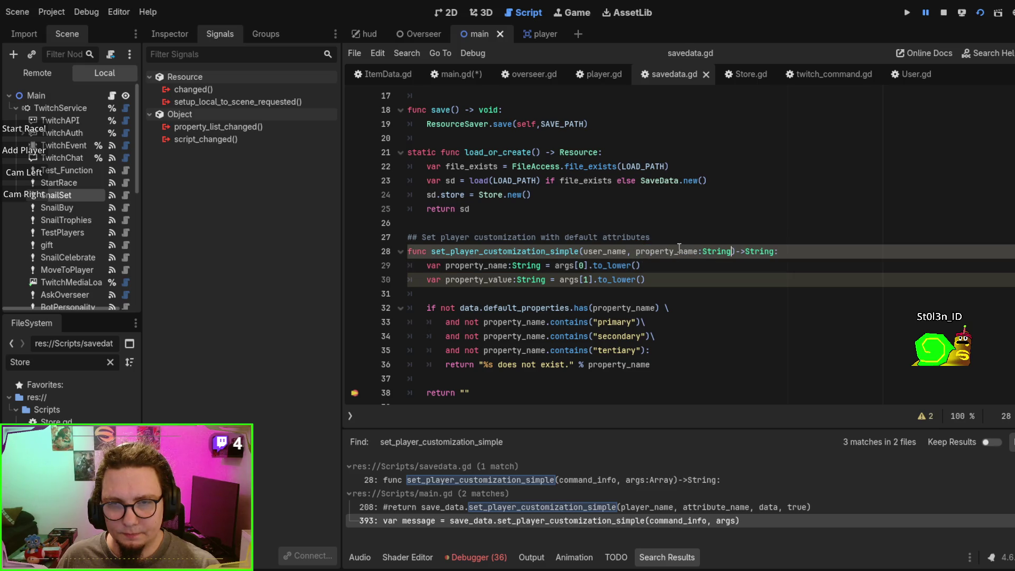
pyautogui.write(',')
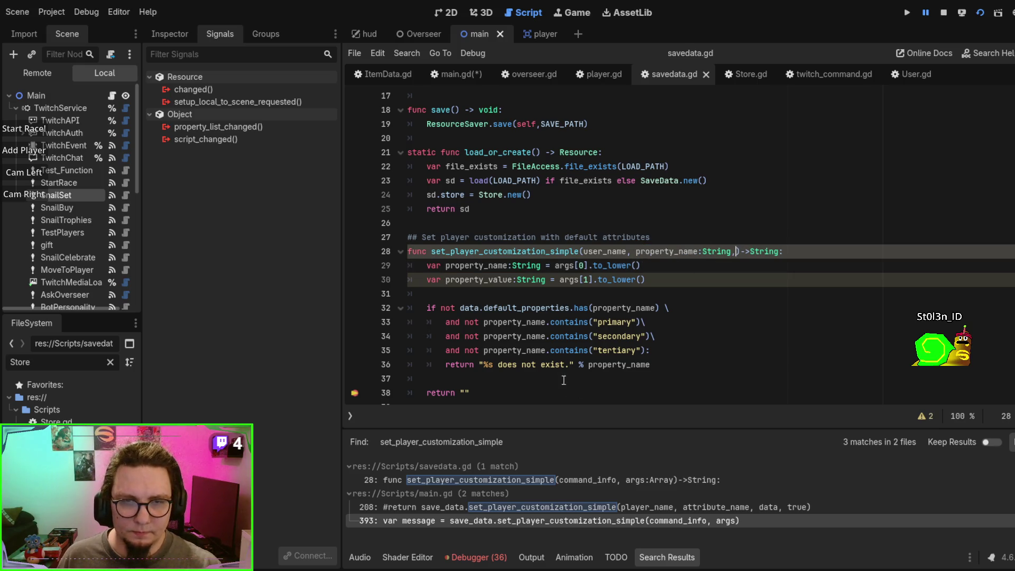
pyautogui.moveTo(445, 279); pyautogui.dragTo(545, 279)
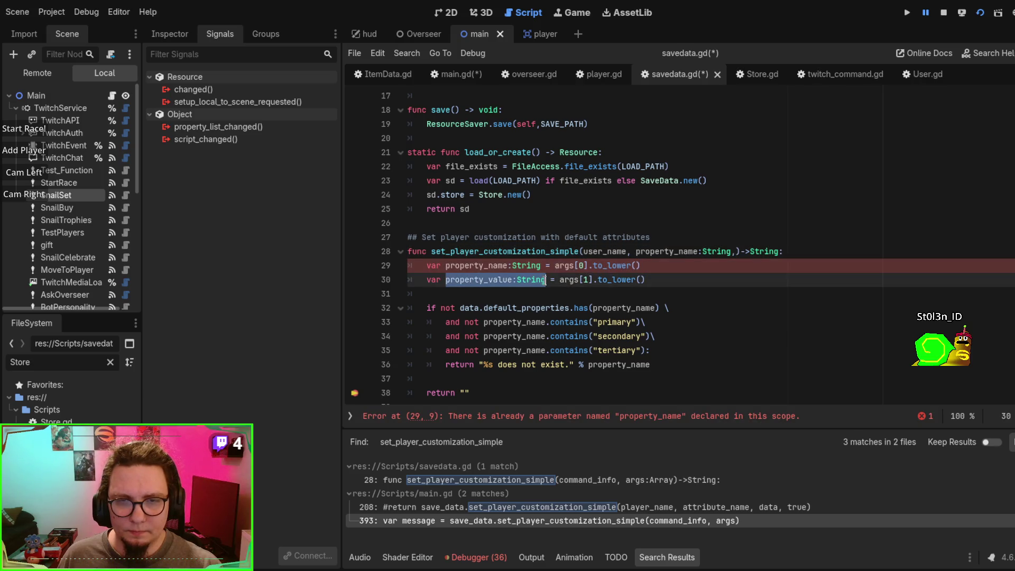
pyautogui.click(735, 251)
pyautogui.hotkey('ctrl', 'v')
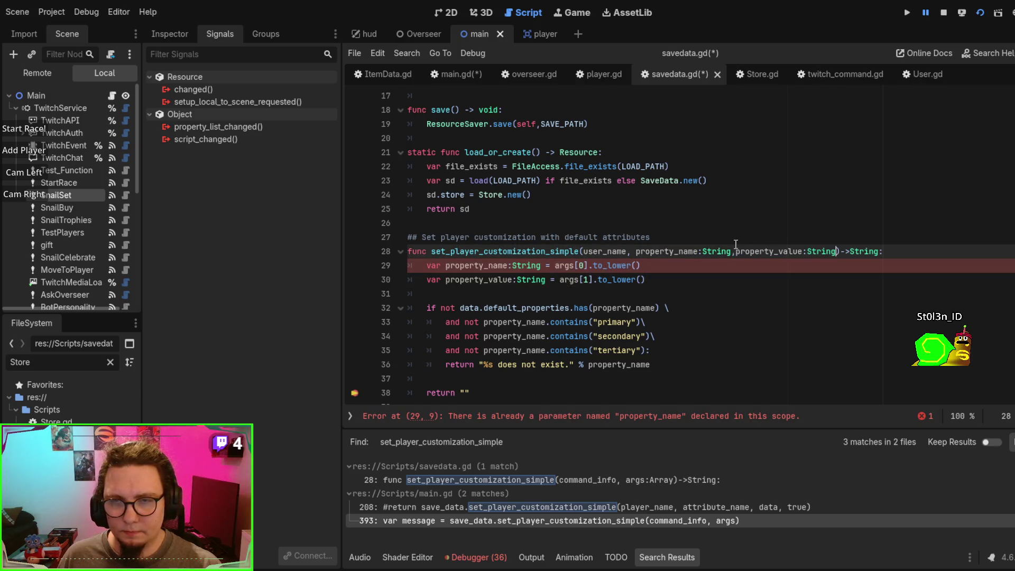
pyautogui.click(737, 251)
pyautogui.moveTo(668, 290); pyautogui.dragTo(933, 247)
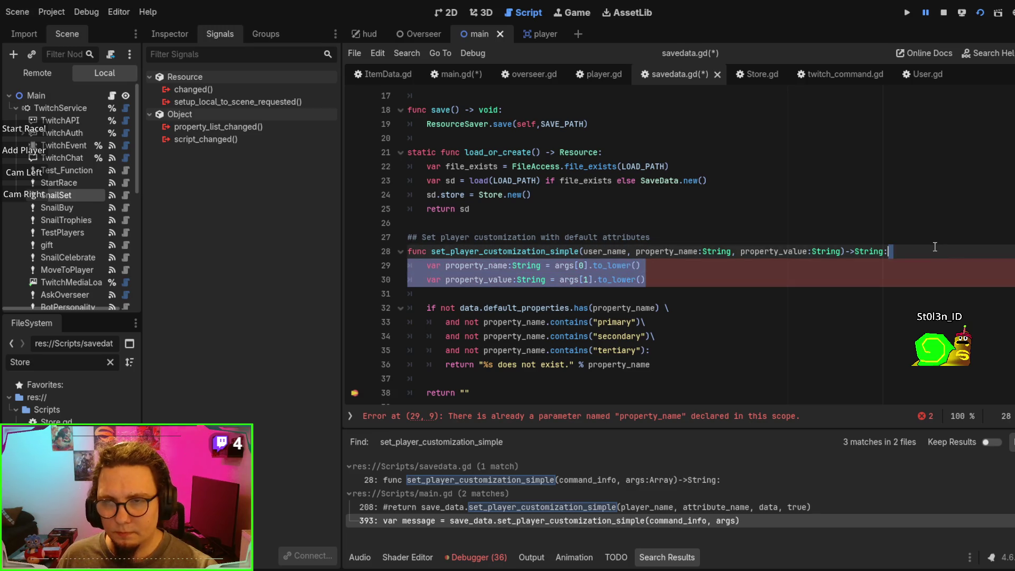
pyautogui.press('BackSpace')
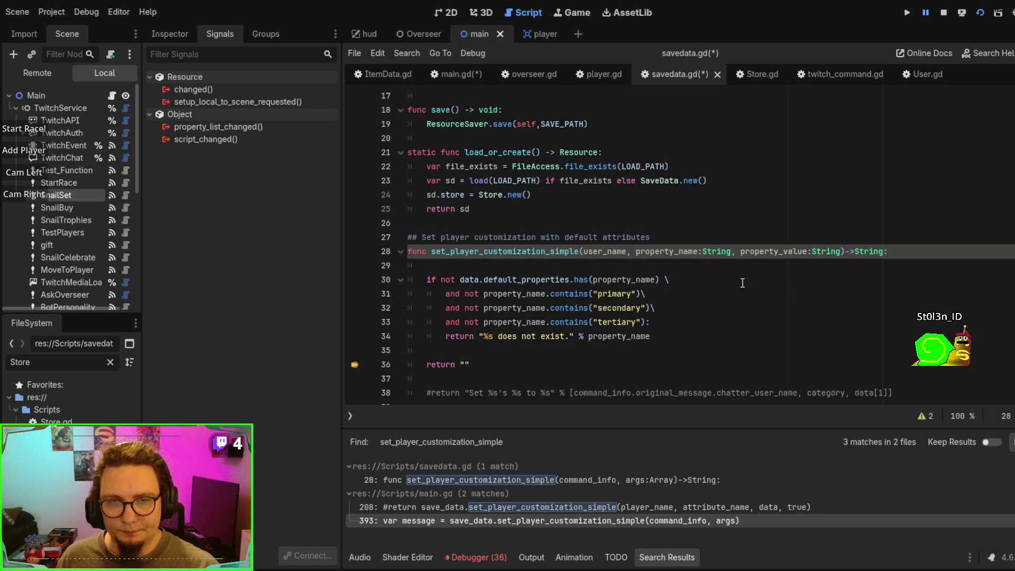
pyautogui.hotkey('ctrl', 's')
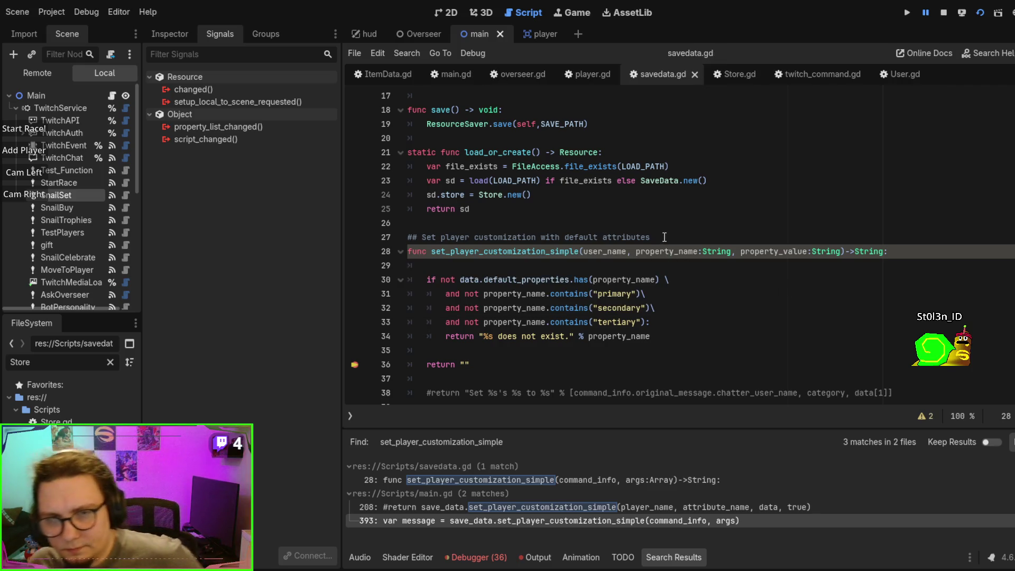
pyautogui.click(559, 266)
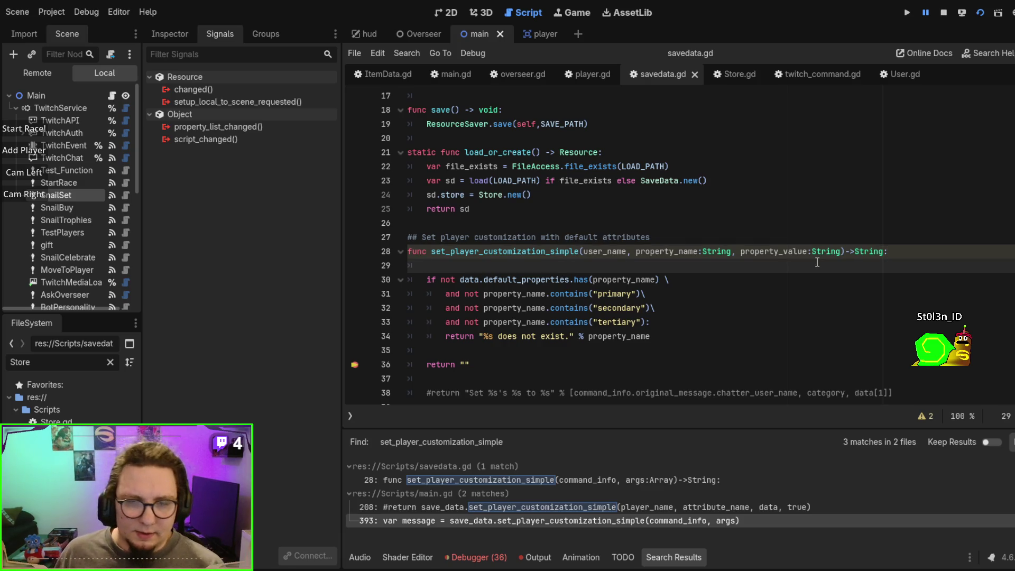
pyautogui.press('BackSpace')
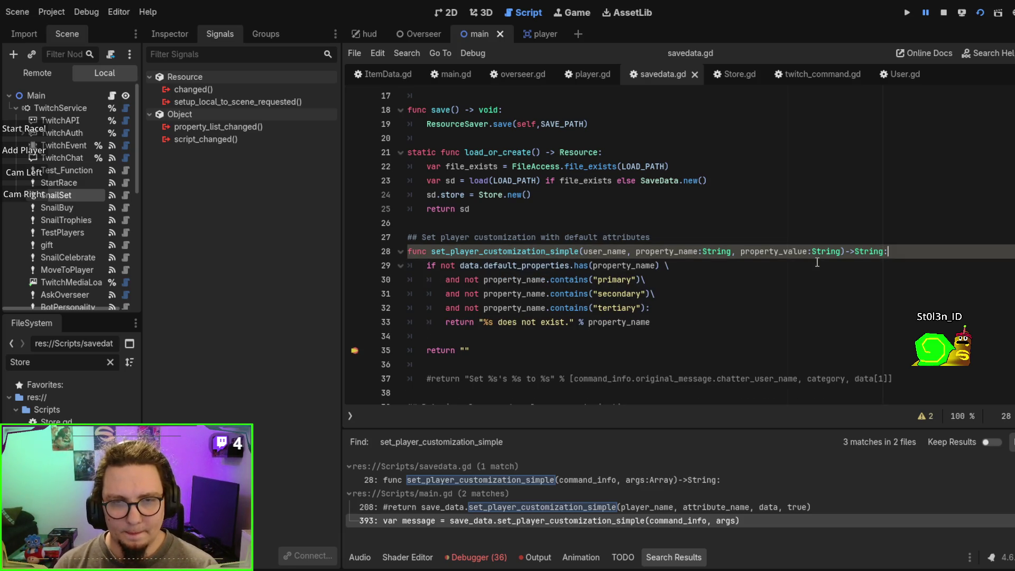
# Step: Add the lookup line var user :User= users.get(user_name) on line 35
pyautogui.click(458, 336)
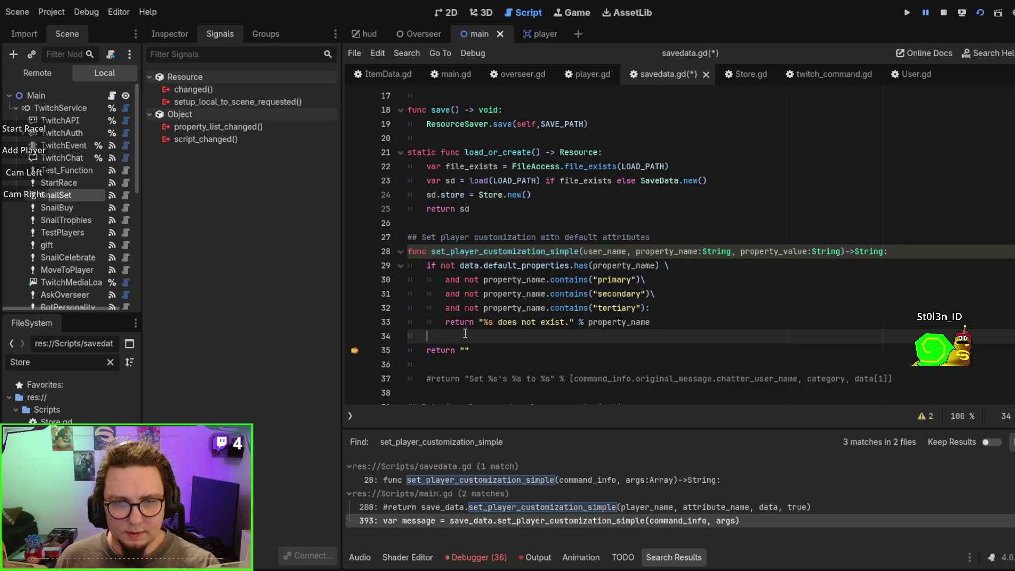
pyautogui.press('Return')
pyautogui.press('Return')
pyautogui.scroll(-3, 471, 346)
pyautogui.click(454, 222)
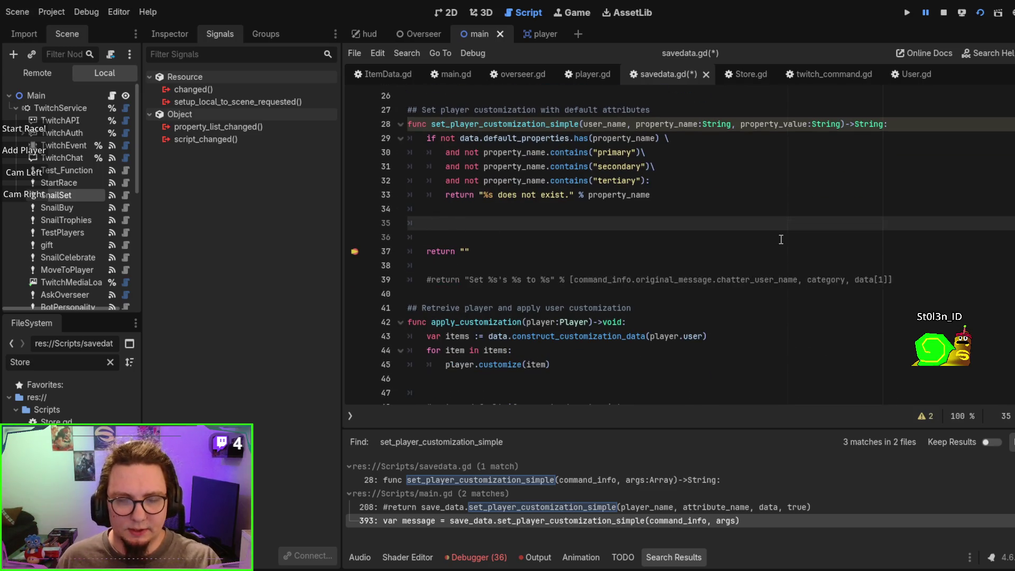
pyautogui.write('User')
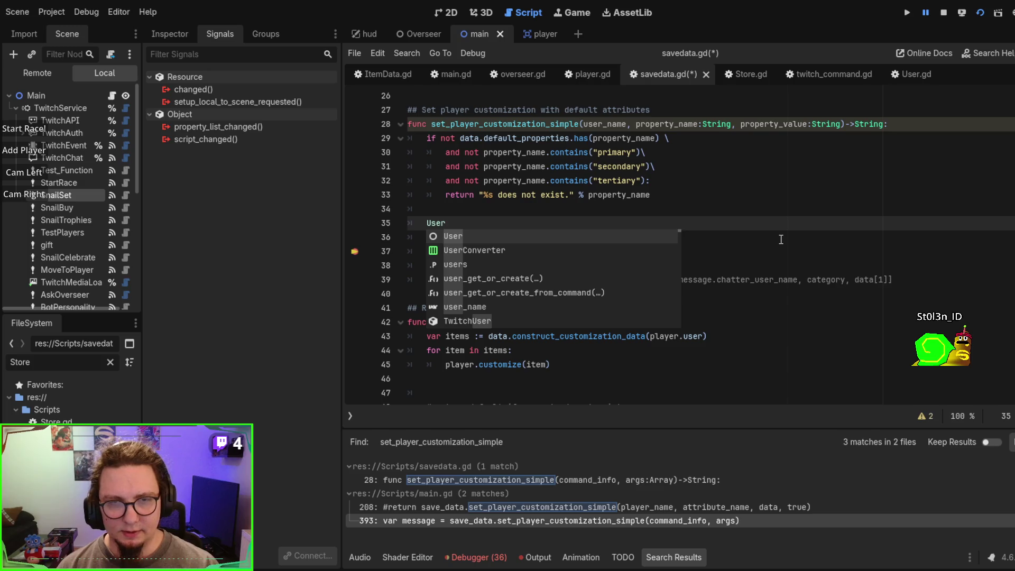
pyautogui.press('BackSpace')
pyautogui.press('BackSpace')
pyautogui.press('BackSpace')
pyautogui.write('users')
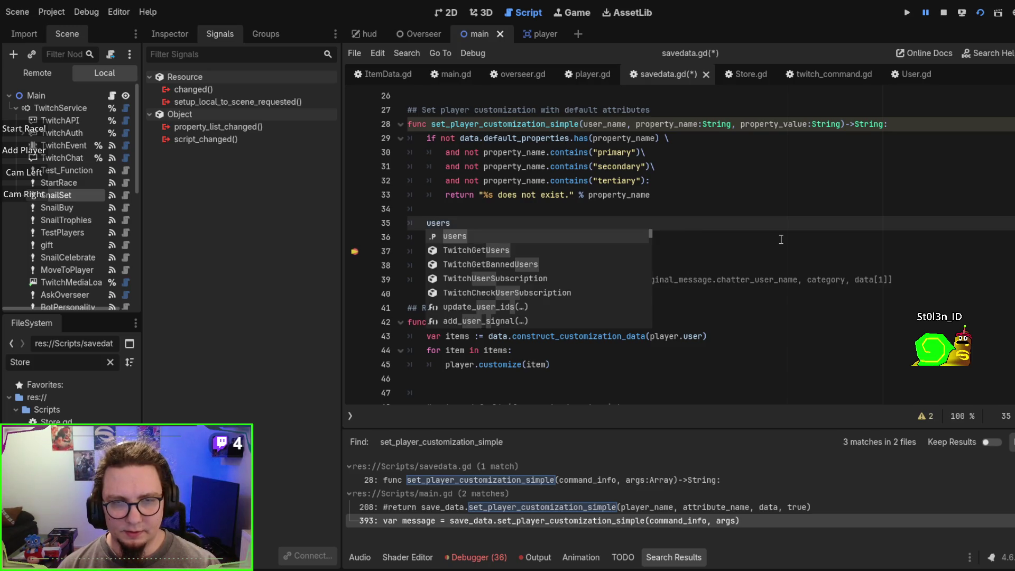
pyautogui.write('[')
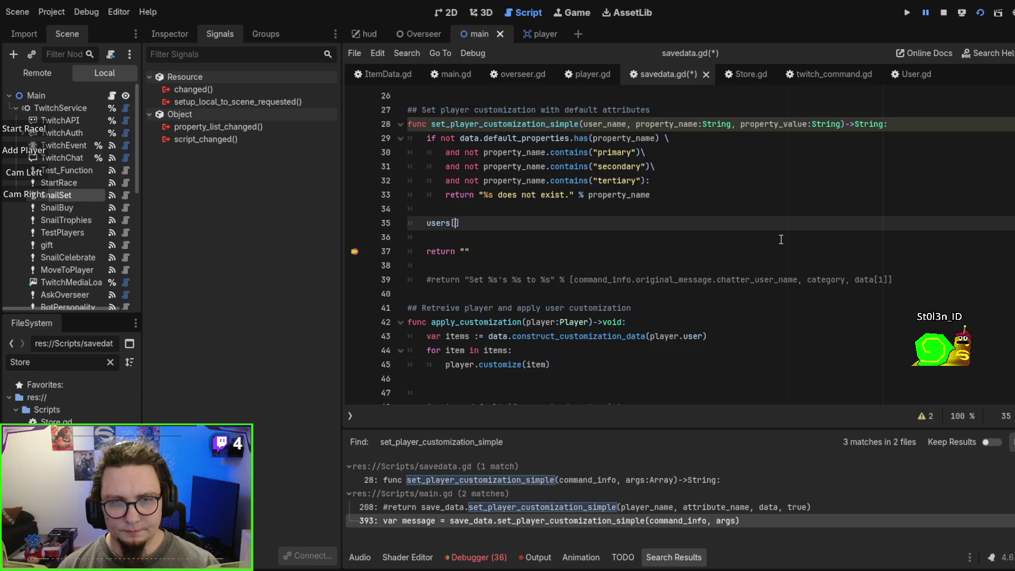
pyautogui.press('BackSpace')
pyautogui.write('.get')
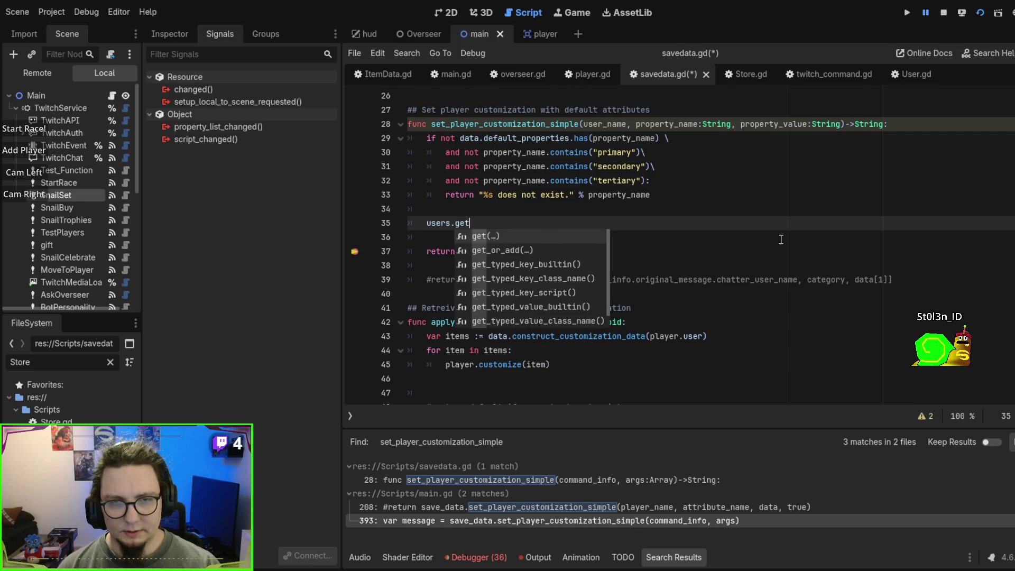
pyautogui.write('(u')
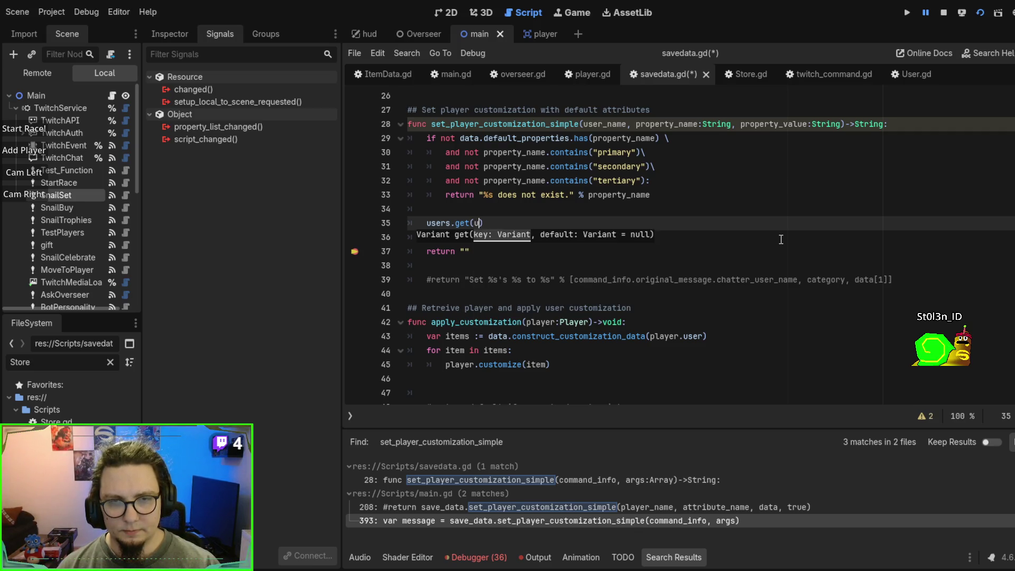
pyautogui.write('ser_na')
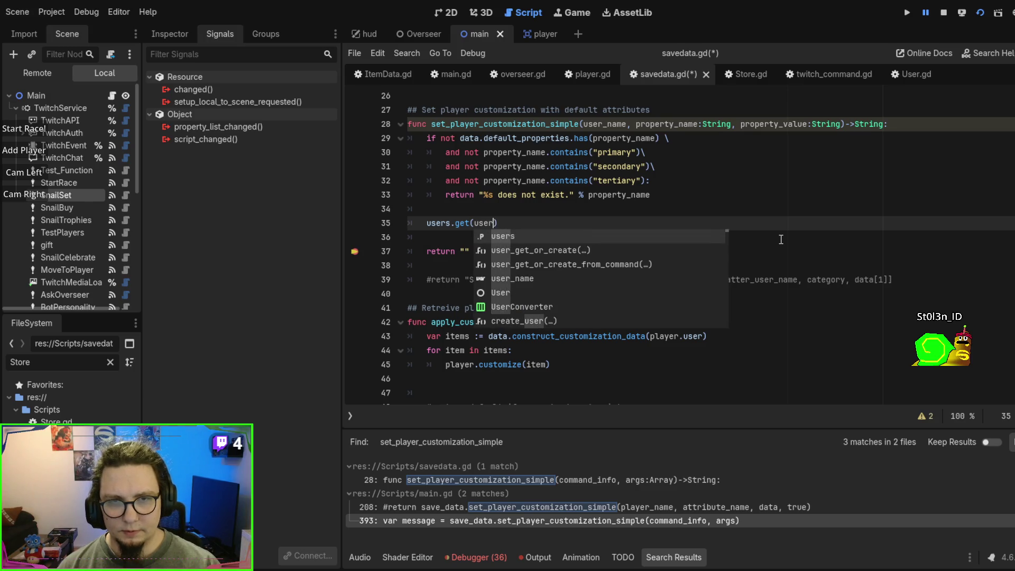
pyautogui.press('Return')
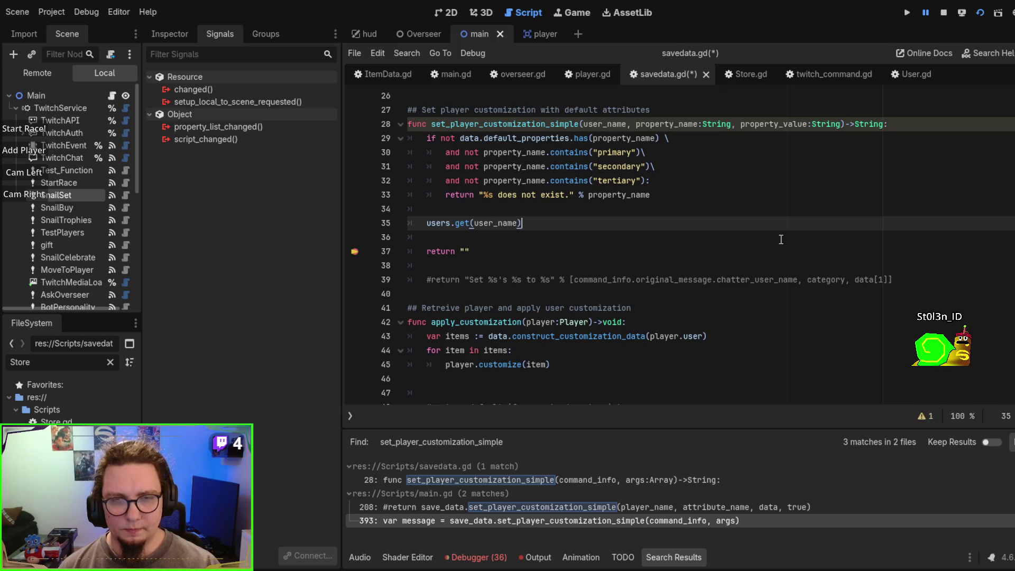
pyautogui.press('Home')
pyautogui.press('Home')
pyautogui.press('Tab')
pyautogui.write('var ')
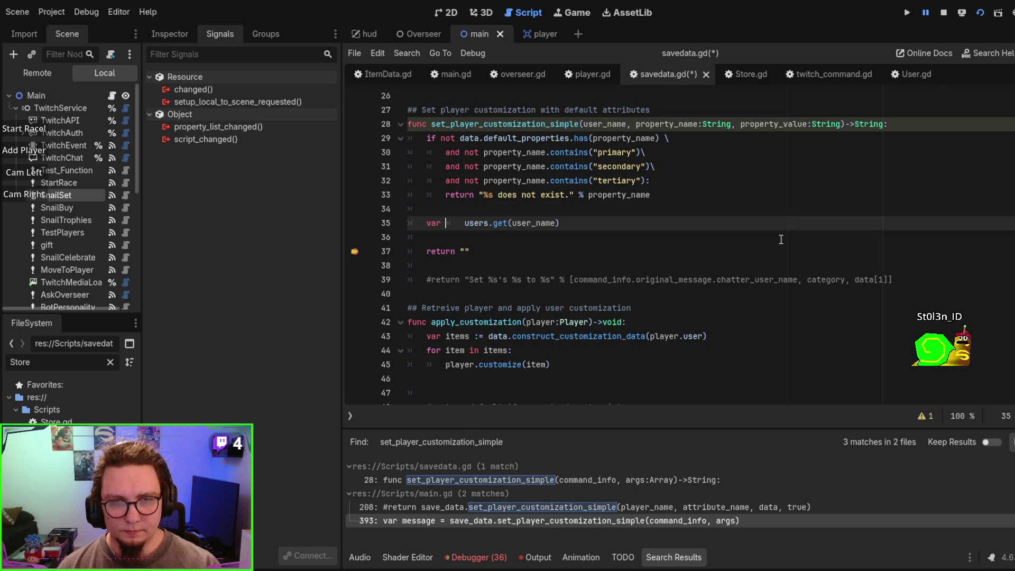
pyautogui.write('user :=')
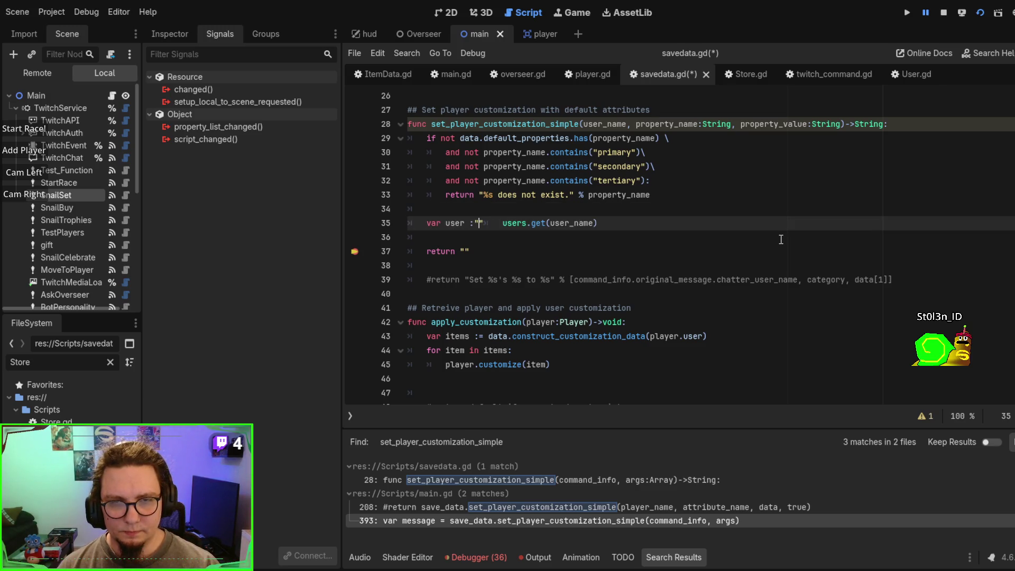
pyautogui.press('BackSpace')
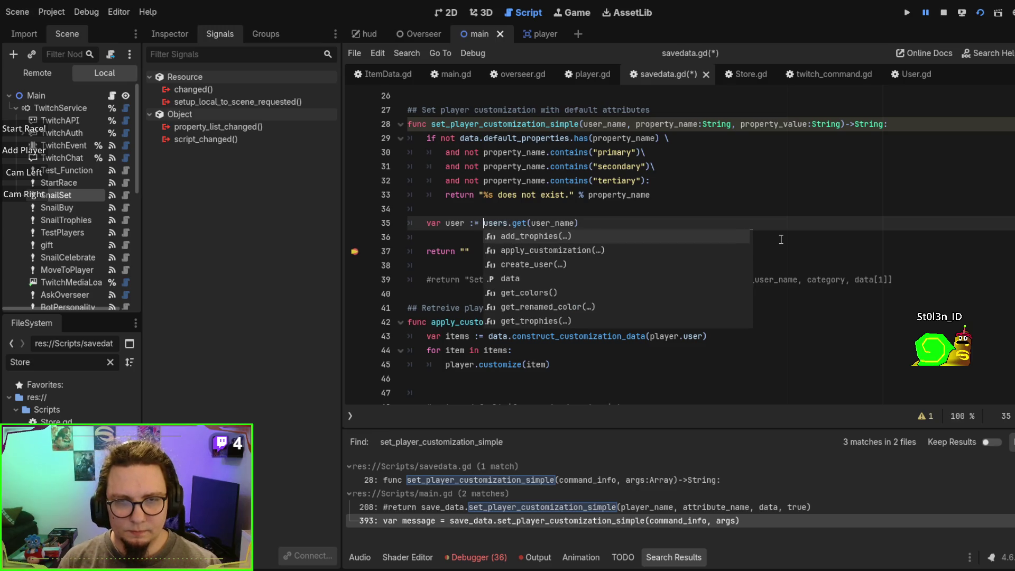
pyautogui.press('Left')
pyautogui.press('Left')
pyautogui.write('User')
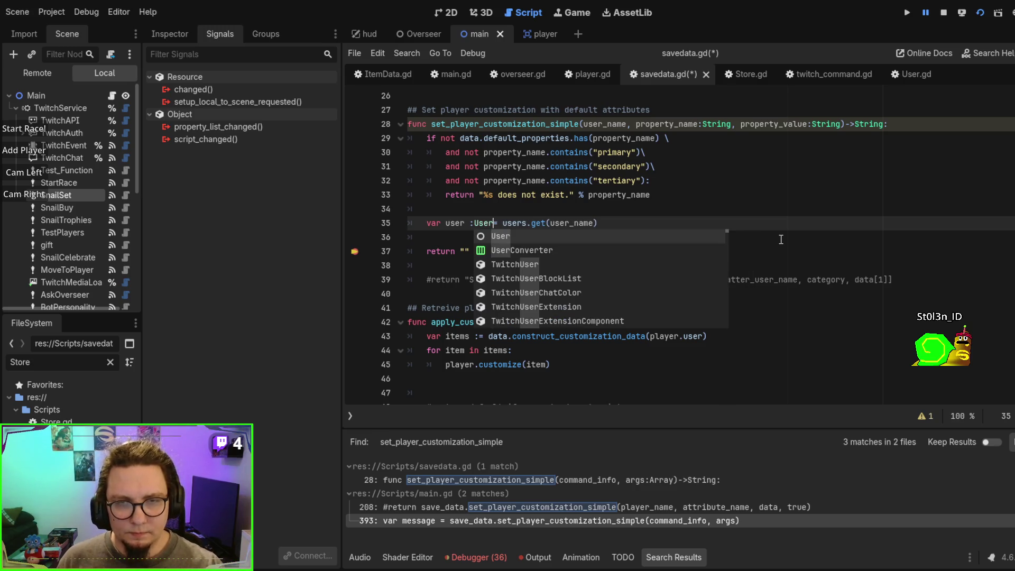
pyautogui.click(527, 196)
# Step: Add if not user: return "%s not found :(" % user_name on line 36
pyautogui.click(610, 240)
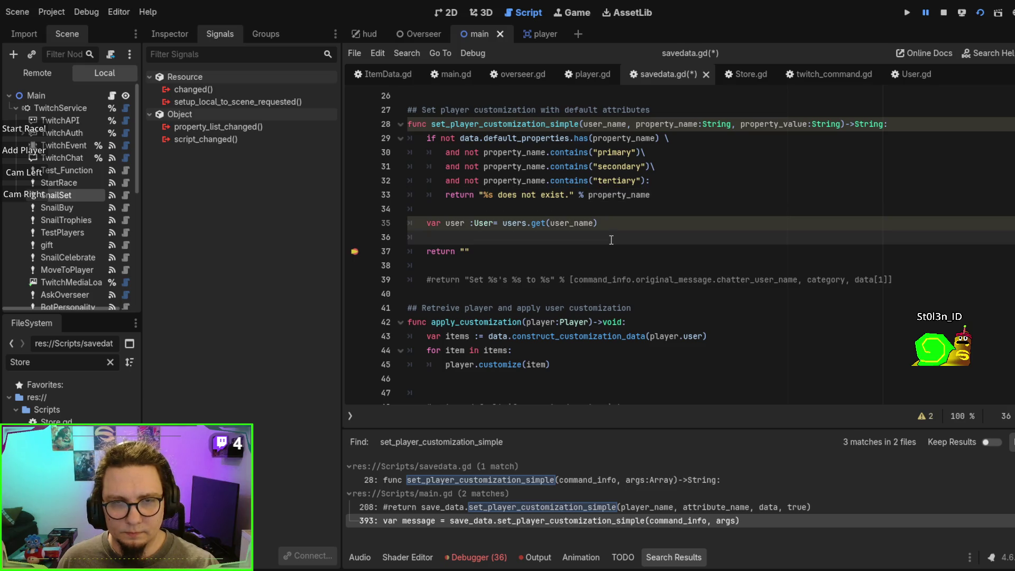
pyautogui.write('if')
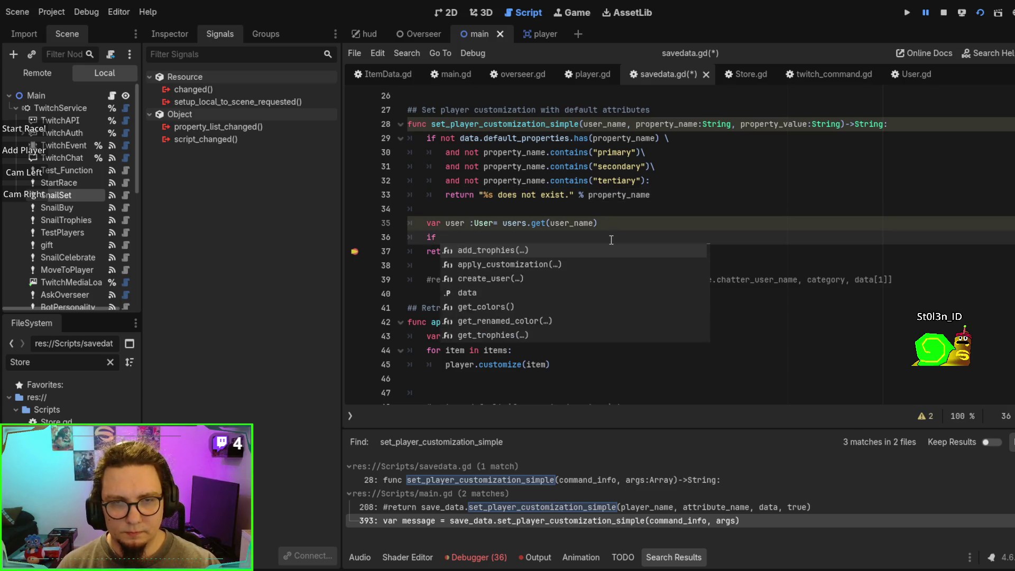
pyautogui.write(' not user retu')
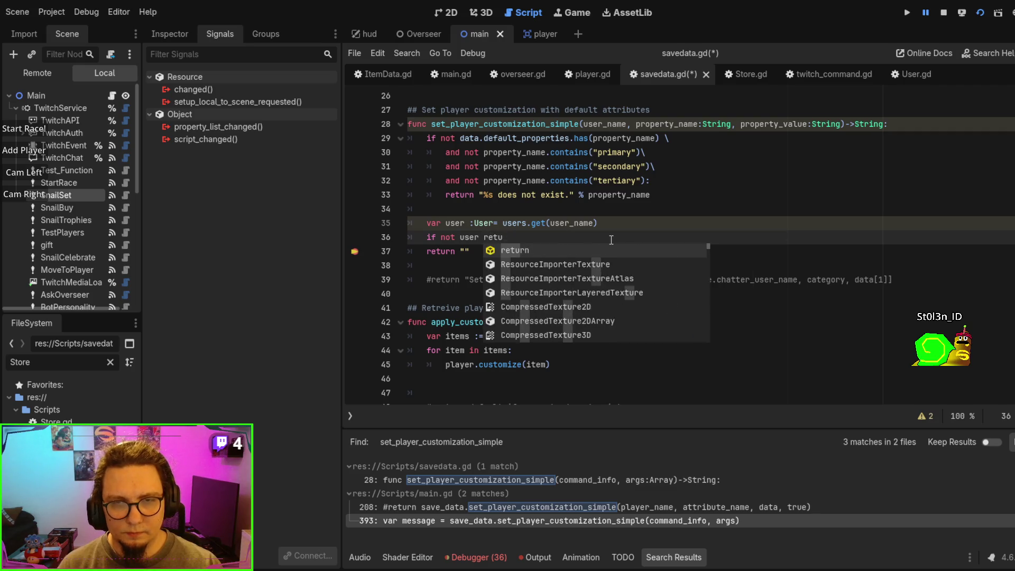
pyautogui.press('BackSpace')
pyautogui.press('BackSpace')
pyautogui.press('BackSpace')
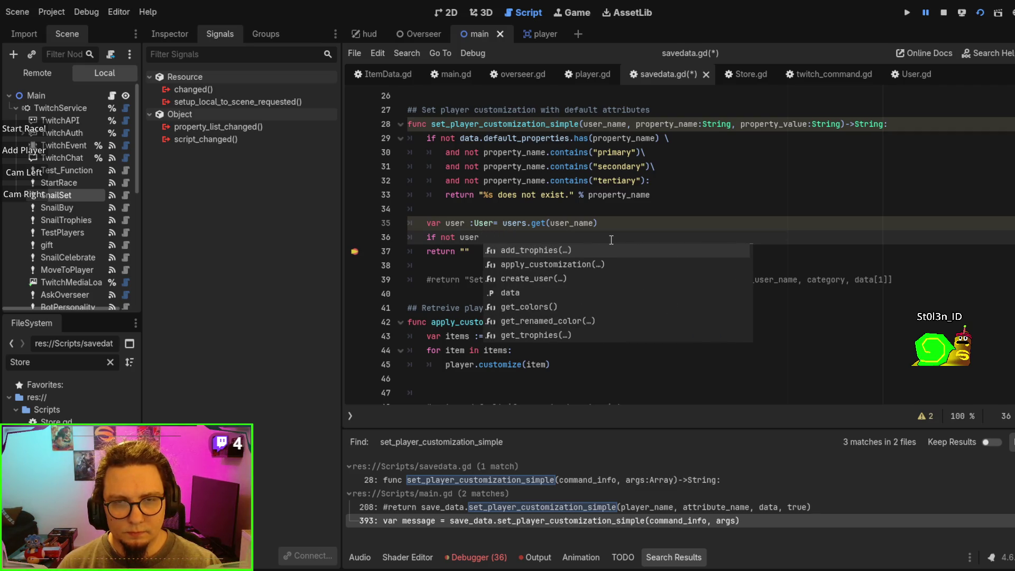
pyautogui.press('BackSpace')
pyautogui.write(': re')
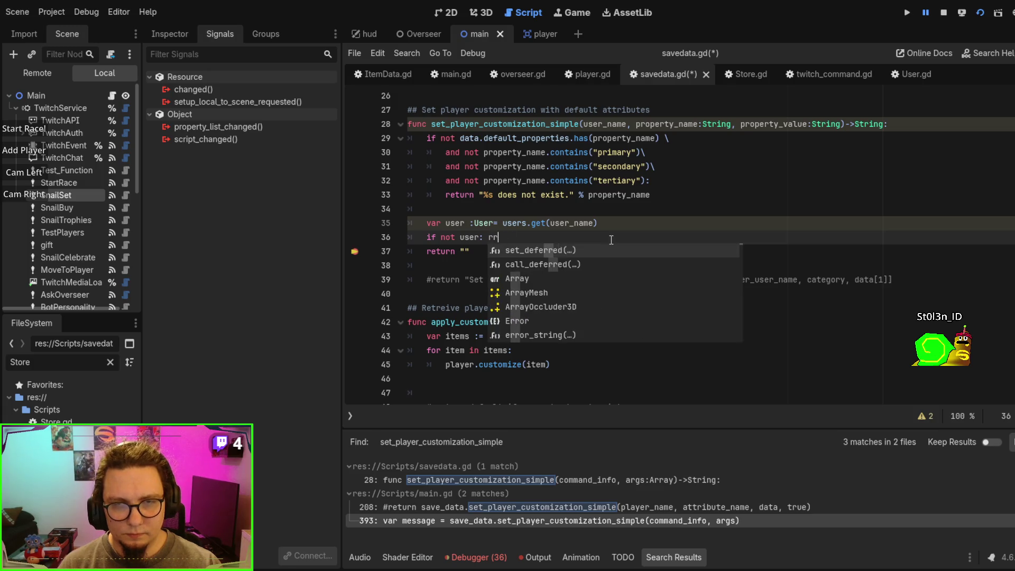
pyautogui.write('turn "Us')
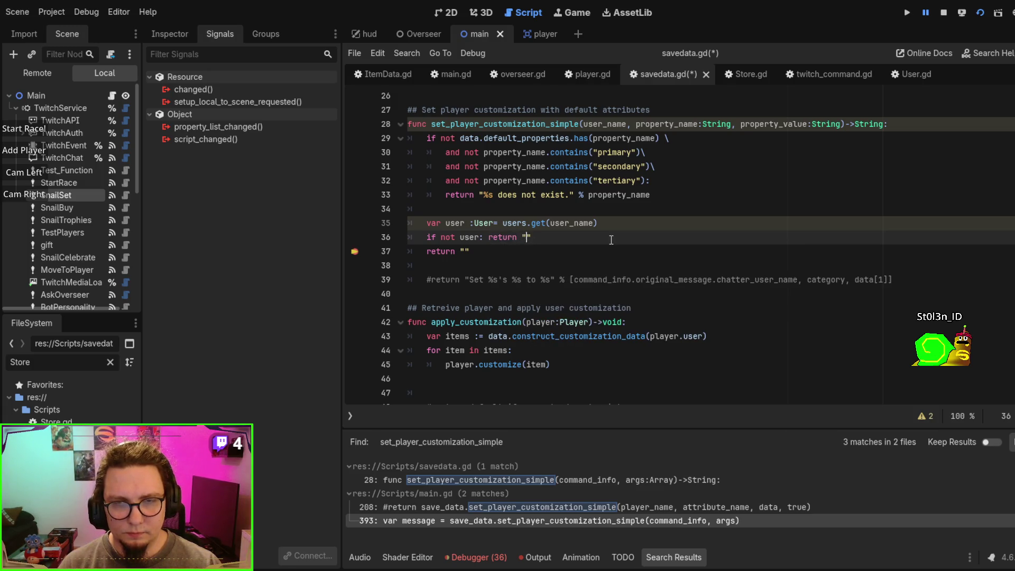
pyautogui.press('BackSpace')
pyautogui.press('BackSpace')
pyautogui.write('%s ')
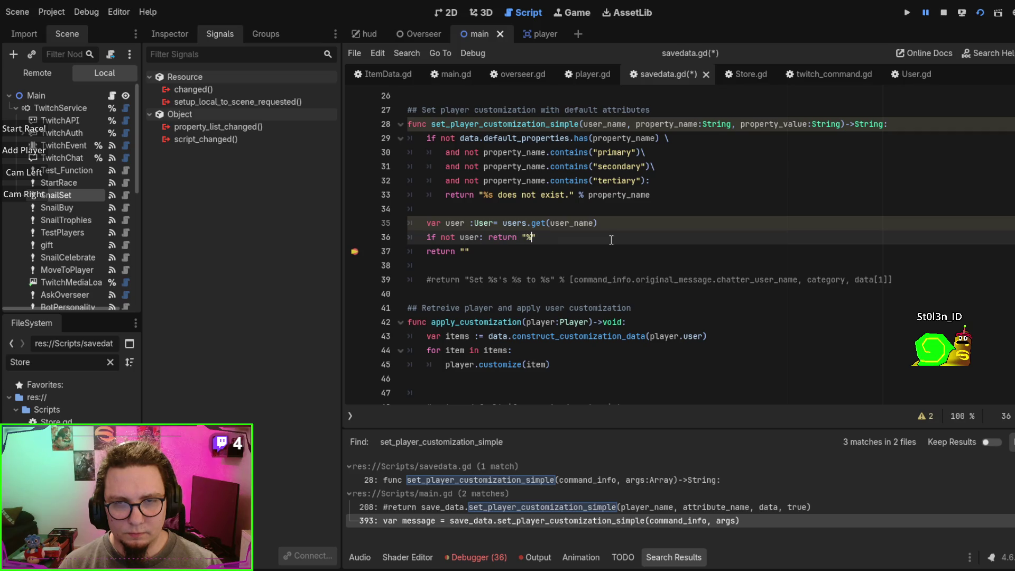
pyautogui.write('does')
pyautogui.press('BackSpace')
pyautogui.press('BackSpace')
pyautogui.press('BackSpace')
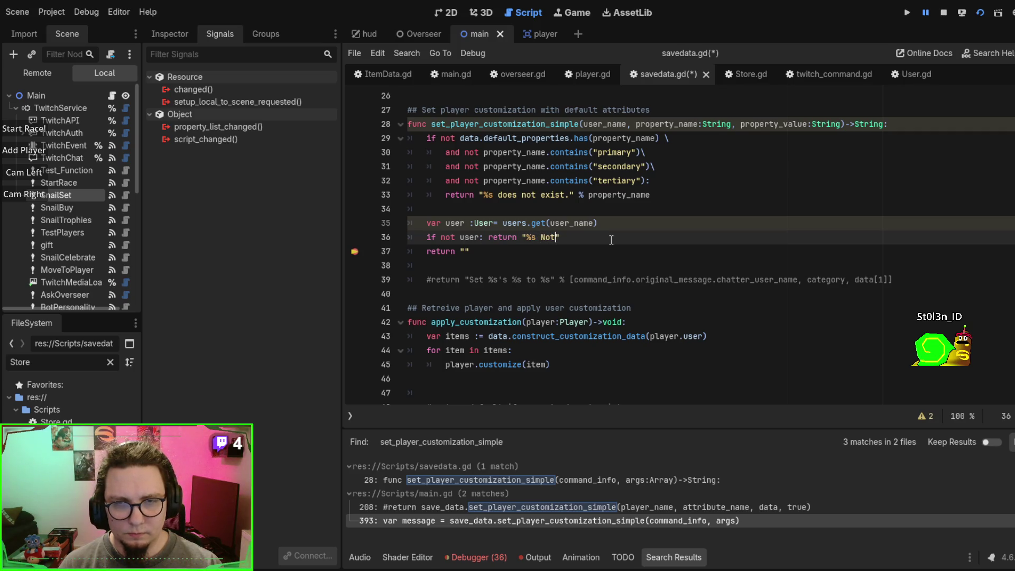
pyautogui.write('N')
pyautogui.press('BackSpace')
pyautogui.write('not found')
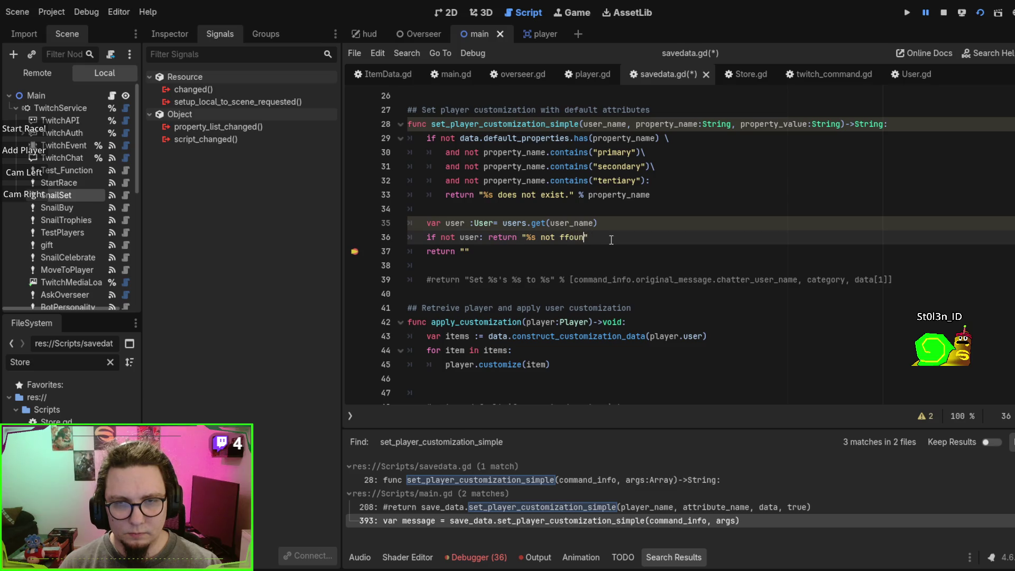
pyautogui.press('BackSpace')
pyautogui.press('BackSpace')
pyautogui.press('BackSpace')
pyautogui.write('ound :')
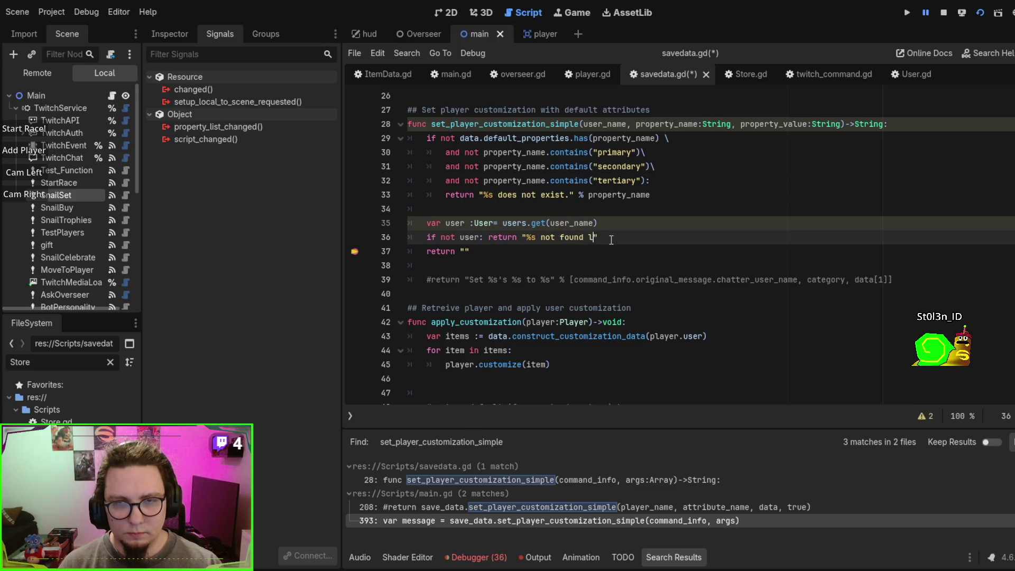
pyautogui.write('=')
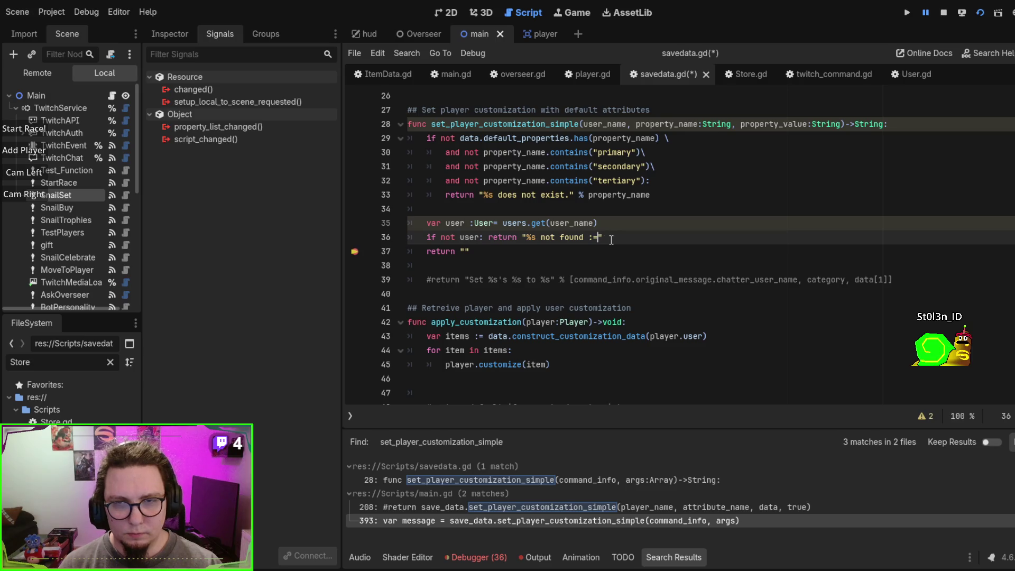
pyautogui.press('BackSpace')
pyautogui.write("'(")
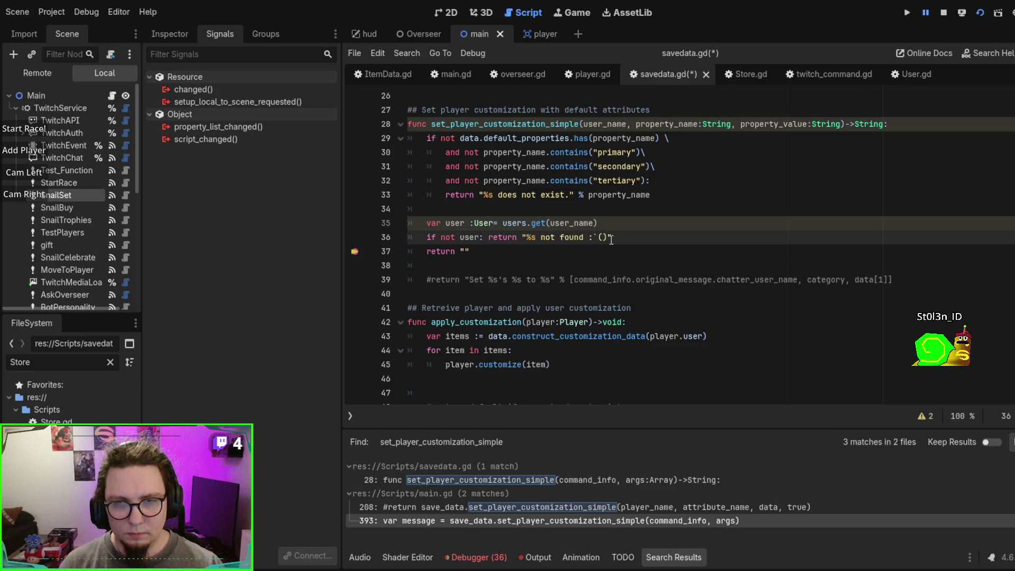
pyautogui.press('Delete')
pyautogui.write('%')
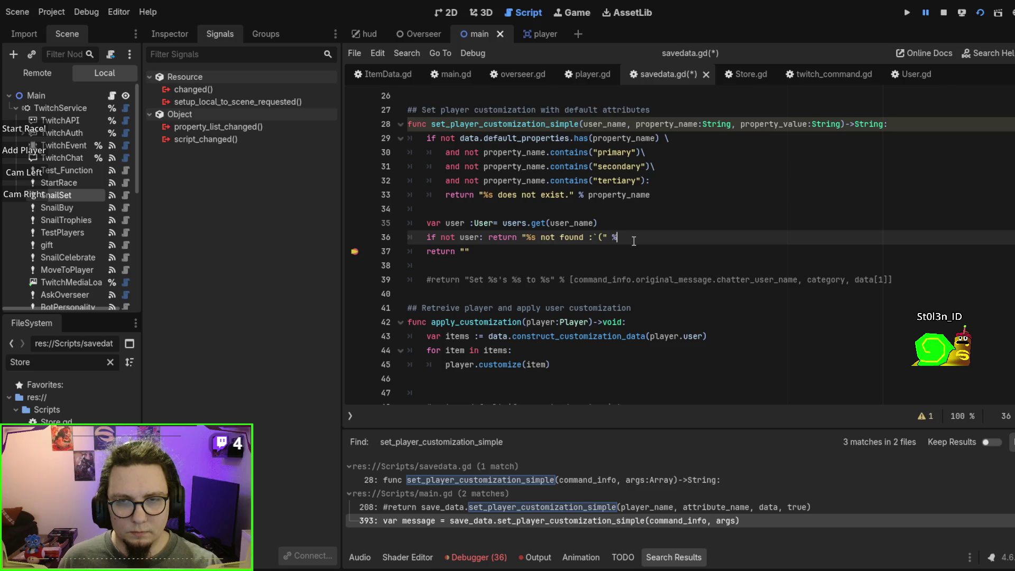
pyautogui.write(' user_name')
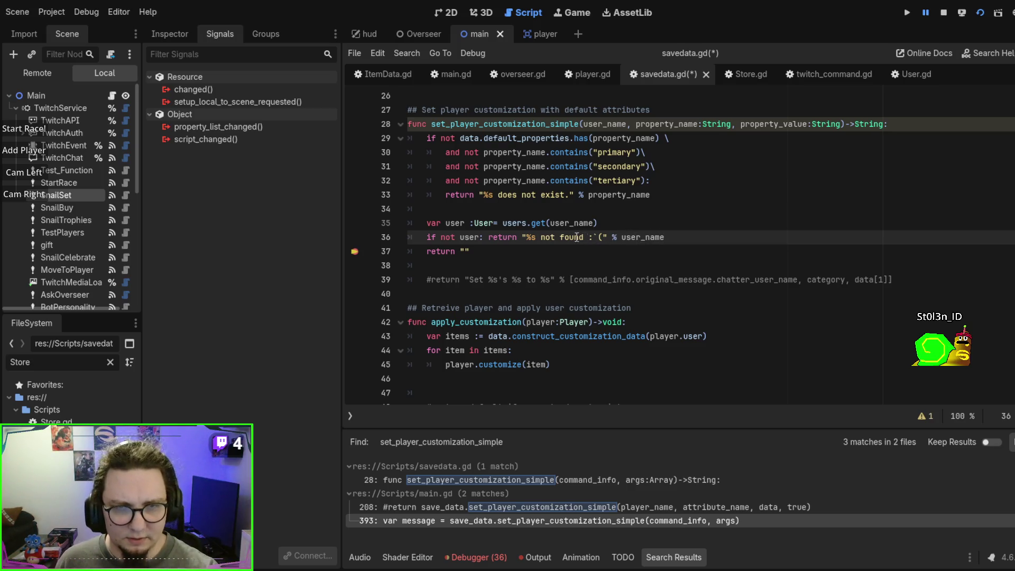
pyautogui.press('Return')
pyautogui.press('Return')
pyautogui.click(528, 258)
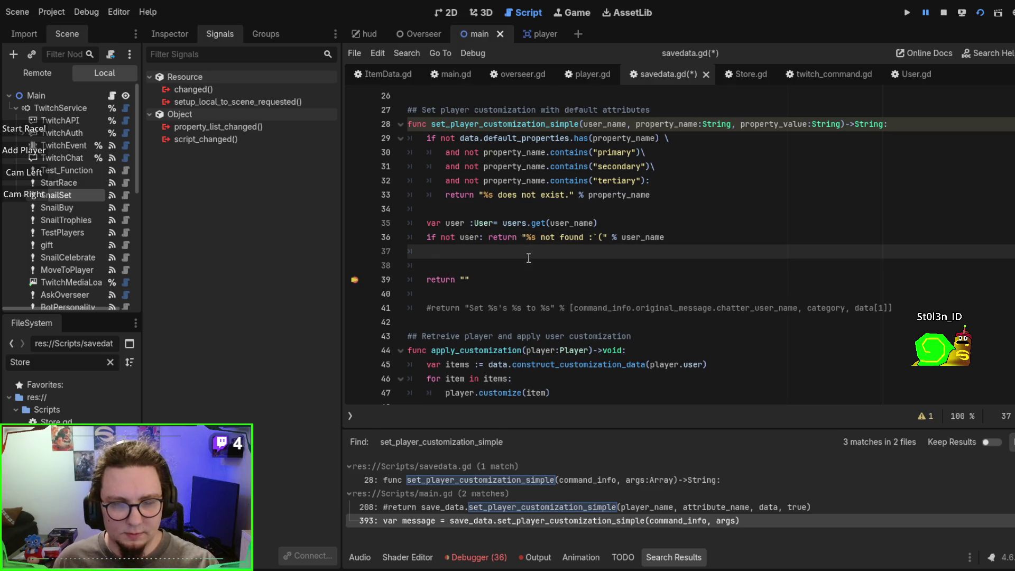
# Step: Add a user.equipped_items line on line 38, then switch to the User.gd script
pyautogui.press('Return')
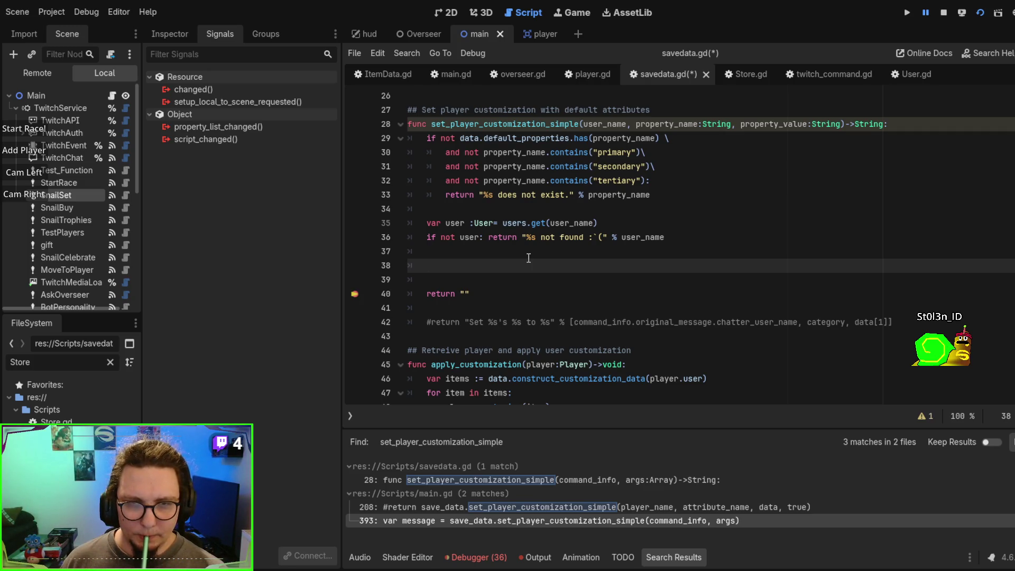
pyautogui.write('user.equipped_items')
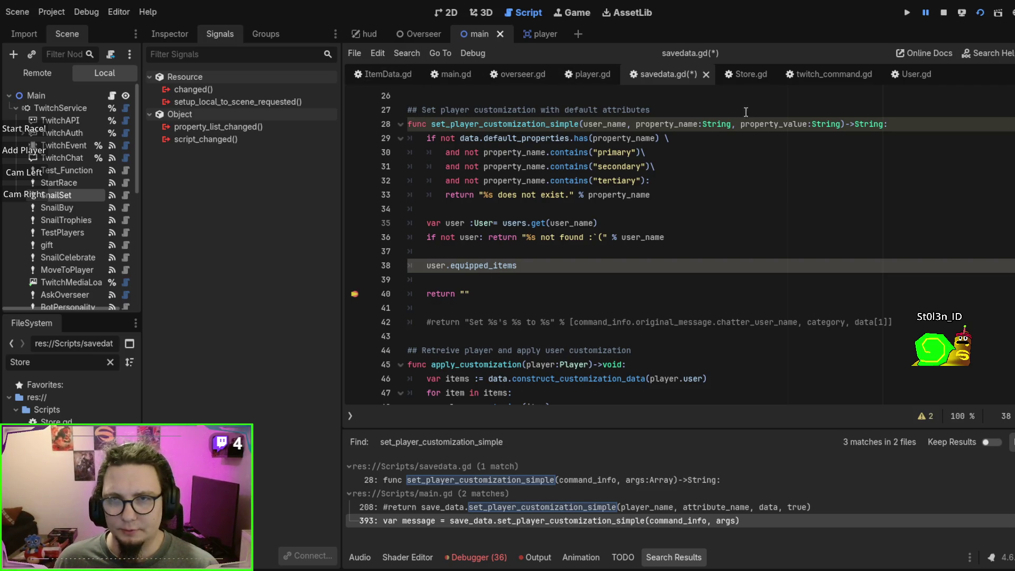
pyautogui.click(898, 75)
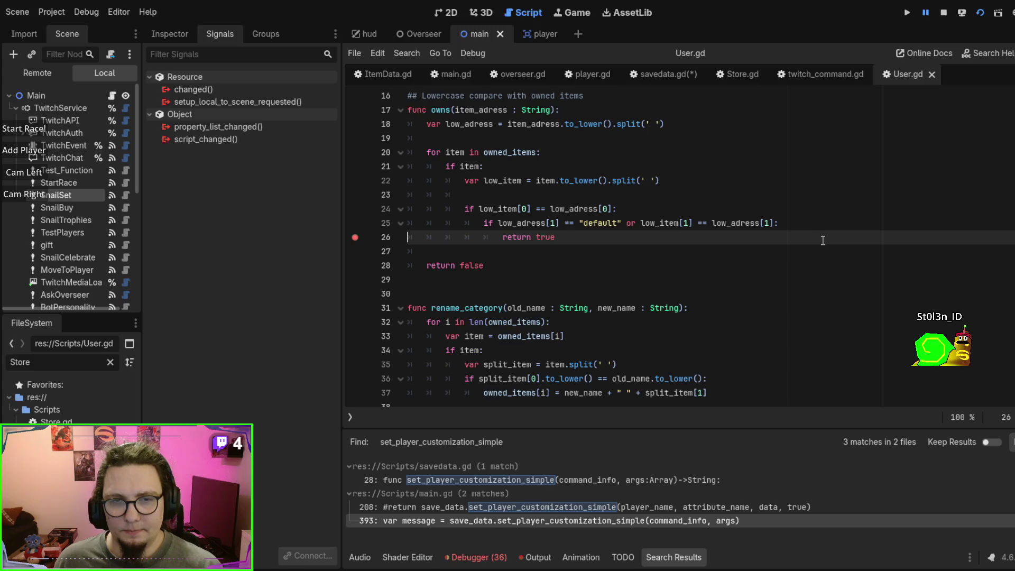
pyautogui.scroll(-5, 823, 240)
pyautogui.scroll(6, 822, 239)
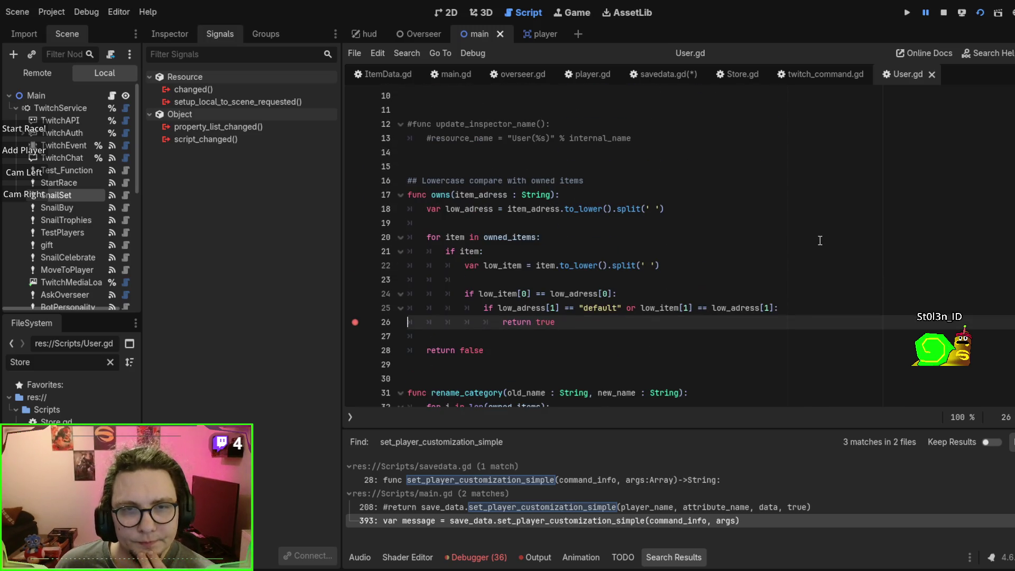
pyautogui.scroll(3, 819, 241)
pyautogui.scroll(-2, 820, 240)
pyautogui.scroll(2, 819, 240)
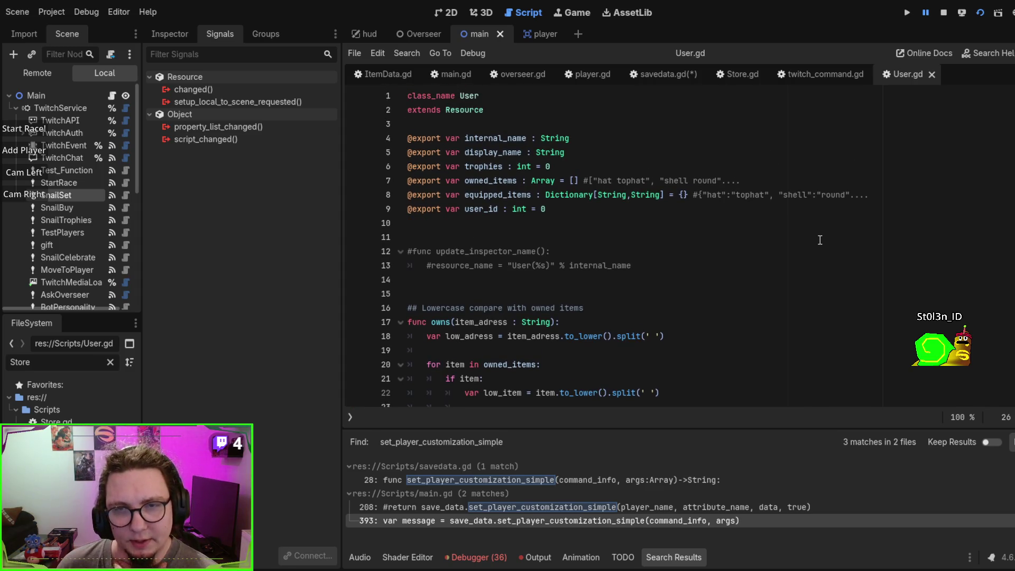
pyautogui.scroll(-1, 819, 240)
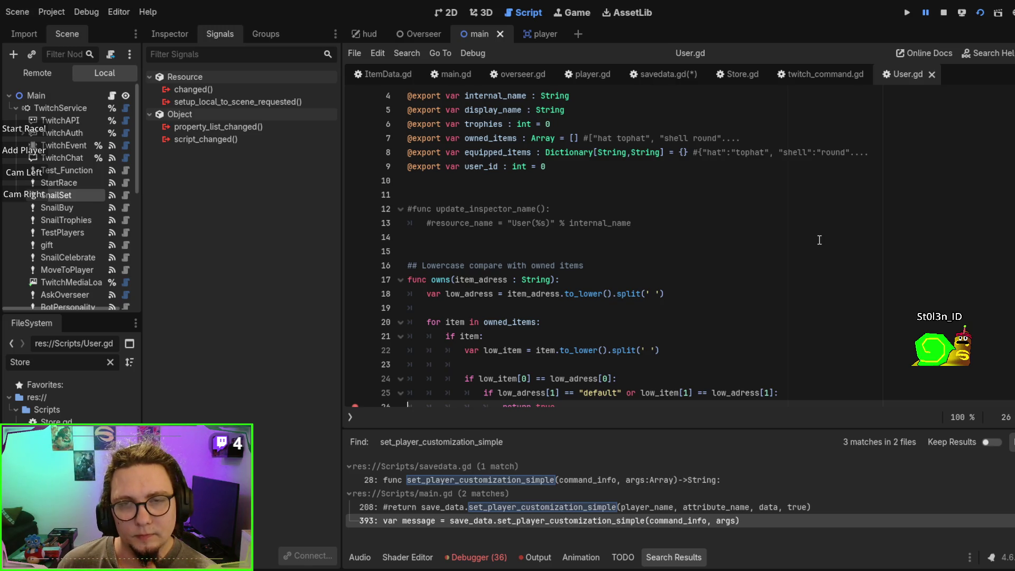
pyautogui.scroll(-3, 819, 240)
pyautogui.click(510, 327)
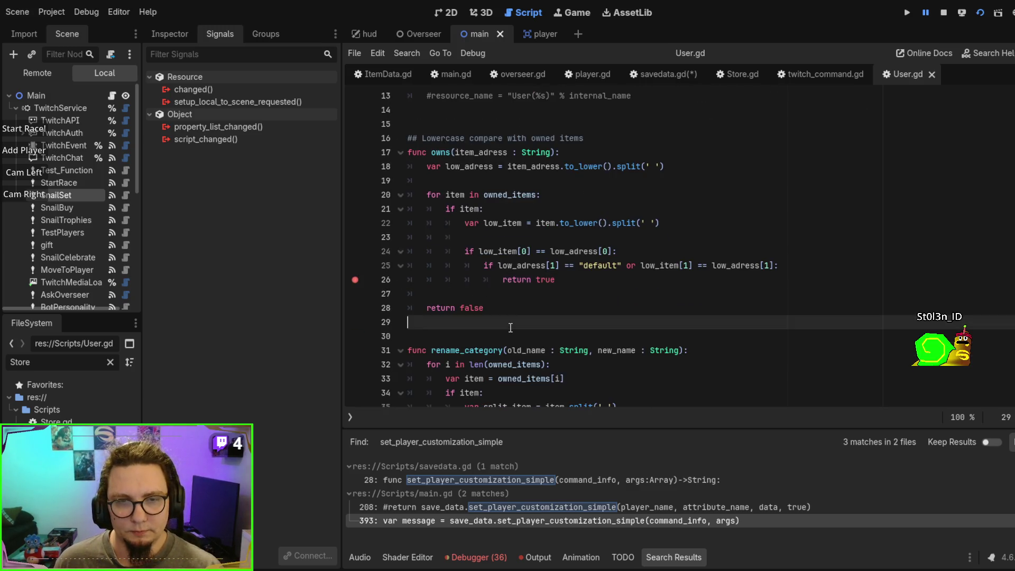
# Step: Add a new equip function below owns() with a String-typed parameter
pyautogui.press('Return')
pyautogui.press('Return')
pyautogui.press('Up')
pyautogui.write('func equip')
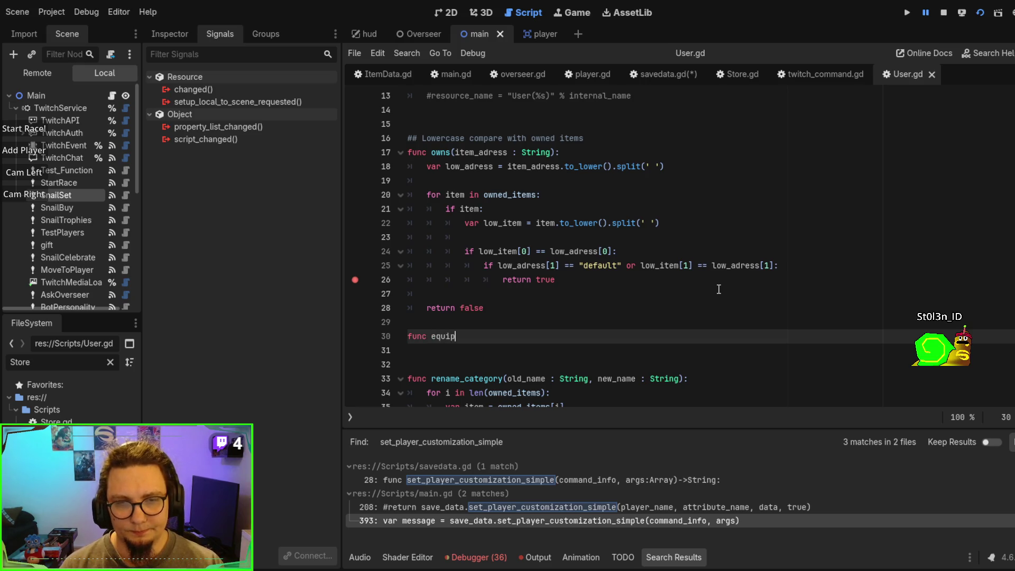
pyautogui.write('(item_addres')
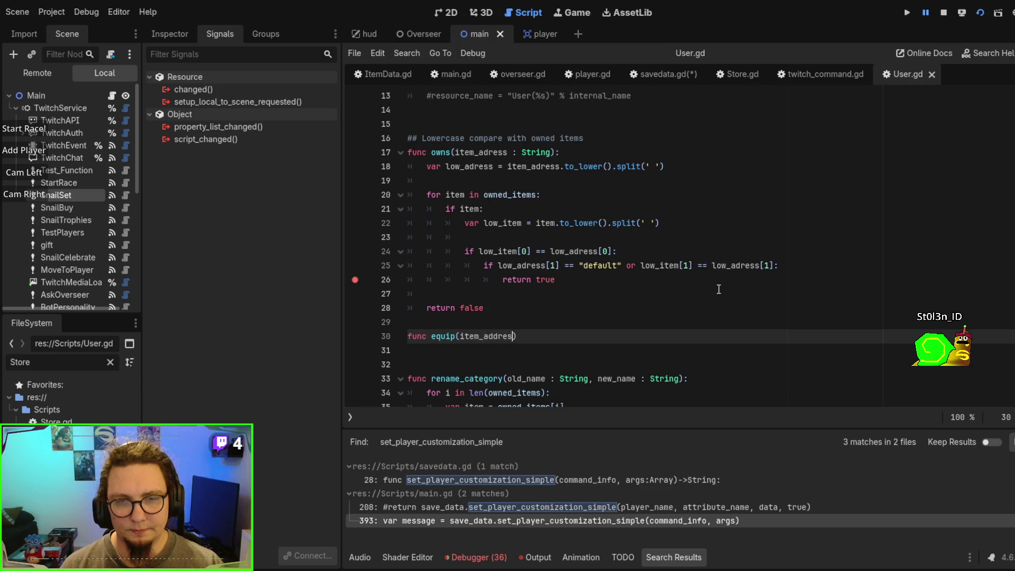
pyautogui.write('s:')
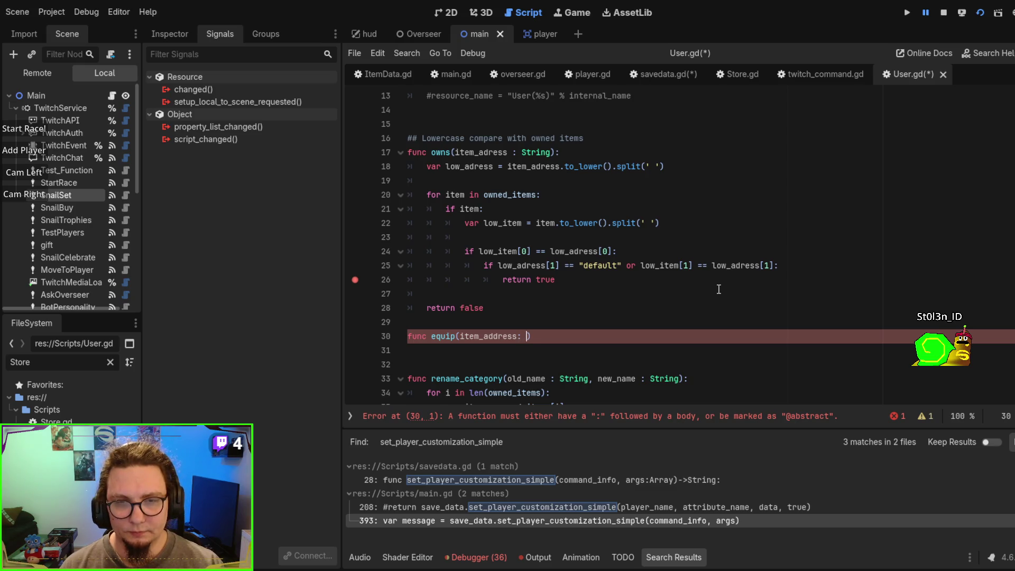
pyautogui.press('BackSpace')
pyautogui.write('String')
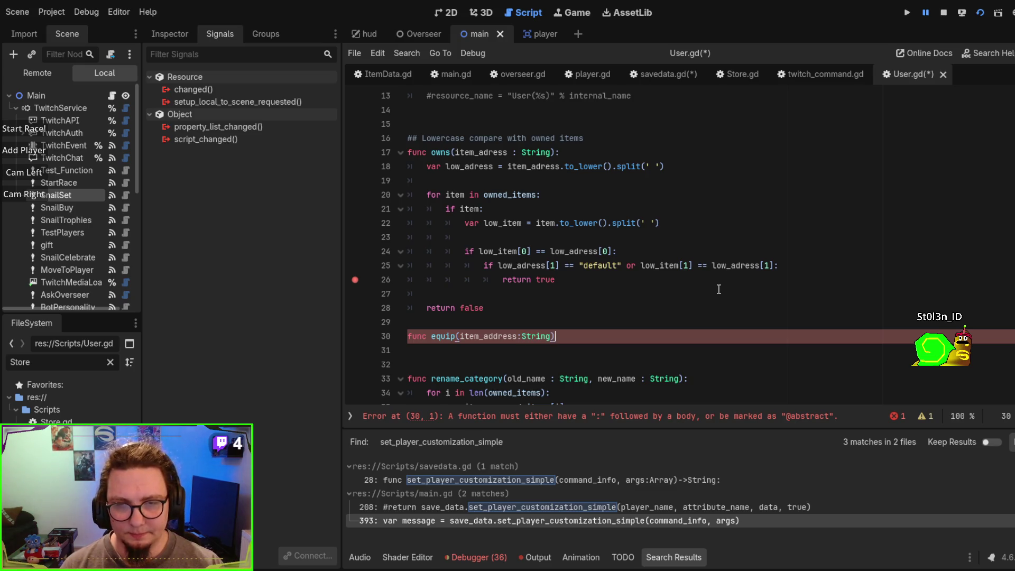
pyautogui.write(':')
pyautogui.press('Return')
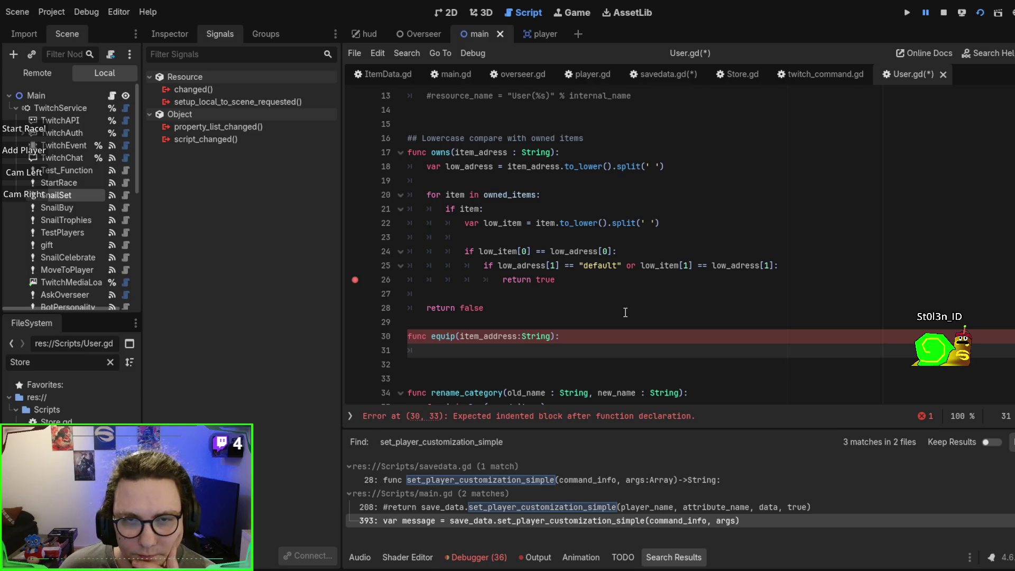
pyautogui.moveTo(410, 194)
pyautogui.mouseDown()
pyautogui.moveTo(412, 203)
pyautogui.moveTo(686, 244)
pyautogui.mouseUp()
pyautogui.click(686, 256)
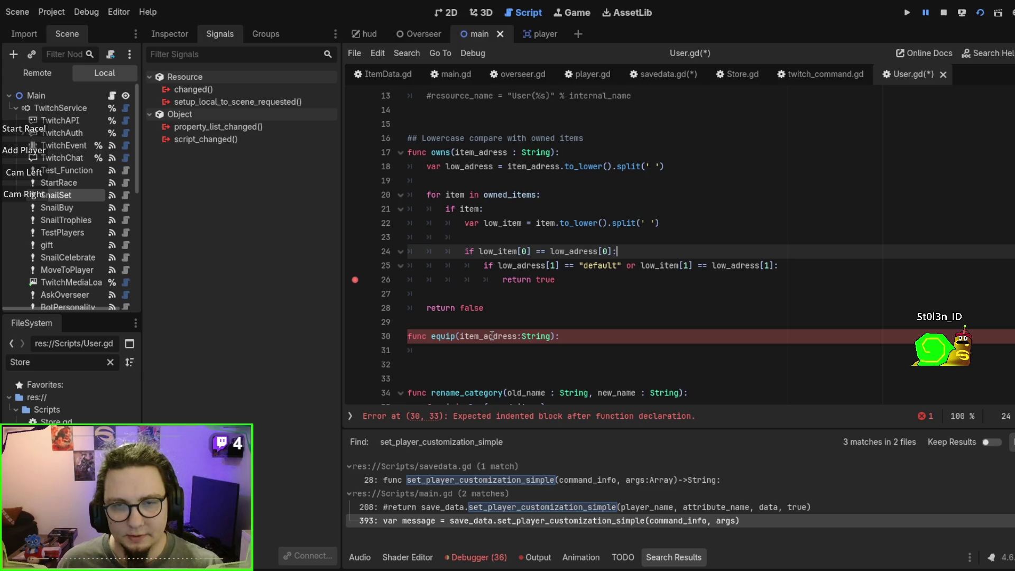
pyautogui.scroll(4, 492, 336)
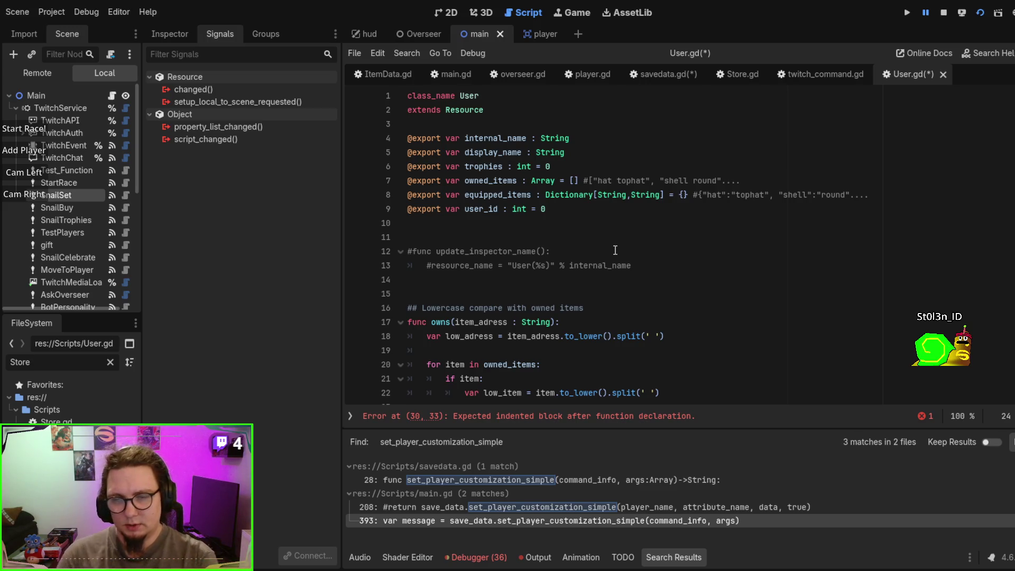
pyautogui.scroll(-4, 494, 347)
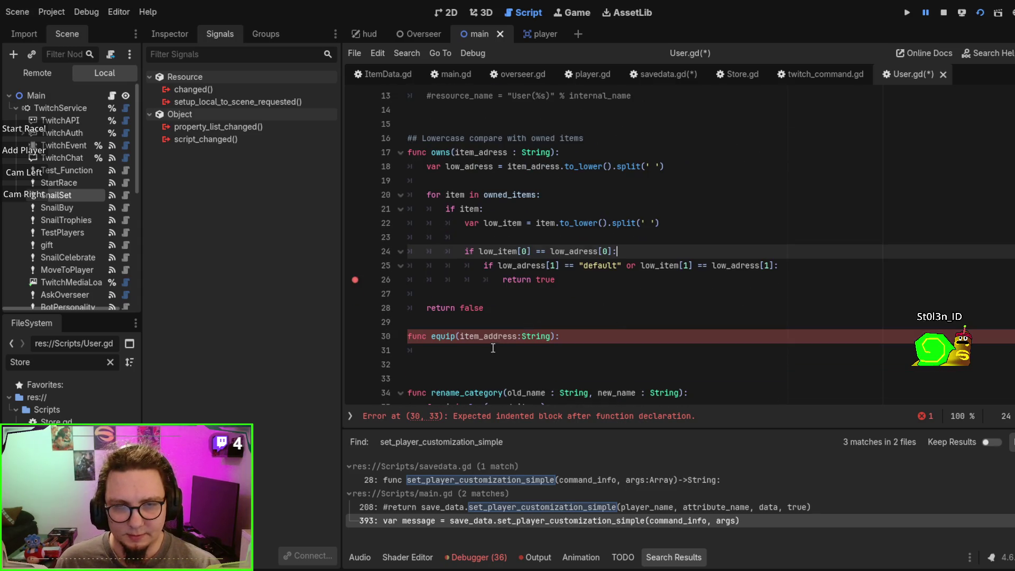
# Step: Give equip two String parameters, category_name and item
pyautogui.moveTo(459, 336)
pyautogui.mouseDown()
pyautogui.moveTo(560, 336)
pyautogui.moveTo(551, 336)
pyautogui.mouseUp()
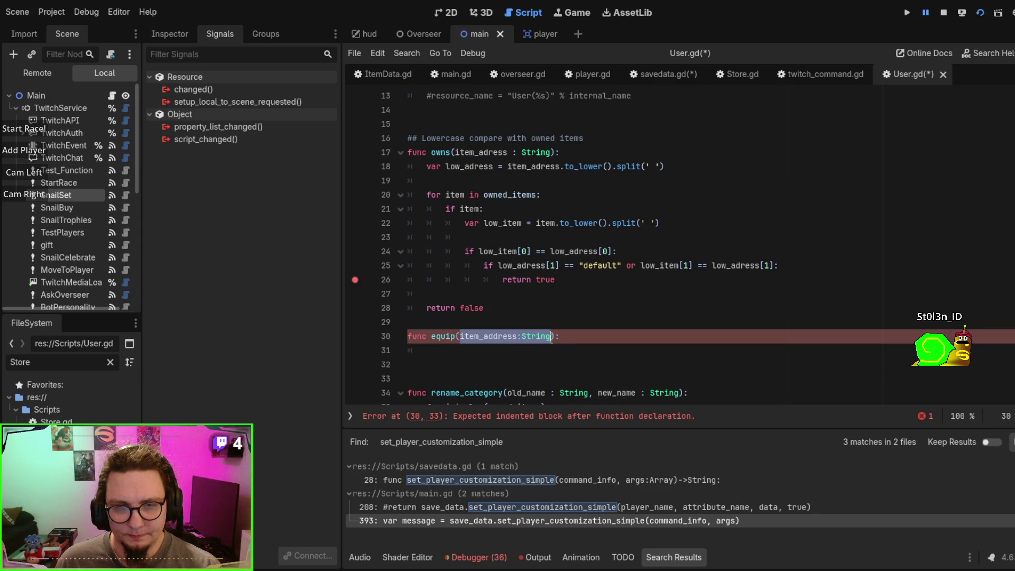
pyautogui.write('category_')
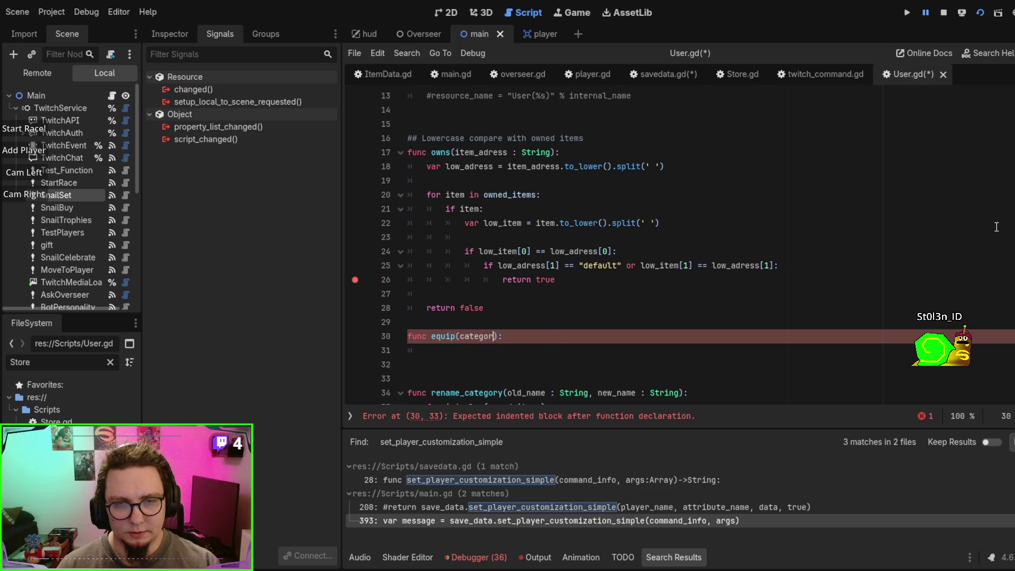
pyautogui.write('name')
pyautogui.press('BackSpace')
pyautogui.press('BackSpace')
pyautogui.press('BackSpace')
pyautogui.write(':String,It')
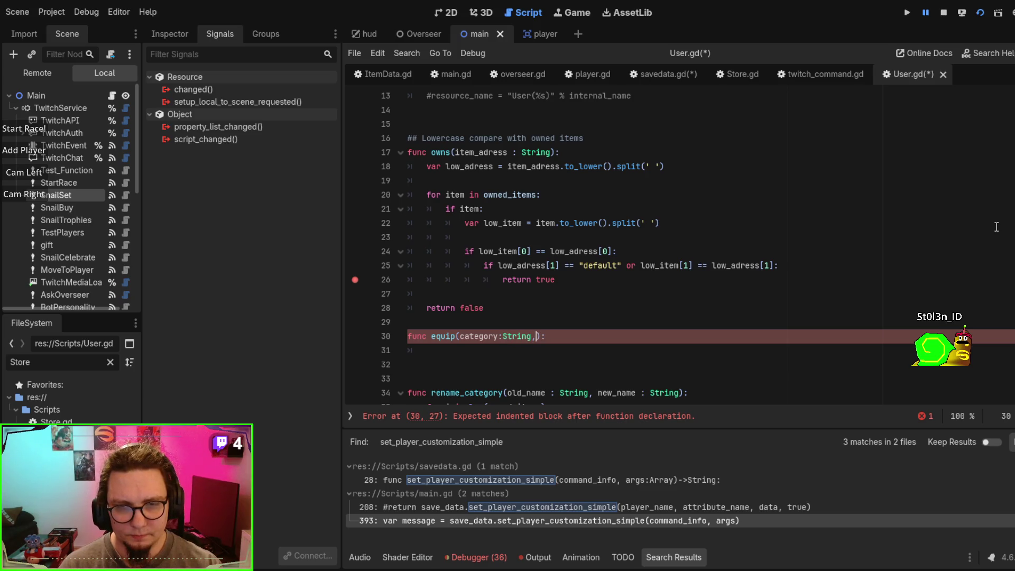
pyautogui.press('BackSpace')
pyautogui.press('BackSpace')
pyautogui.write('item:String')
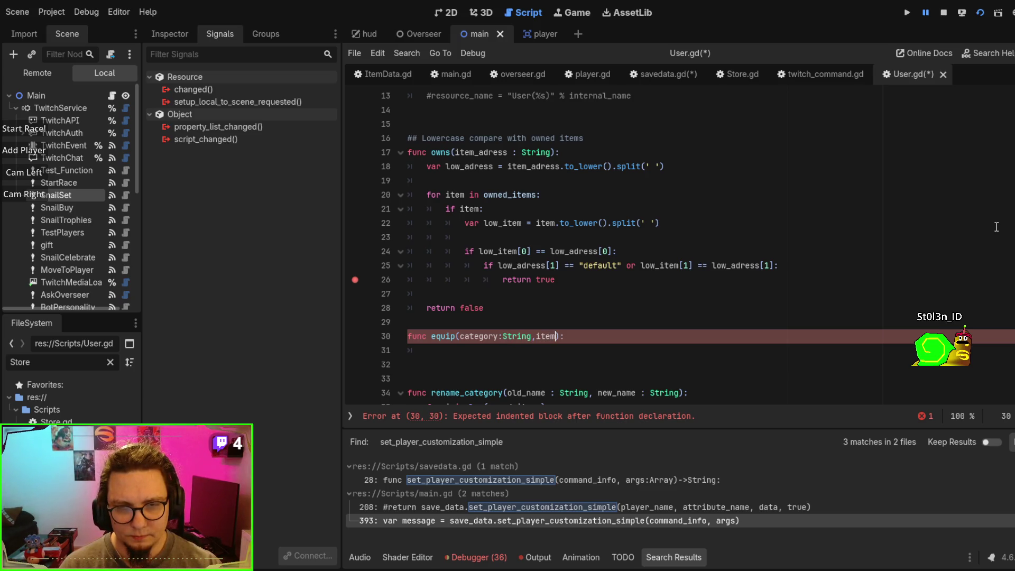
pyautogui.press('Escape')
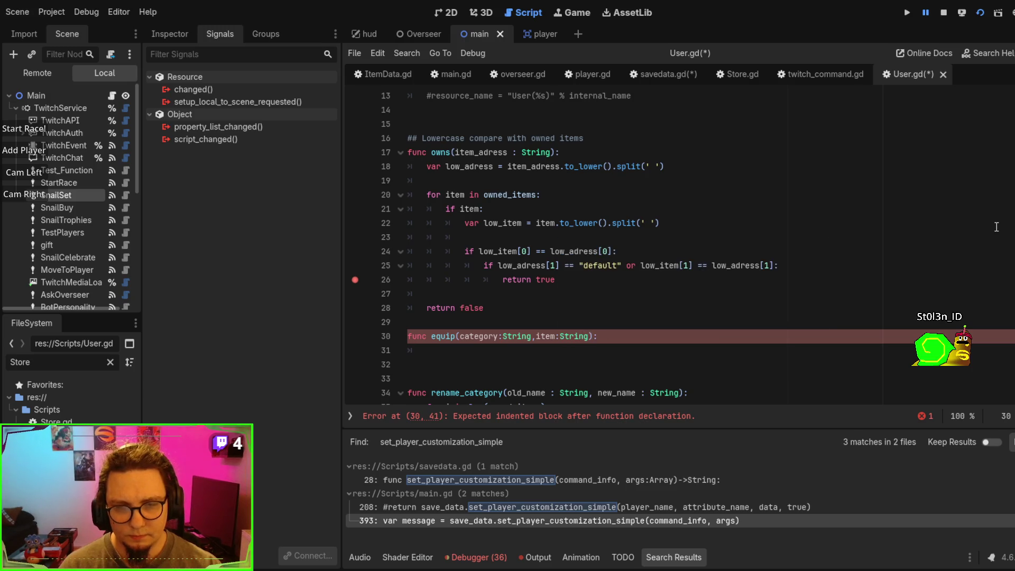
pyautogui.press('Down')
# Step: Start the body with equipped_items[ and rename the parameters to property and value
pyautogui.scroll(4, 996, 226)
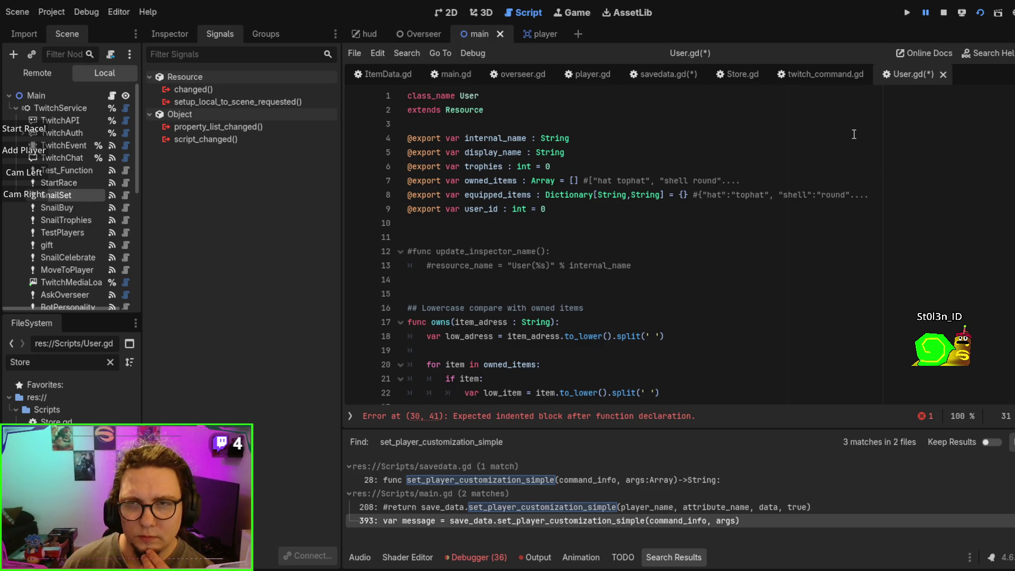
pyautogui.scroll(-5, 853, 134)
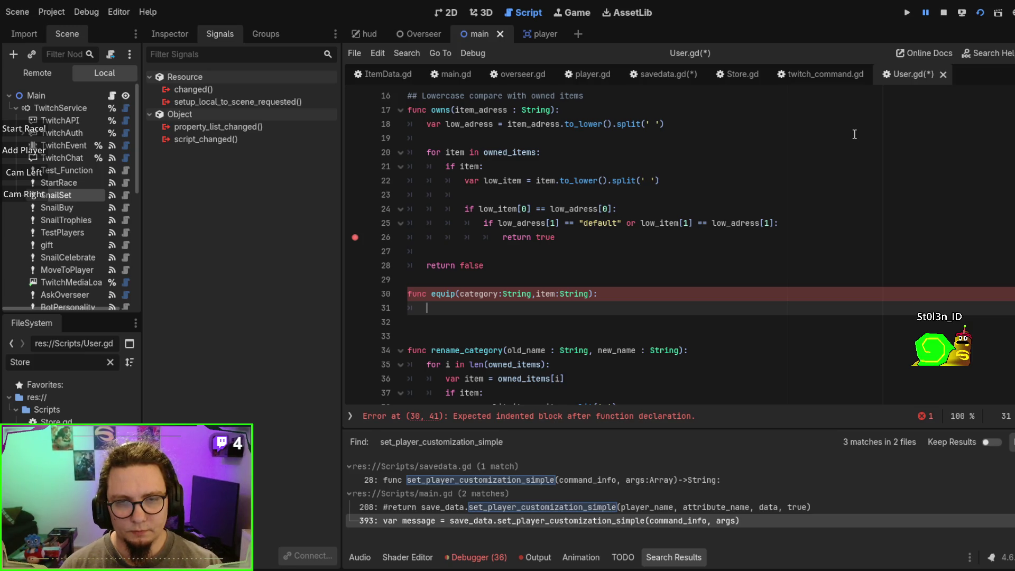
pyautogui.write('eq')
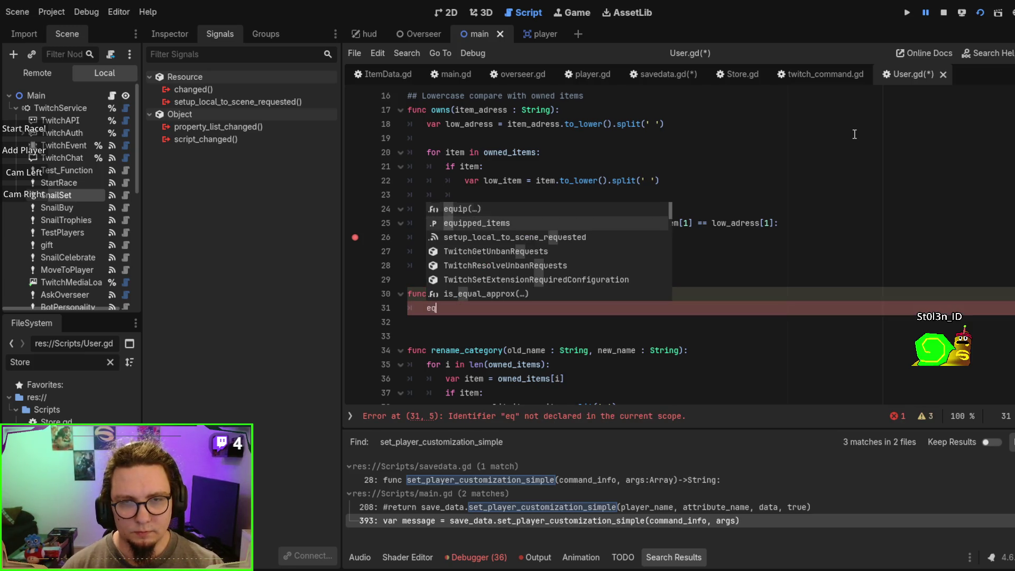
pyautogui.press('Down')
pyautogui.press('Return')
pyautogui.write('[')
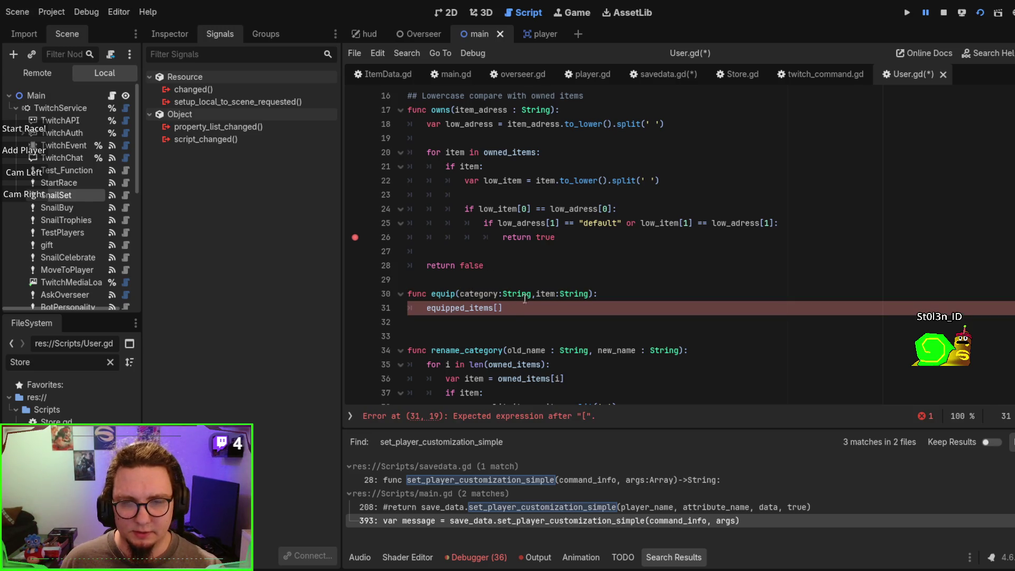
pyautogui.doubleClick(469, 296)
pyautogui.write('property')
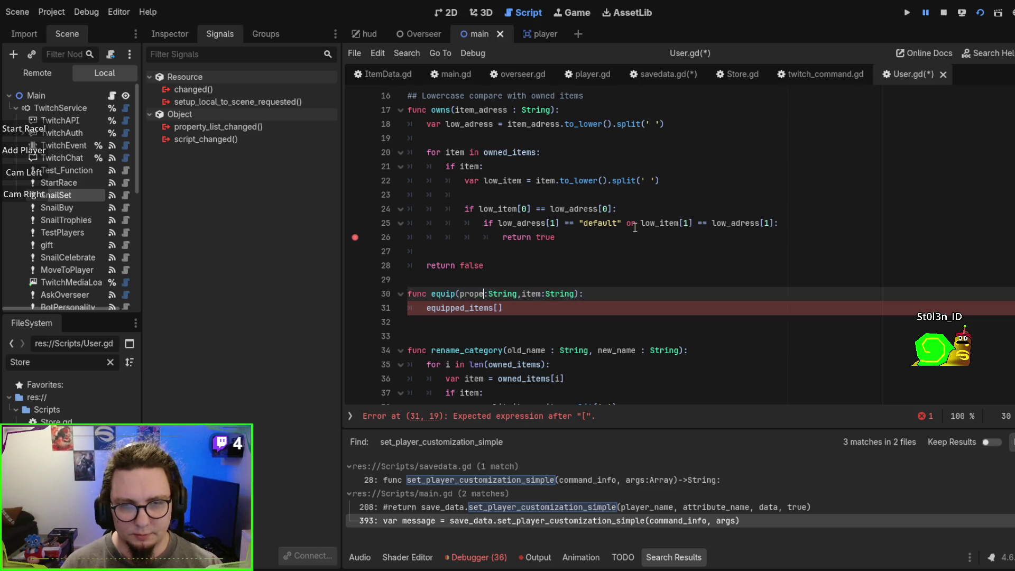
pyautogui.doubleClick(545, 293)
pyautogui.write('value')
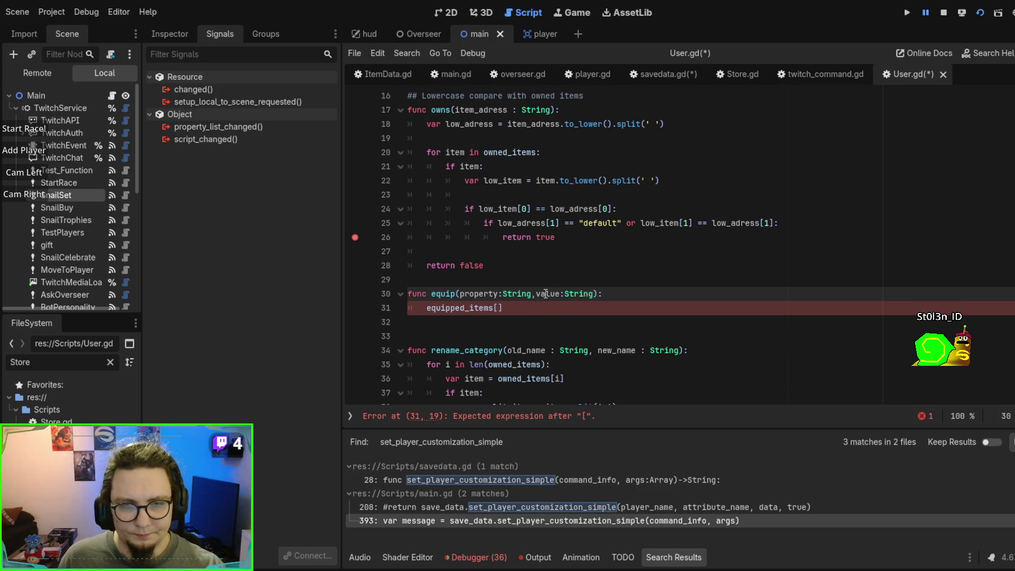
# Step: Complete the body as equipped_items[property] = value, then switch to savedata.gd
pyautogui.doubleClick(474, 294)
pyautogui.hotkey('ctrl', 'c')
pyautogui.click(499, 307)
pyautogui.hotkey('ctrl', 'v')
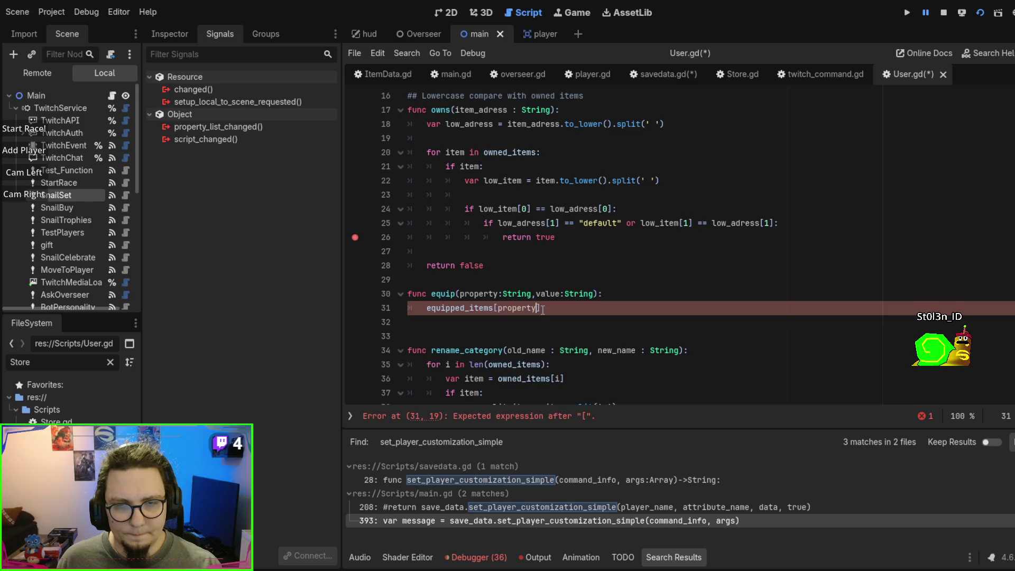
pyautogui.press('End')
pyautogui.write('= value')
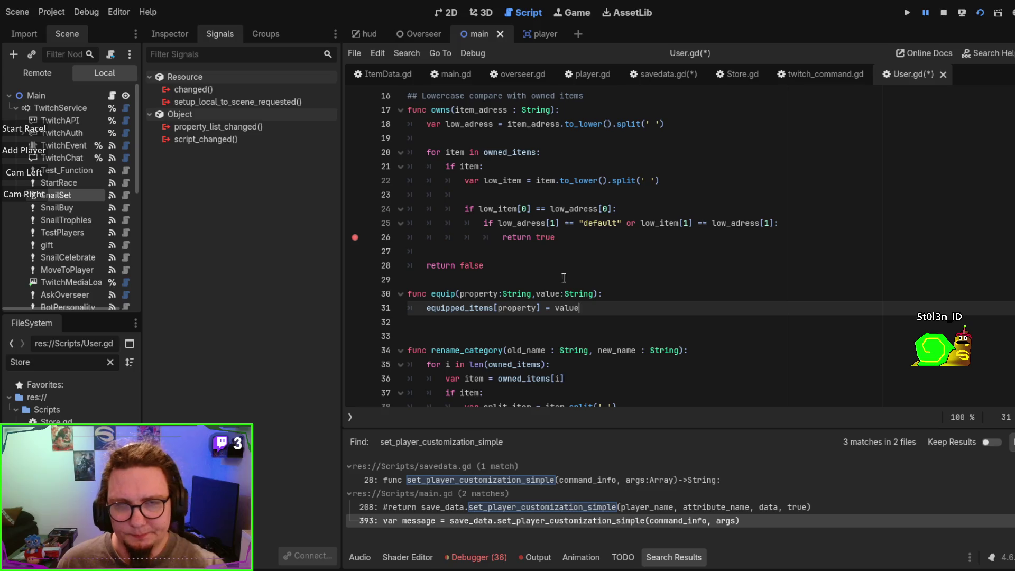
pyautogui.click(653, 72)
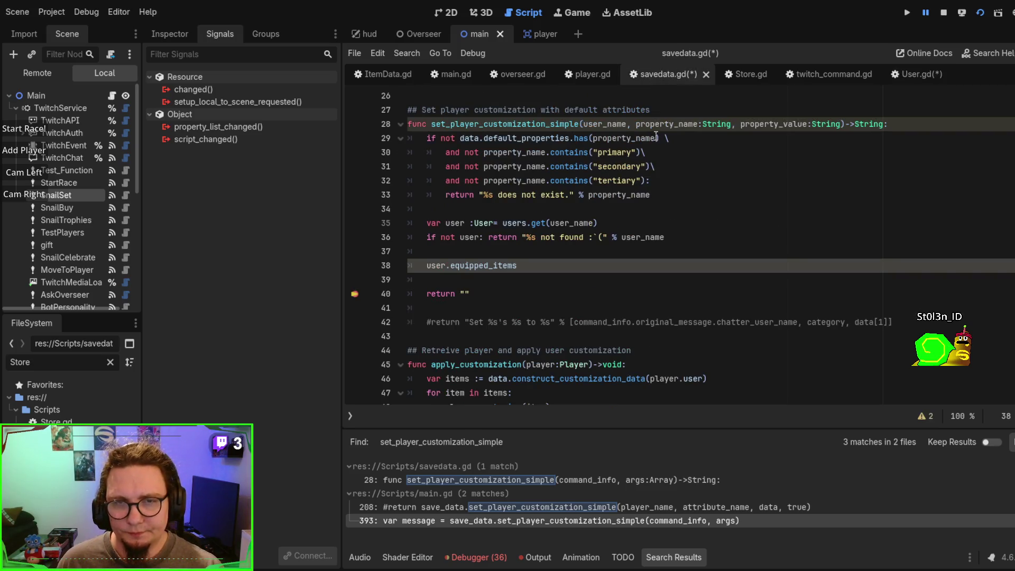
# Step: Save both User.gd and savedata.gd
pyautogui.click(898, 78)
pyautogui.hotkey('ctrl', 's')
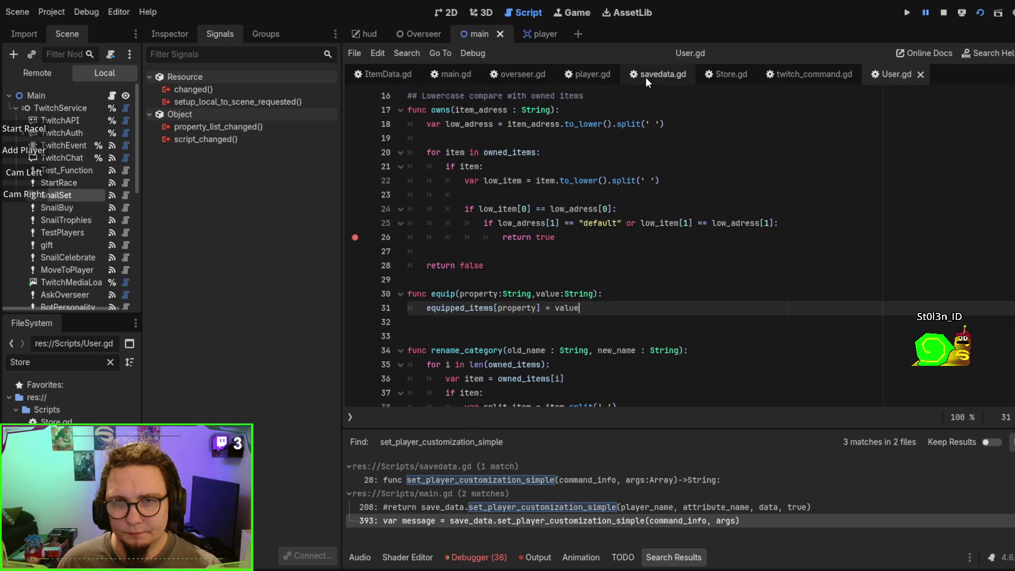
pyautogui.click(645, 77)
pyautogui.hotkey('ctrl', 's')
# Step: Replace equipped_items on line 38 with user.equip(property_name, property_value) and add a blank line
pyautogui.doubleClick(504, 266)
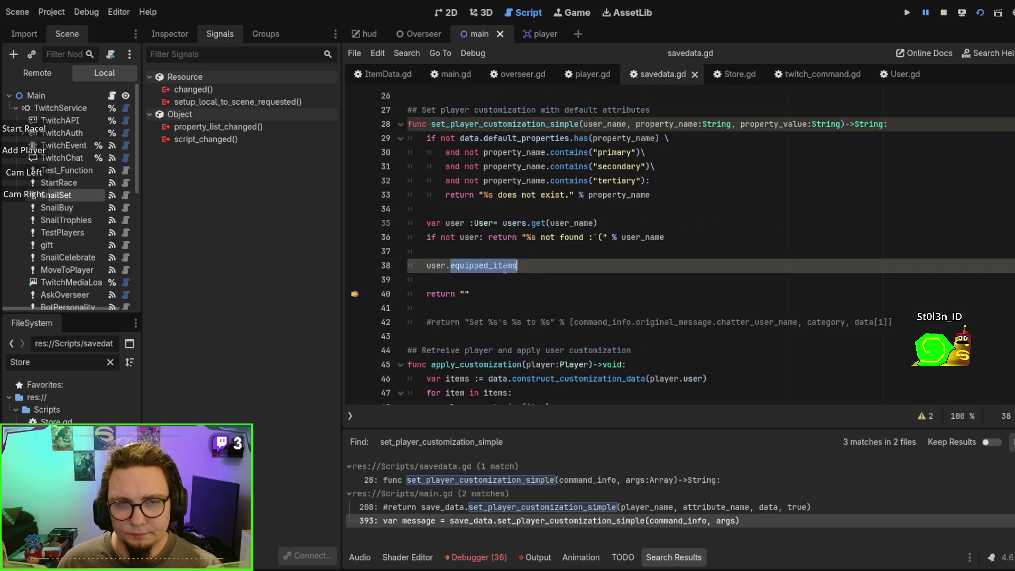
pyautogui.press('BackSpace')
pyautogui.write('uip')
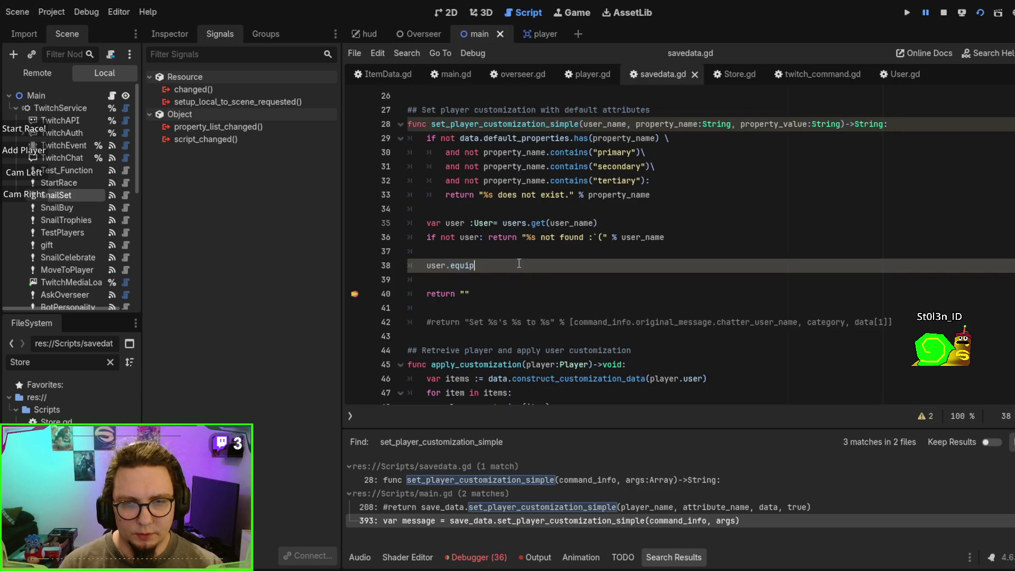
pyautogui.press('Return')
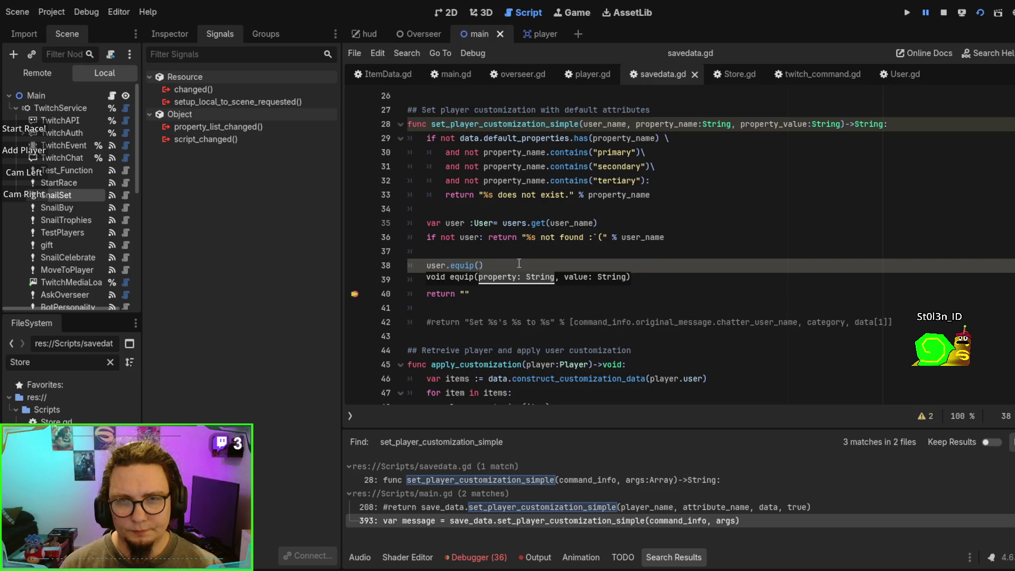
pyautogui.write('proper')
pyautogui.press('Return')
pyautogui.write('roperty')
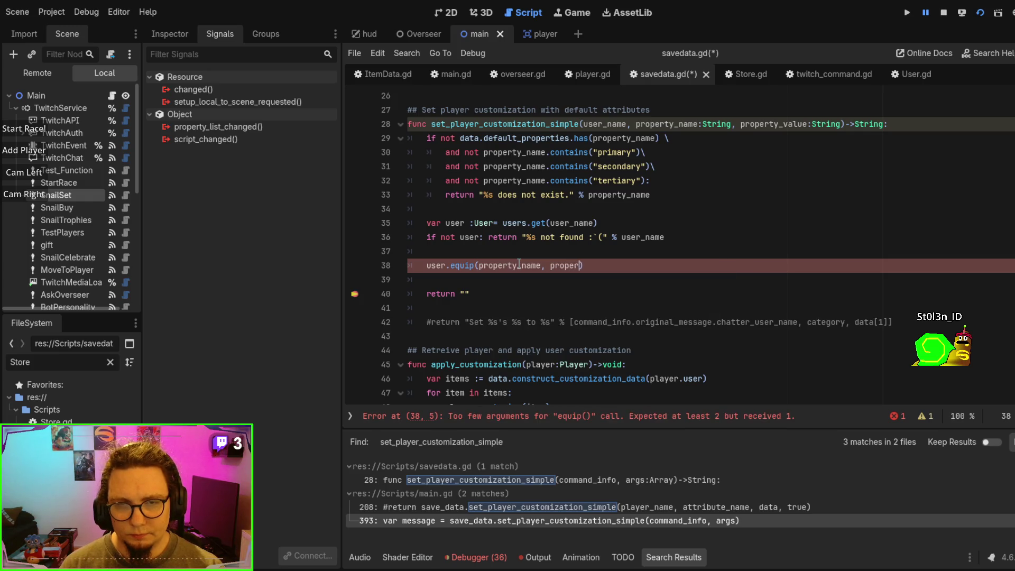
pyautogui.press('Down')
pyautogui.press('Return')
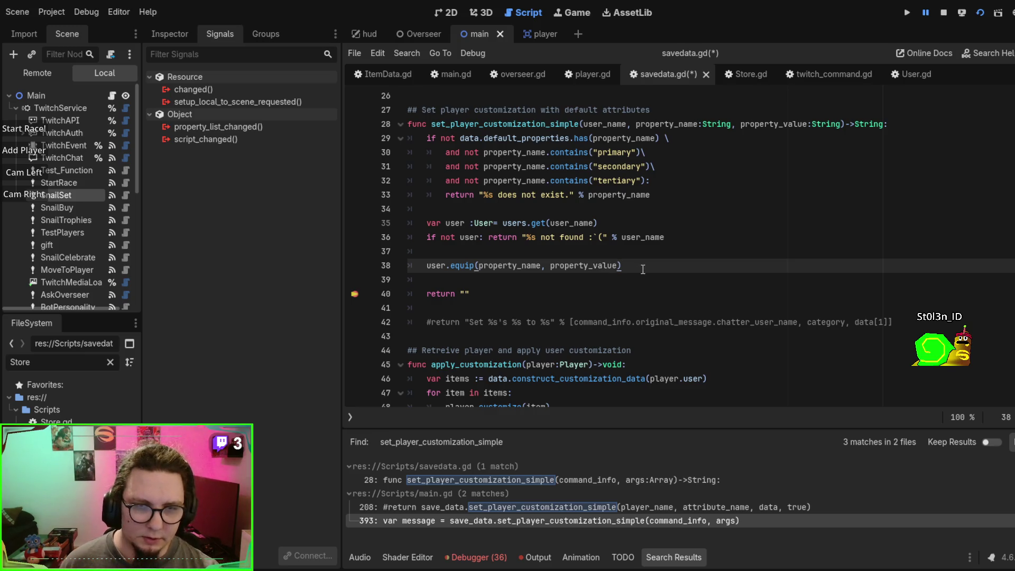
pyautogui.press('Return')
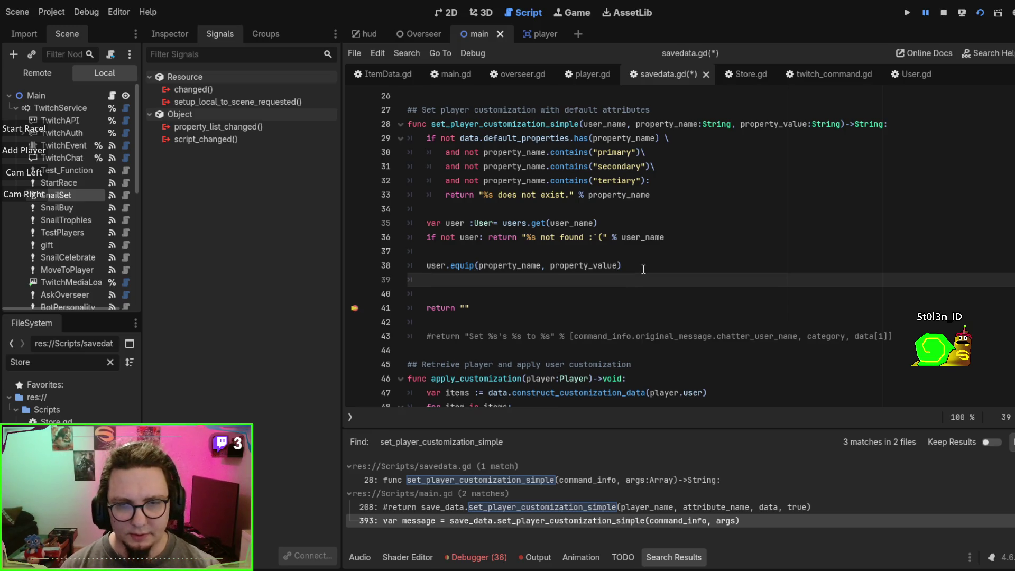
pyautogui.scroll(-3, 655, 264)
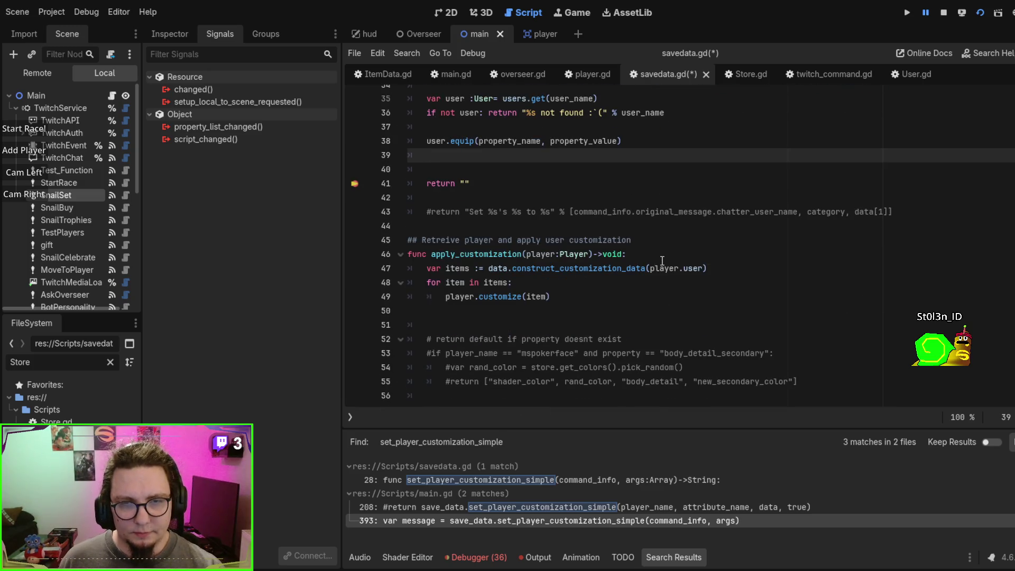
# Step: Paste apply_customization( on blank line 39, copying the name from line 46
pyautogui.scroll(1, 661, 260)
pyautogui.doubleClick(486, 296)
pyautogui.hotkey('ctrl', 'c')
pyautogui.click(551, 204)
pyautogui.hotkey('ctrl', 'v')
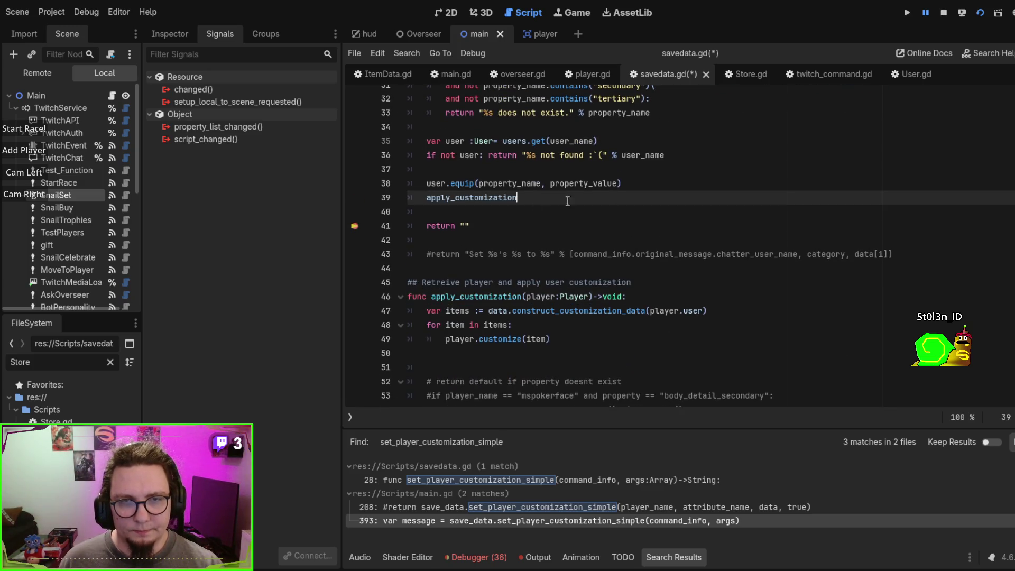
pyautogui.write('(')
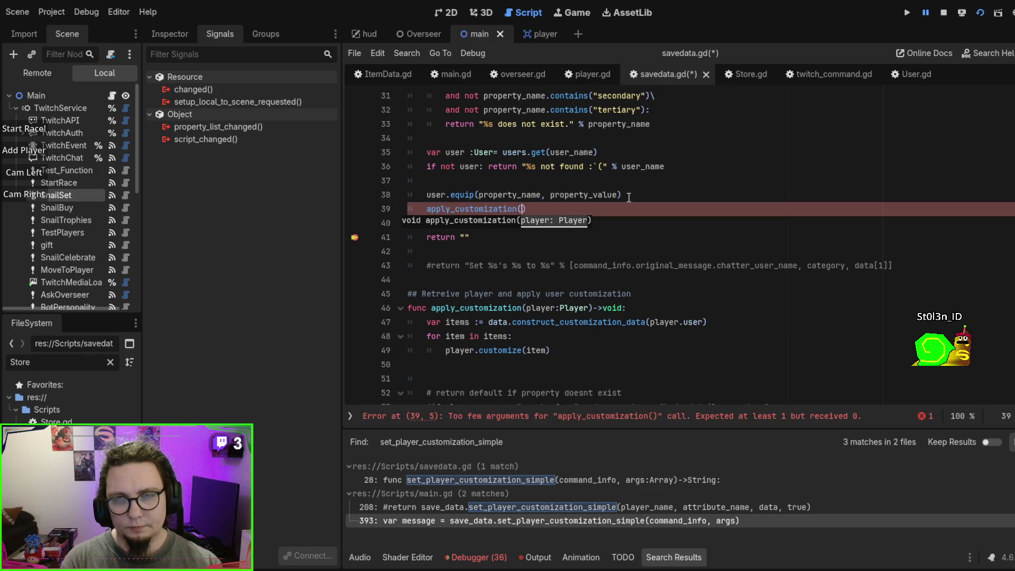
pyautogui.scroll(3, 628, 197)
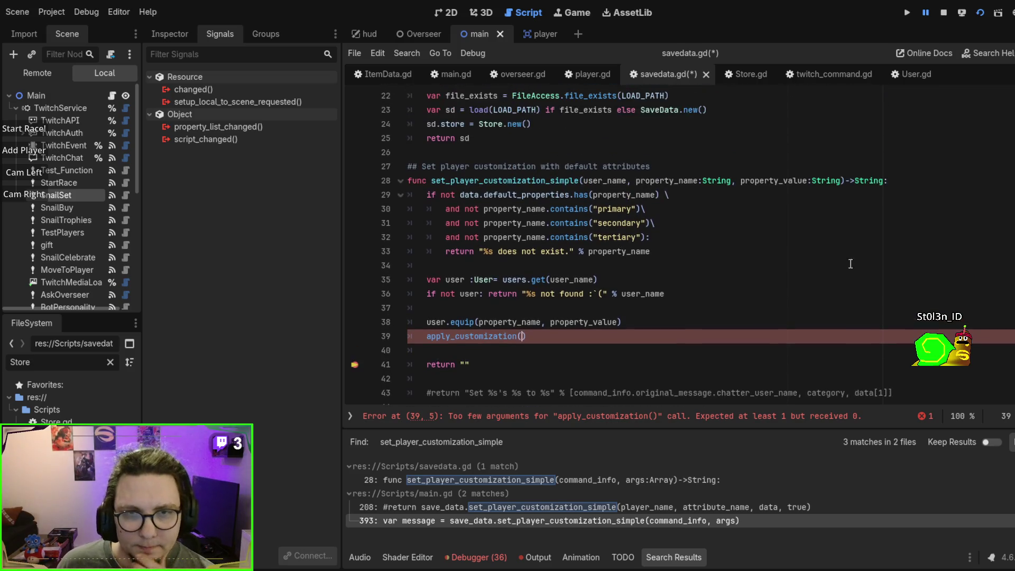
pyautogui.scroll(-4, 828, 260)
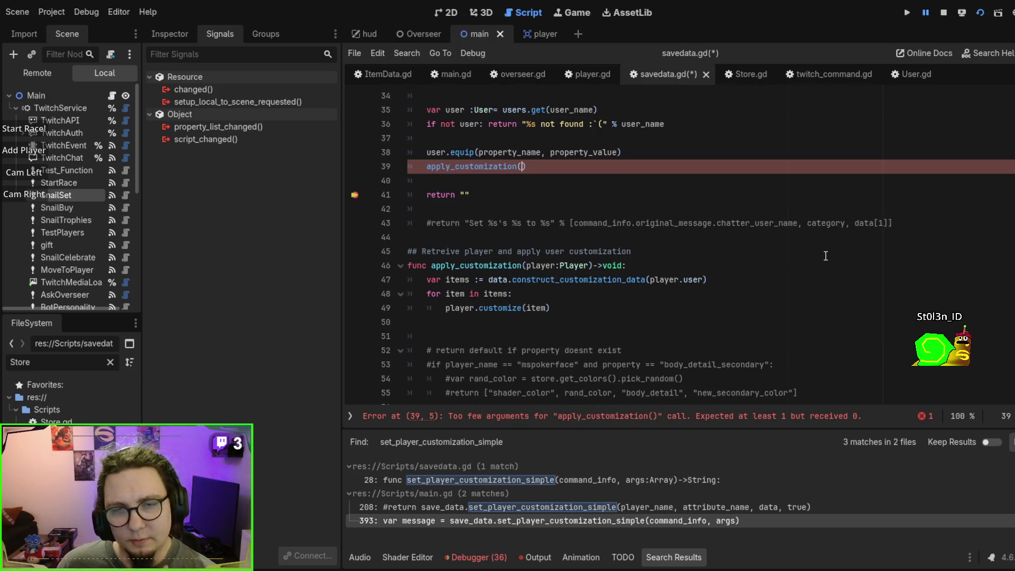
pyautogui.scroll(5, 581, 264)
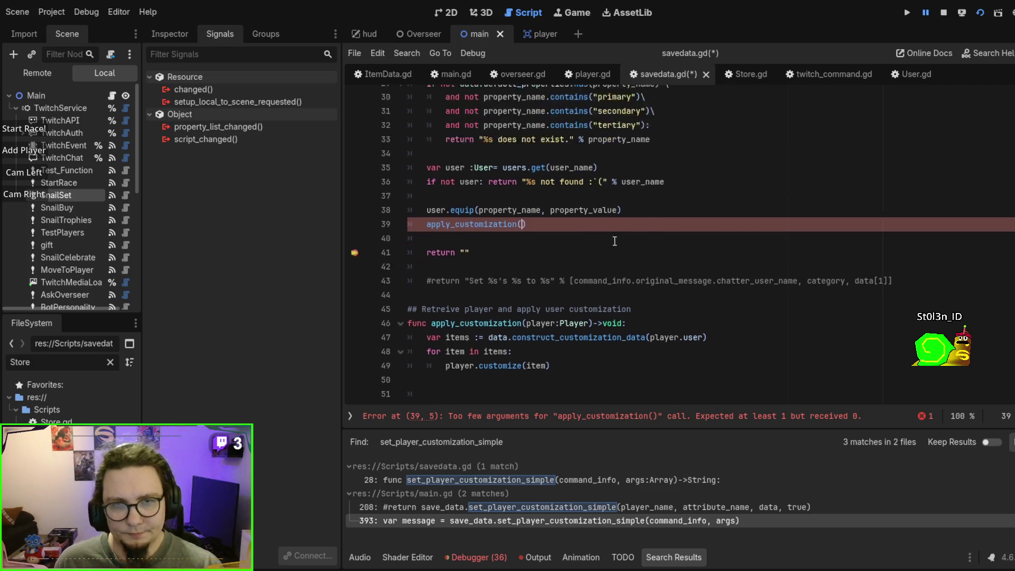
pyautogui.scroll(3, 765, 265)
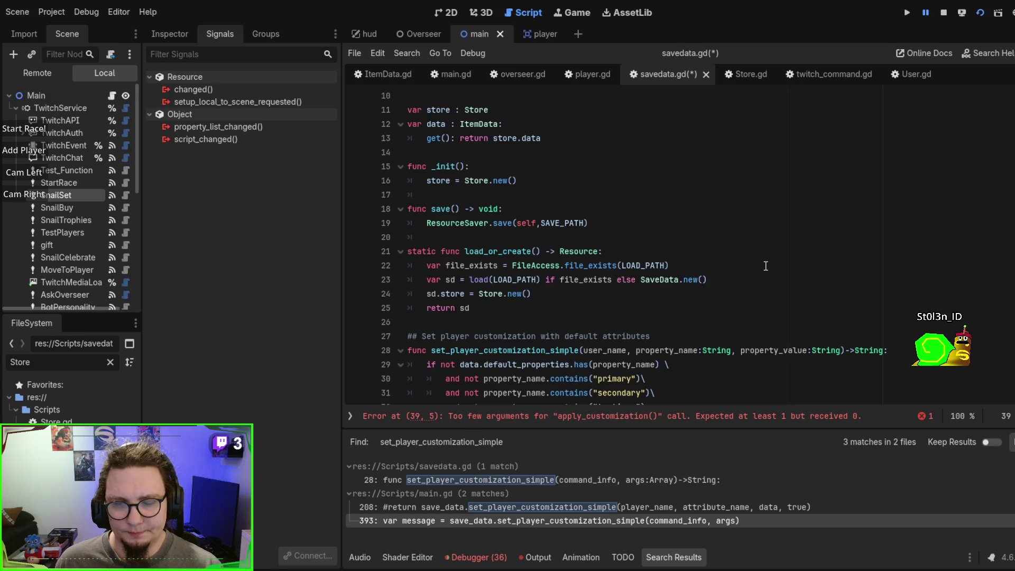
pyautogui.scroll(-5, 765, 266)
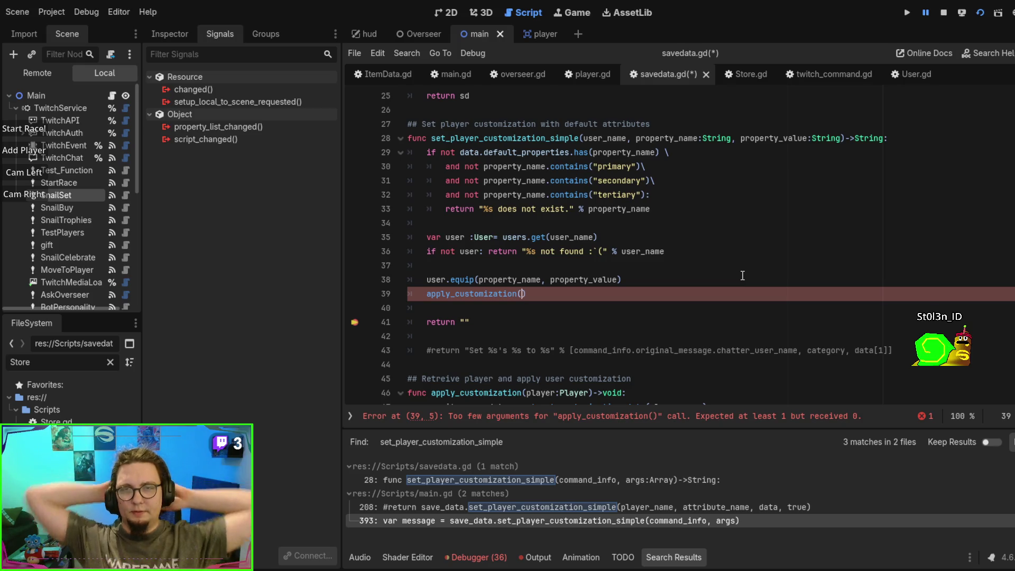
# Step: Change the parameter to player:Player and delete the var user lookup line
pyautogui.click(606, 140)
pyautogui.doubleClick(606, 139)
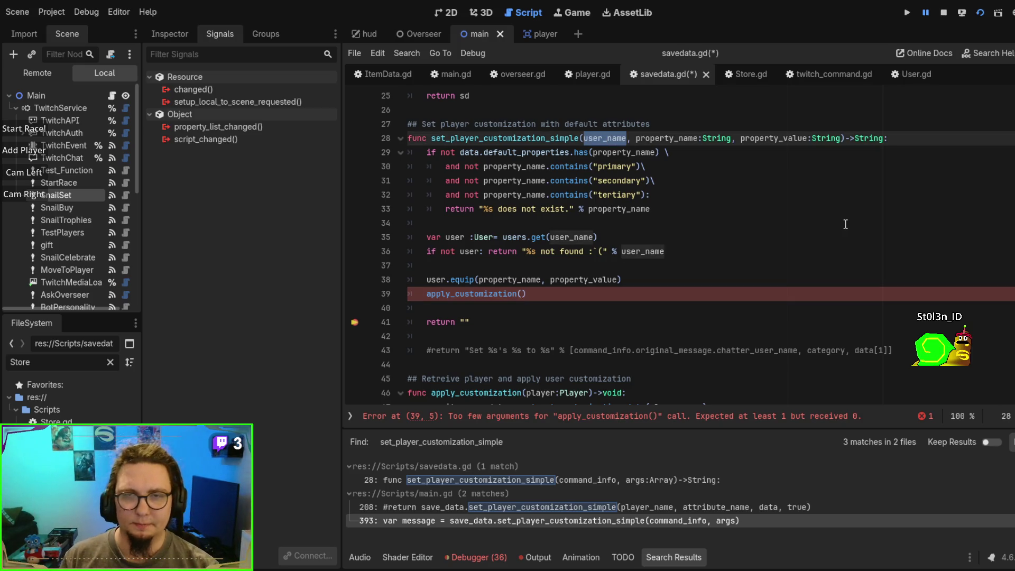
pyautogui.write('player:P')
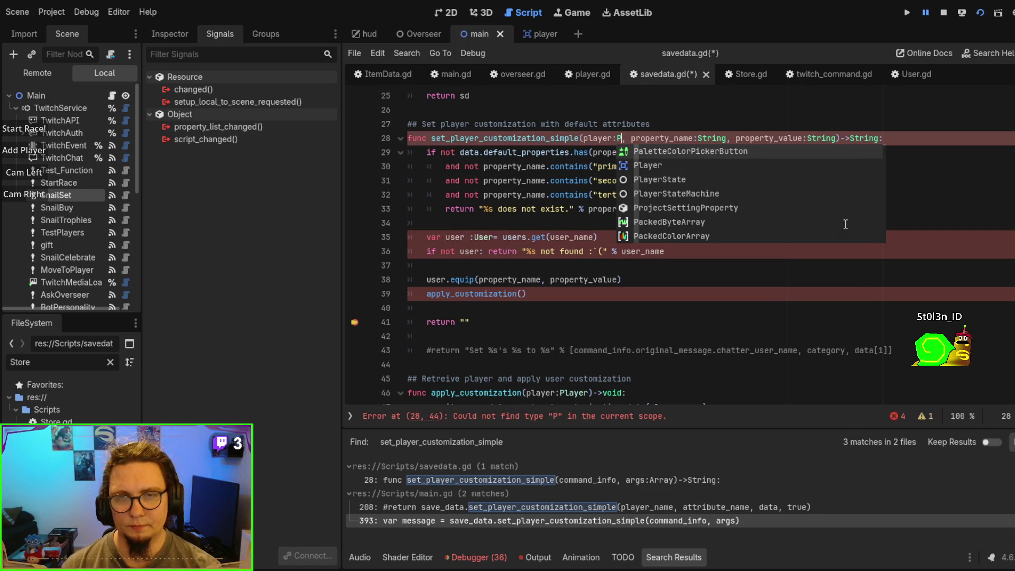
pyautogui.write('layer')
pyautogui.press('Return')
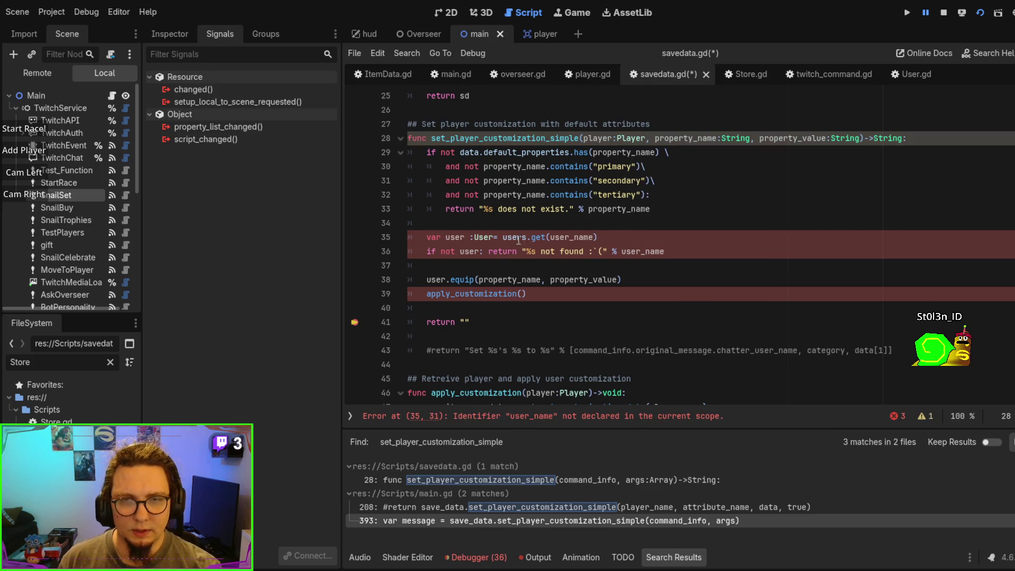
pyautogui.moveTo(472, 237); pyautogui.dragTo(529, 237)
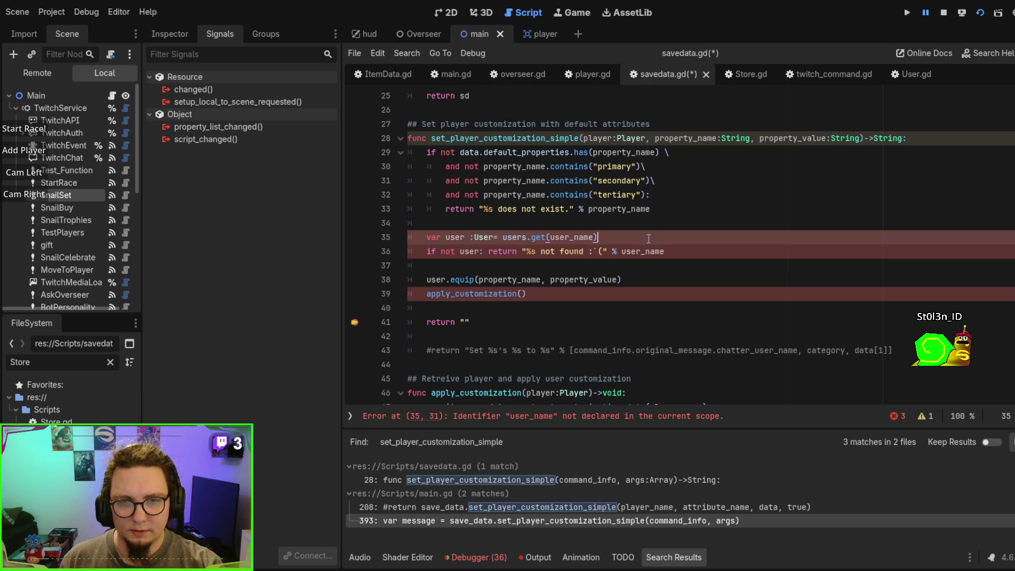
pyautogui.moveTo(647, 238); pyautogui.dragTo(640, 226)
pyautogui.press('BackSpace')
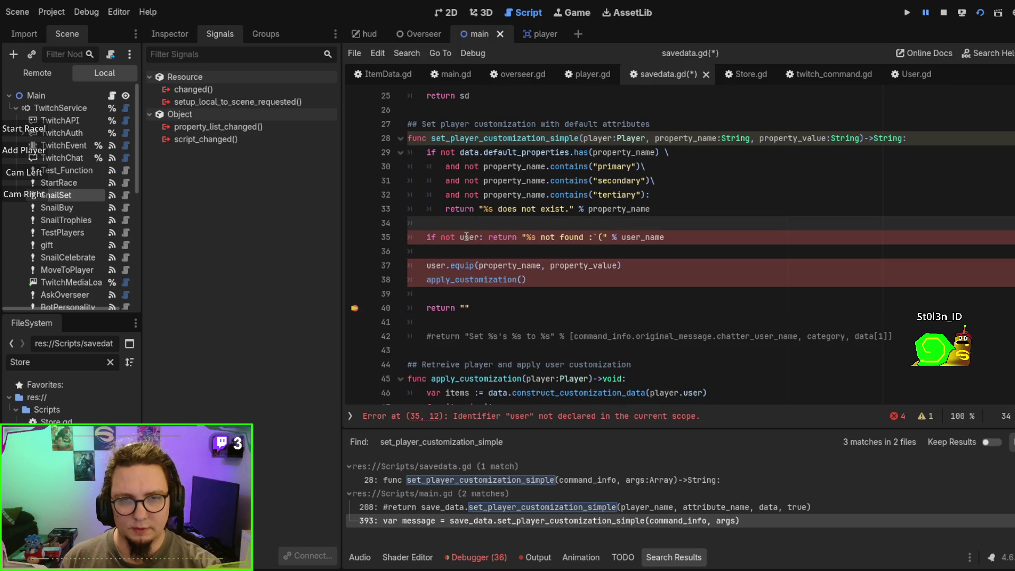
# Step: Prefix user with player., comment out the user check, and make equip call player.user.equip
pyautogui.click(459, 237)
pyautogui.write('player.')
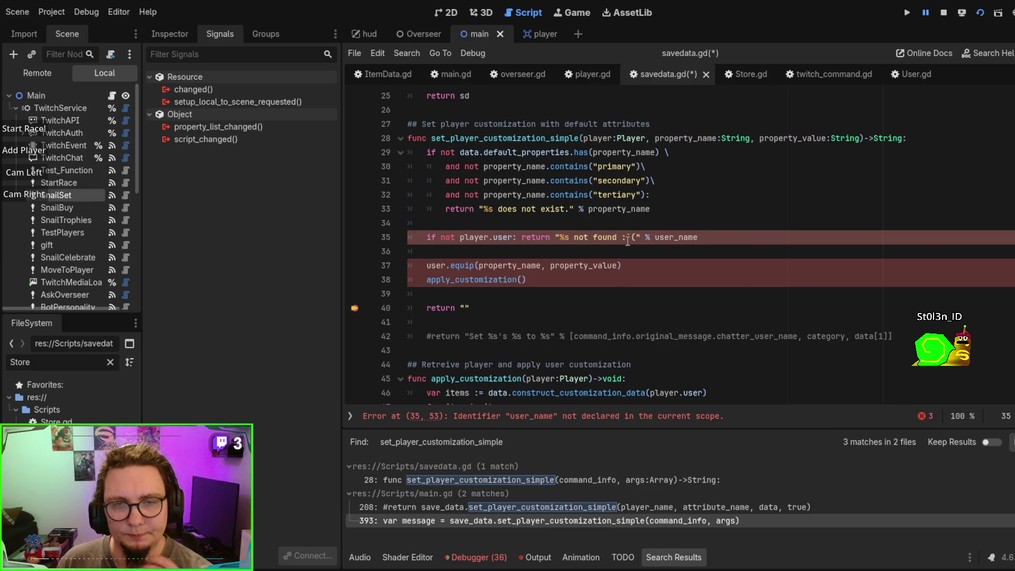
pyautogui.click(580, 248)
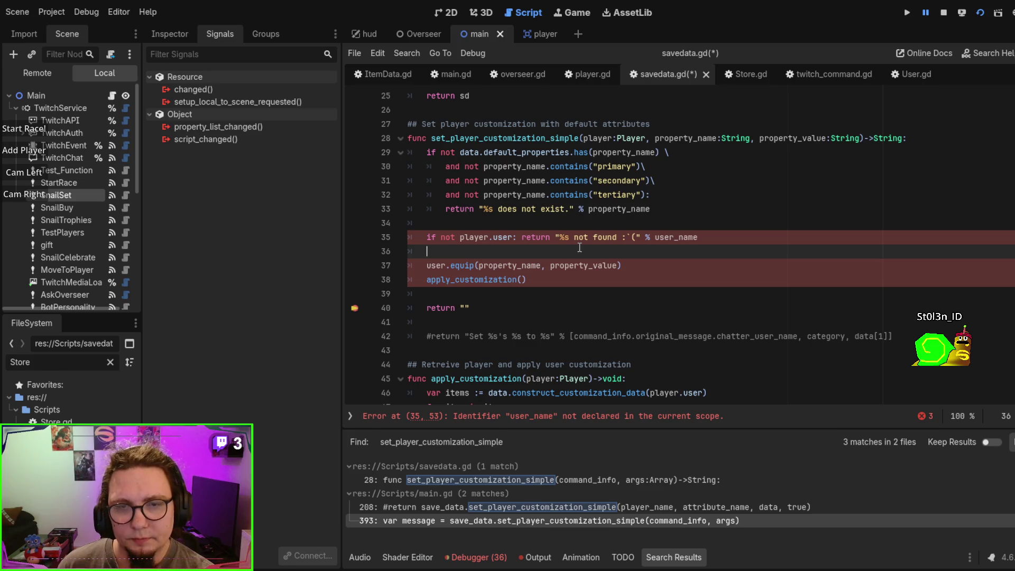
pyautogui.click(726, 242)
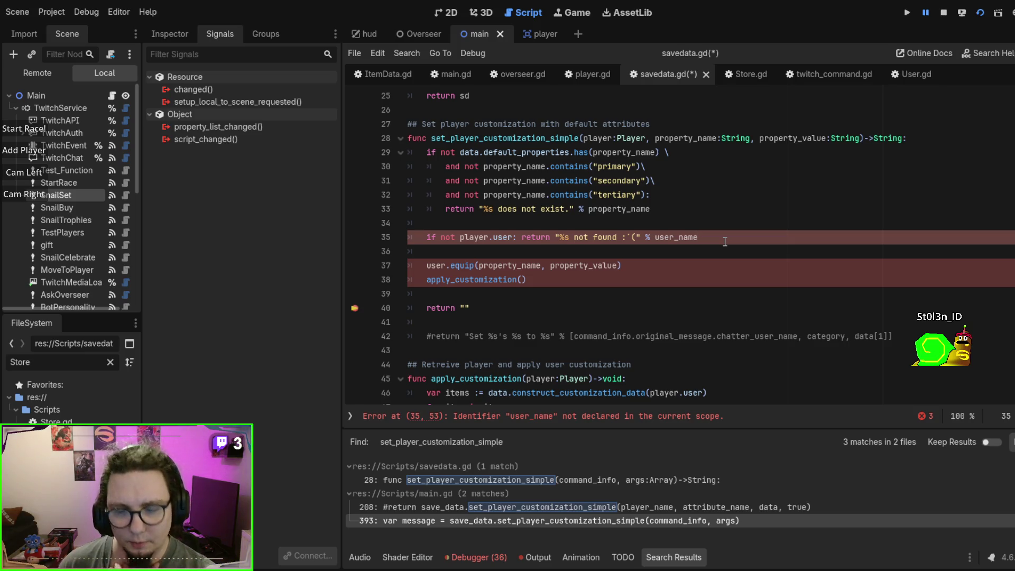
pyautogui.hotkey('ctrl', 'k')
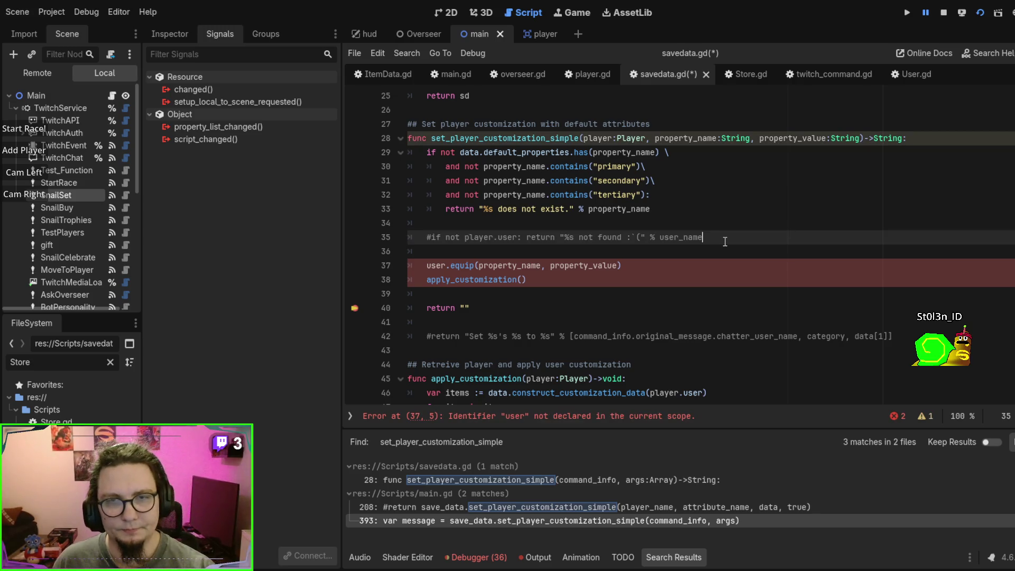
pyautogui.click(427, 264)
pyautogui.write('player.')
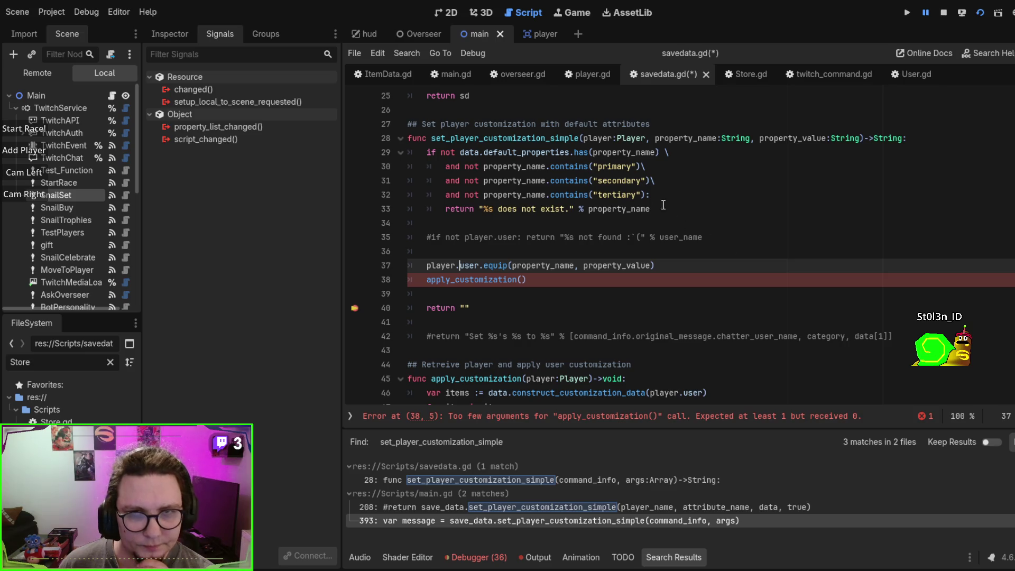
pyautogui.hotkey('alt', 'Left')
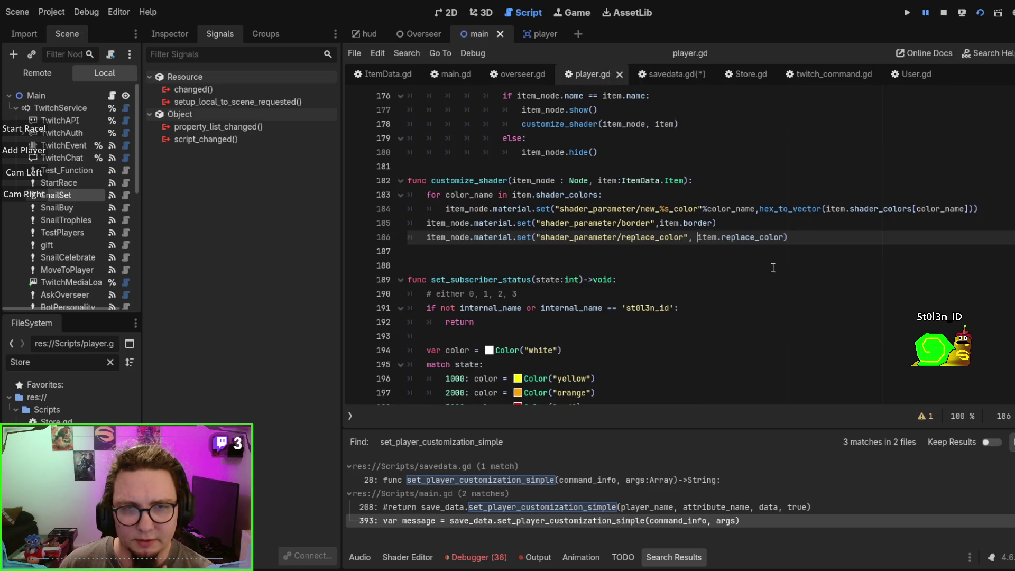
# Step: Scroll through player.gd, glance at ItemData.gd, and return to savedata.gd
pyautogui.scroll(10, 772, 267)
pyautogui.scroll(4, 772, 267)
pyautogui.scroll(-4, 773, 267)
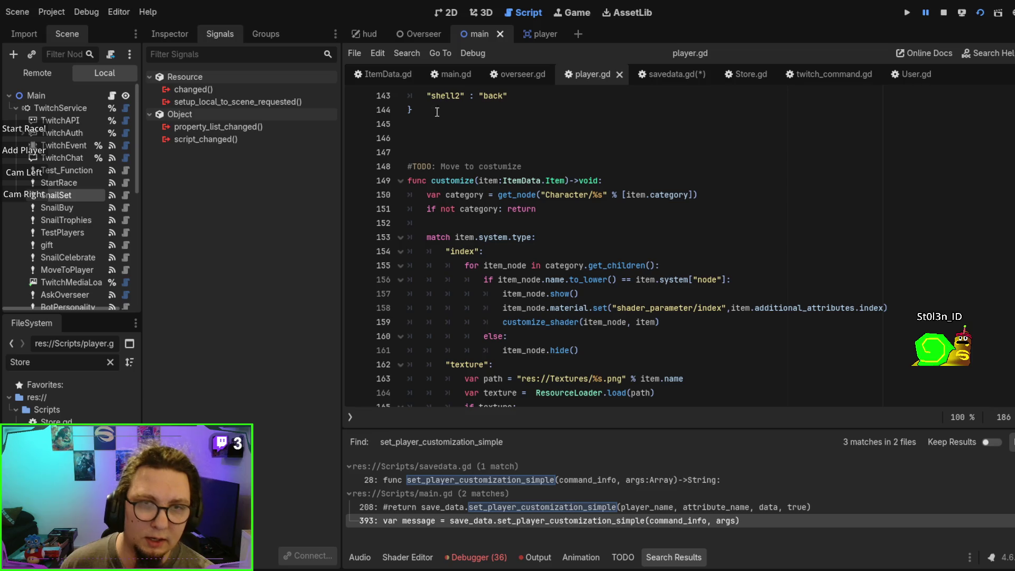
pyautogui.click(386, 76)
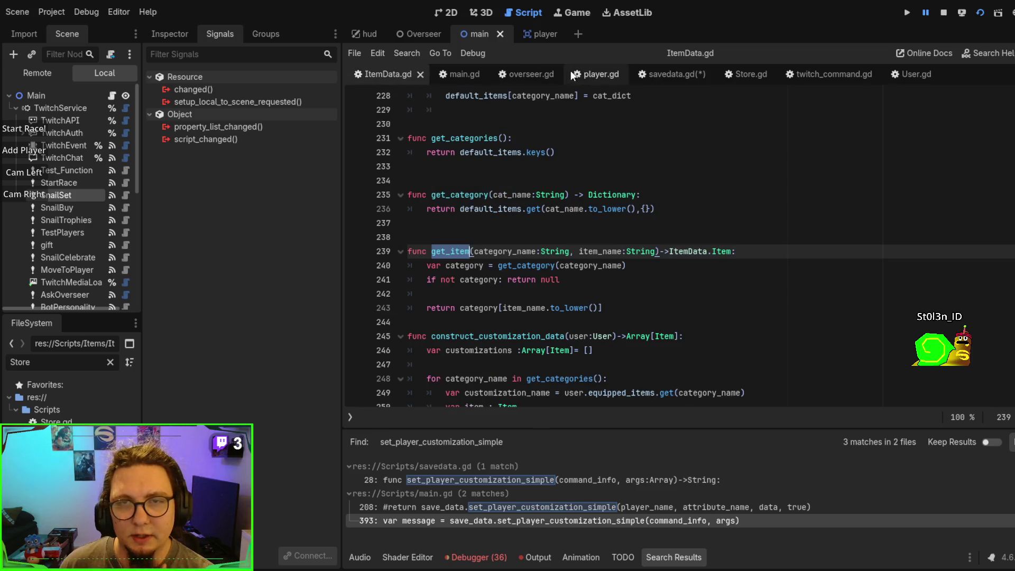
pyautogui.click(674, 74)
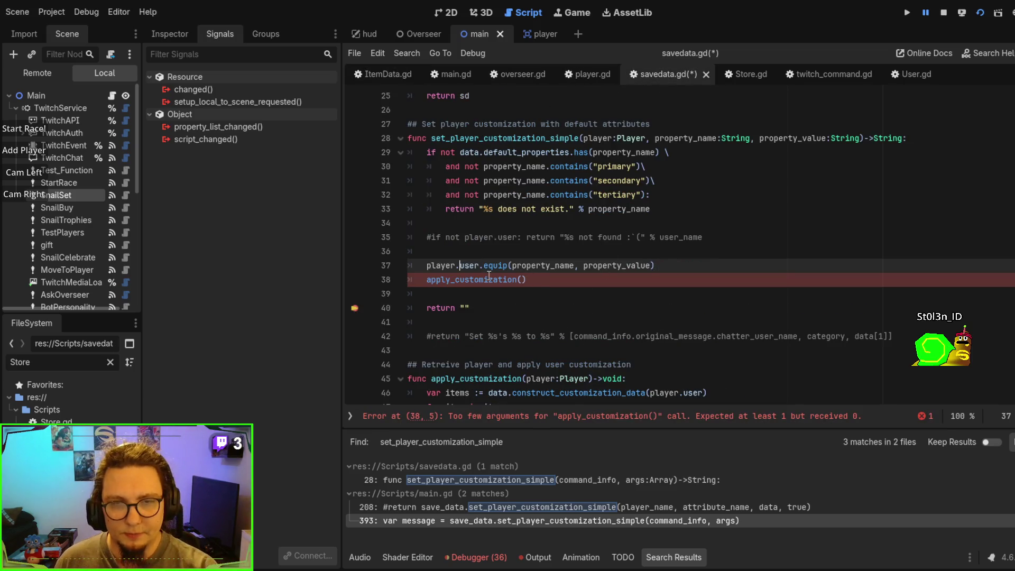
# Step: Pass player as the argument to the apply_customization() call
pyautogui.click(521, 279)
pyautogui.write('layer')
pyautogui.click(686, 256)
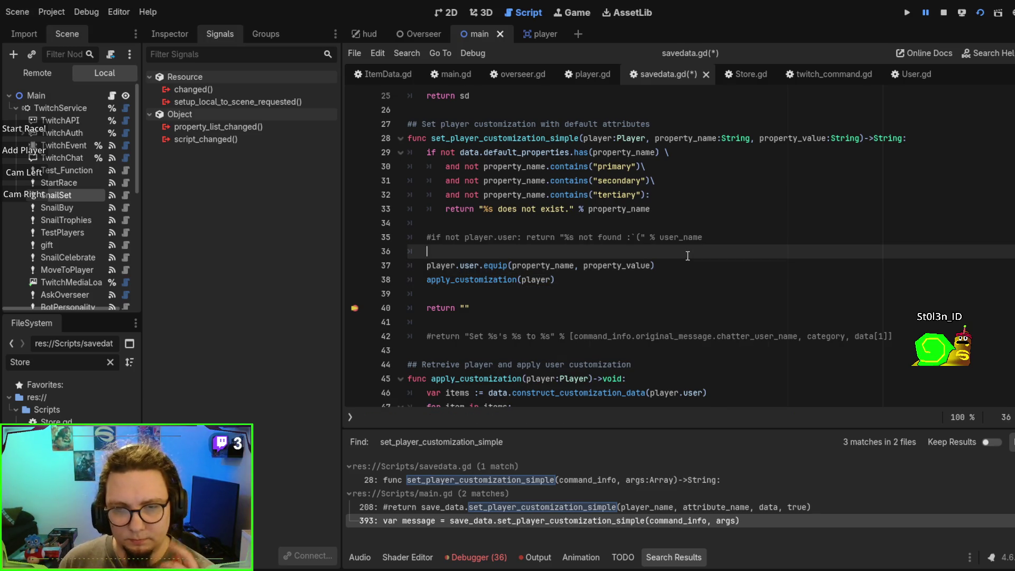
pyautogui.scroll(1, 687, 256)
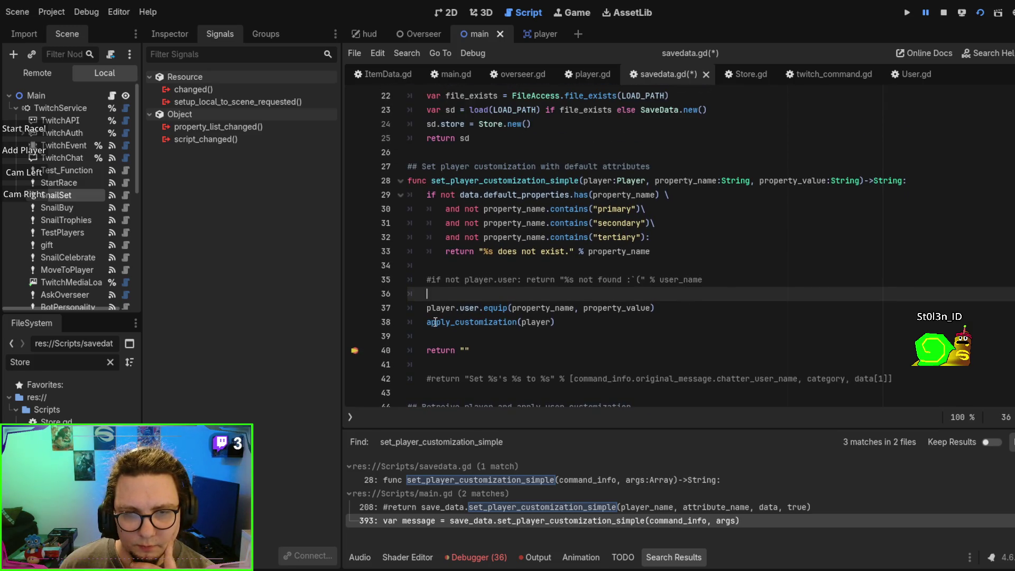
pyautogui.click(475, 351)
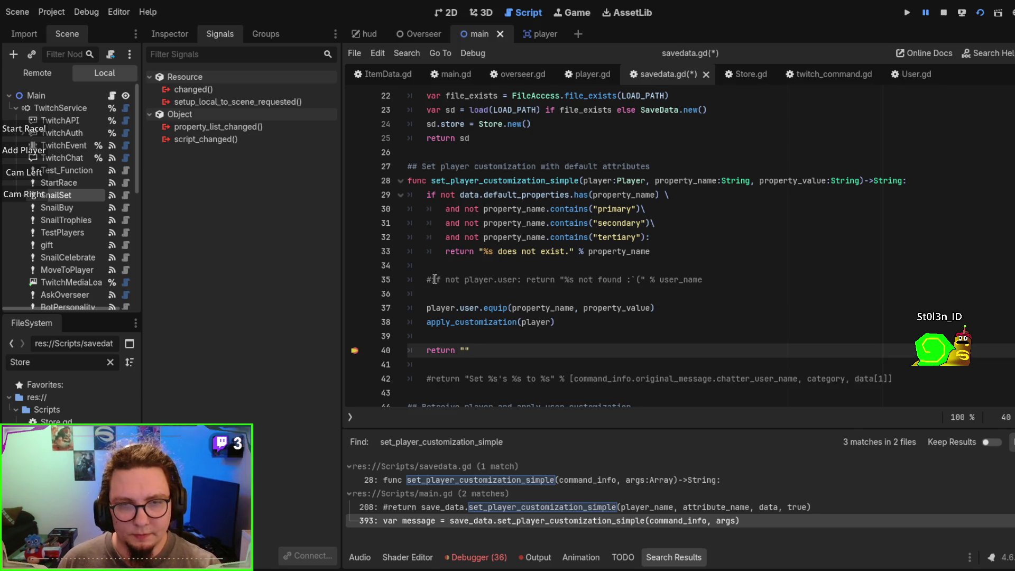
pyautogui.scroll(-2, 579, 275)
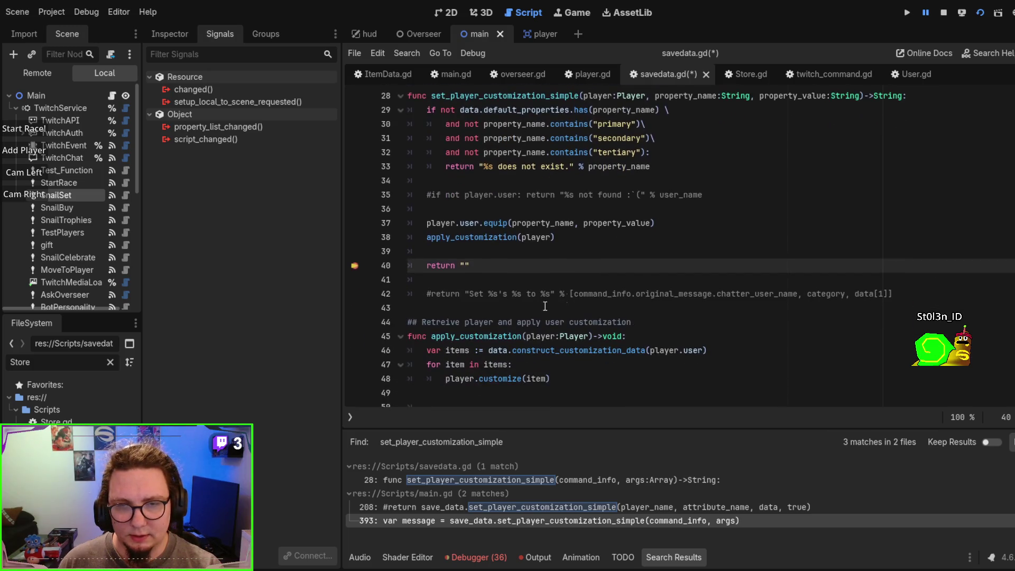
# Step: Copy the "Set %s's %s to %s" message from commented line 42 into line 40's return
pyautogui.moveTo(460, 294); pyautogui.dragTo(978, 294)
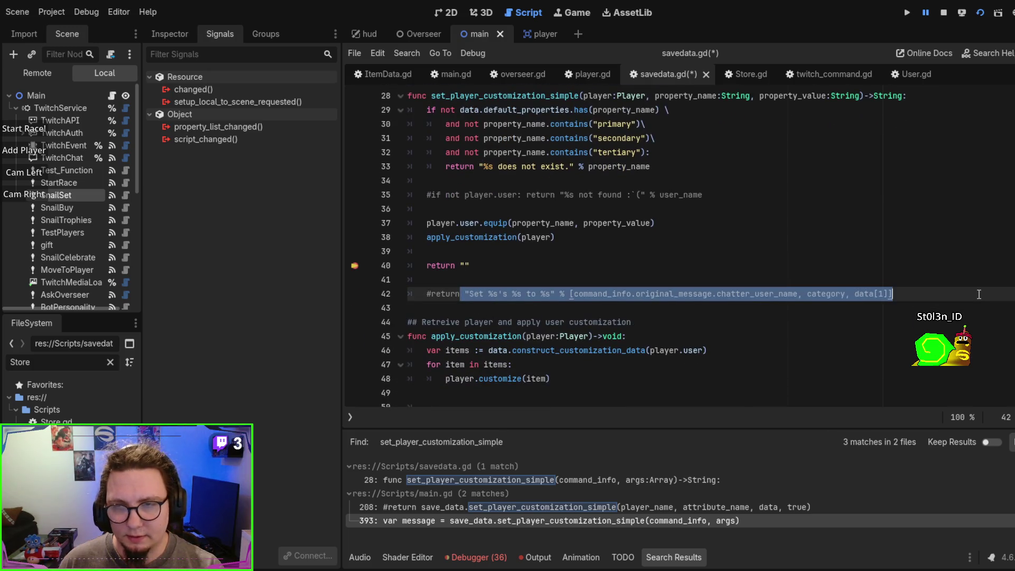
pyautogui.click(465, 265)
pyautogui.moveTo(469, 294); pyautogui.dragTo(924, 294)
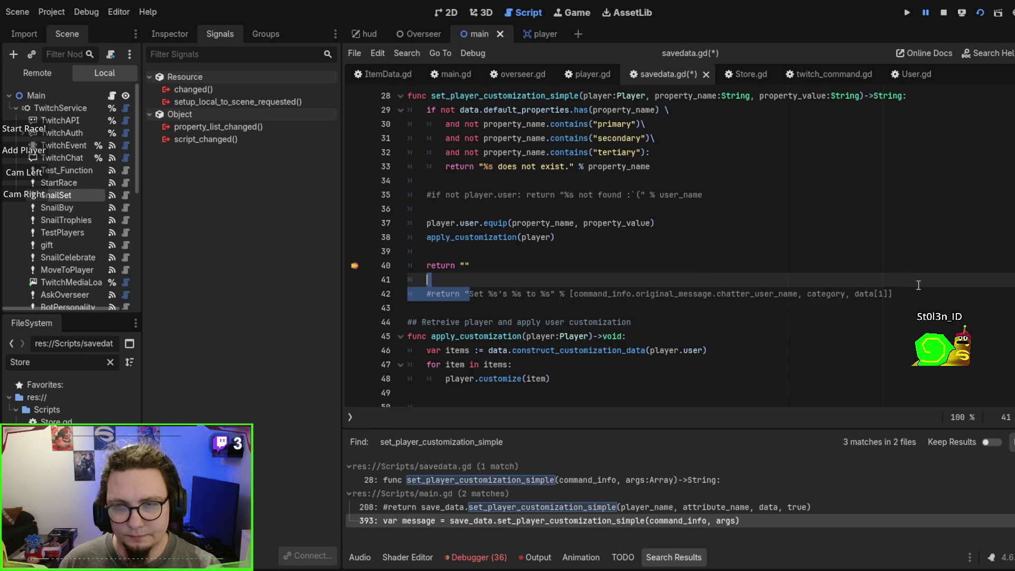
pyautogui.click(918, 291)
pyautogui.keyDown('shift'); pyautogui.click(487, 294); pyautogui.keyUp('shift')
pyautogui.keyDown('shift'); pyautogui.click(465, 293); pyautogui.keyUp('shift')
pyautogui.hotkey('ctrl', 'c')
pyautogui.doubleClick(460, 265)
pyautogui.hotkey('ctrl', 'v')
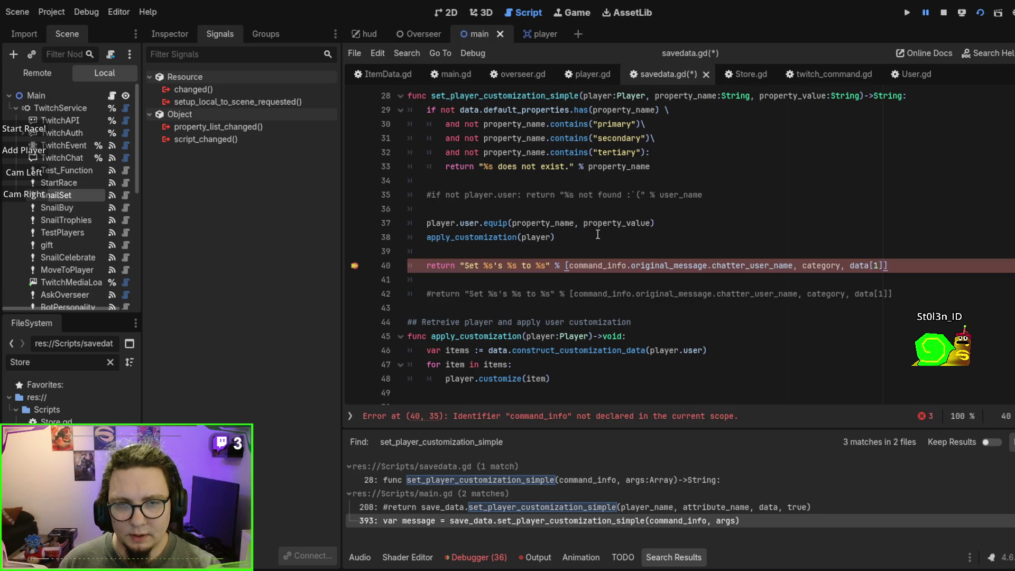
# Step: Replace the chatter_user_name expression on line 40 with player.display_name
pyautogui.click(598, 265)
pyautogui.moveTo(569, 267); pyautogui.dragTo(791, 259)
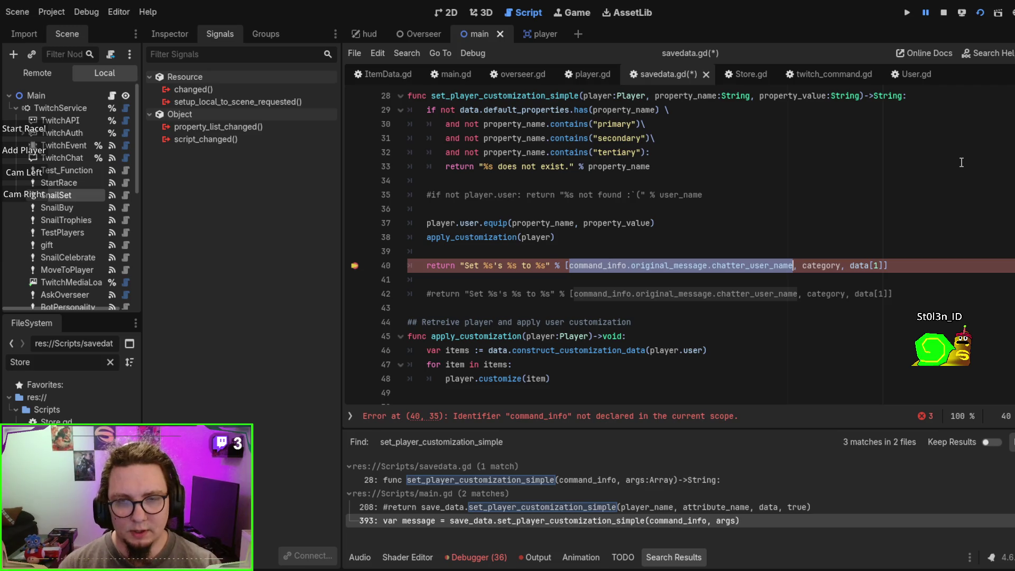
pyautogui.write('player.displ')
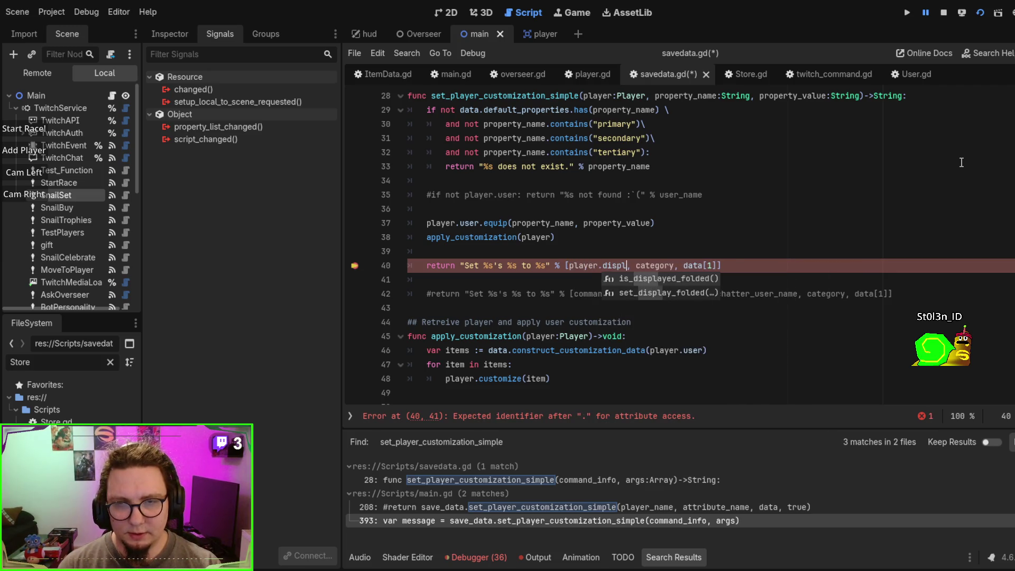
pyautogui.write('ay_name')
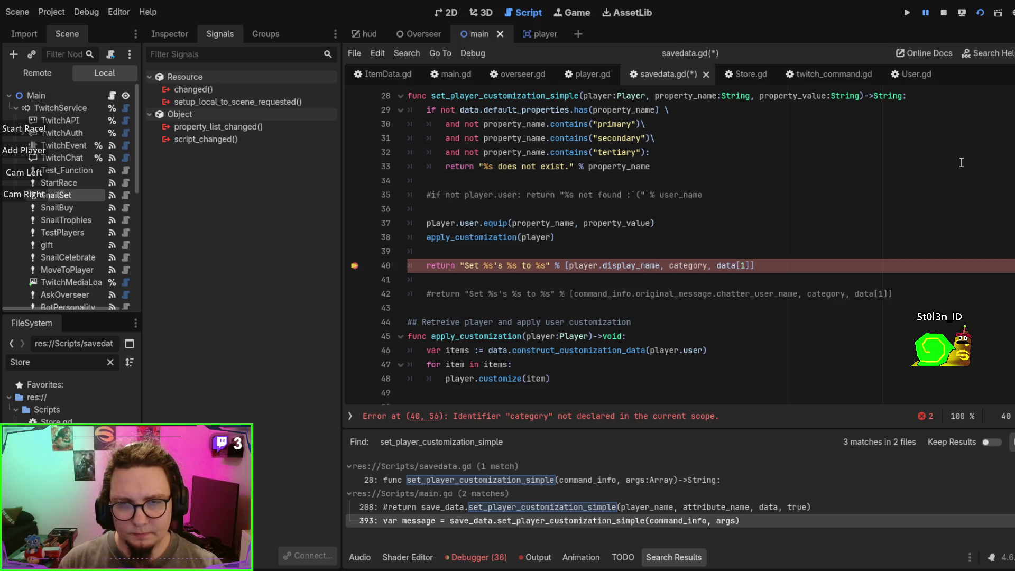
pyautogui.click(683, 254)
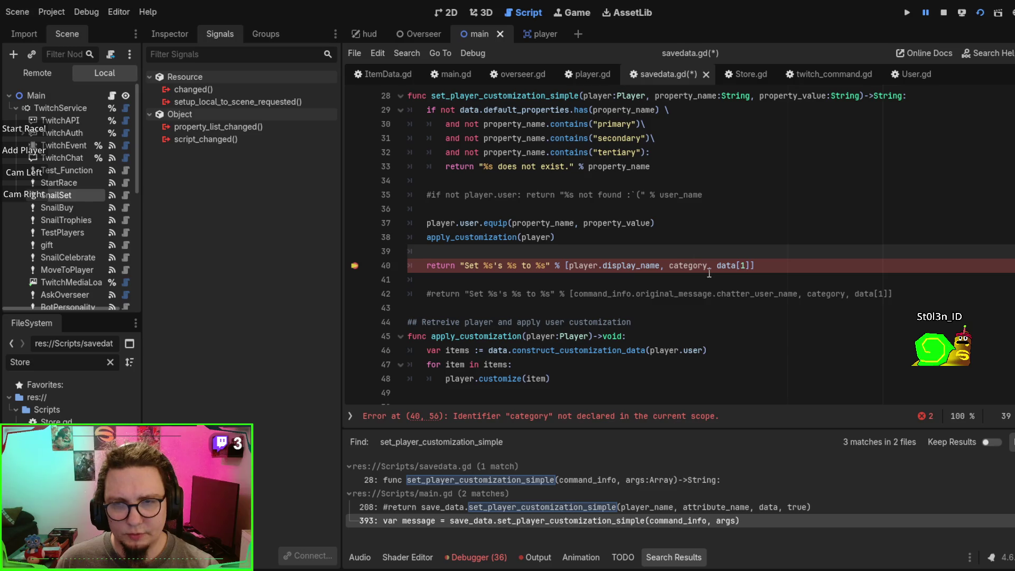
# Step: Swap category and data[1] in the message for property_name and property_value
pyautogui.doubleClick(676, 263)
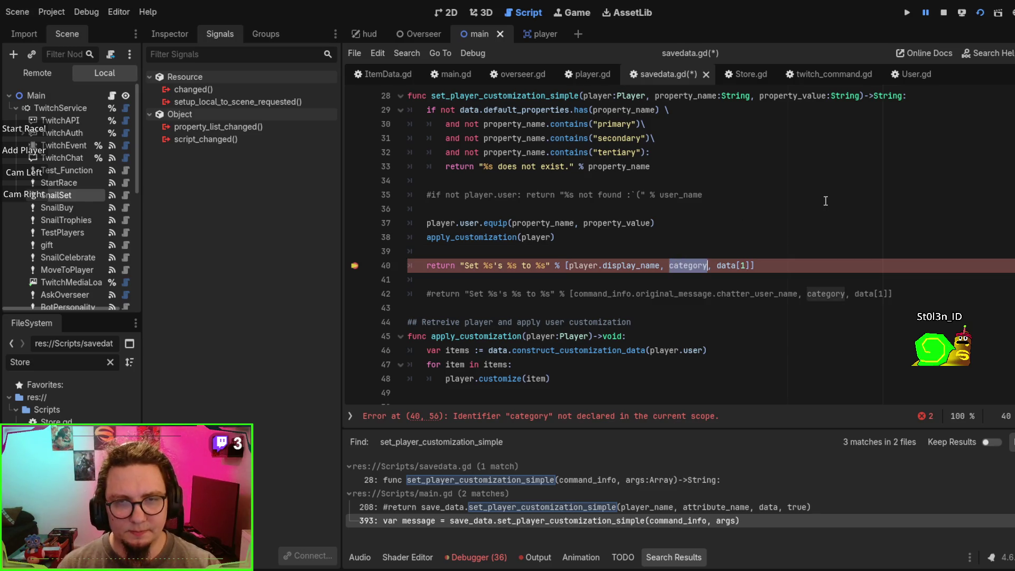
pyautogui.write('prop')
pyautogui.press('Return')
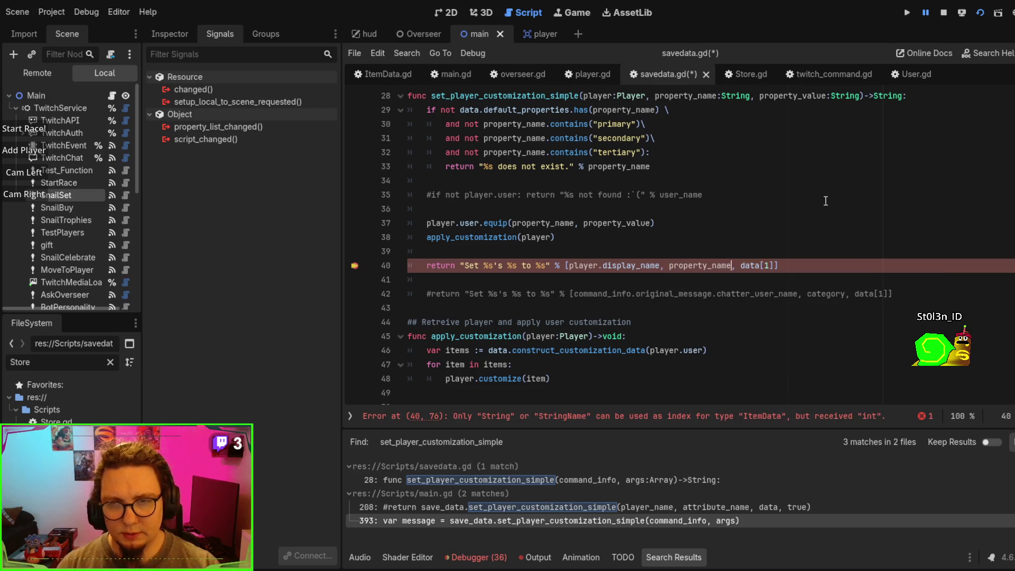
pyautogui.press('Delete')
pyautogui.press('Delete')
pyautogui.press('Delete')
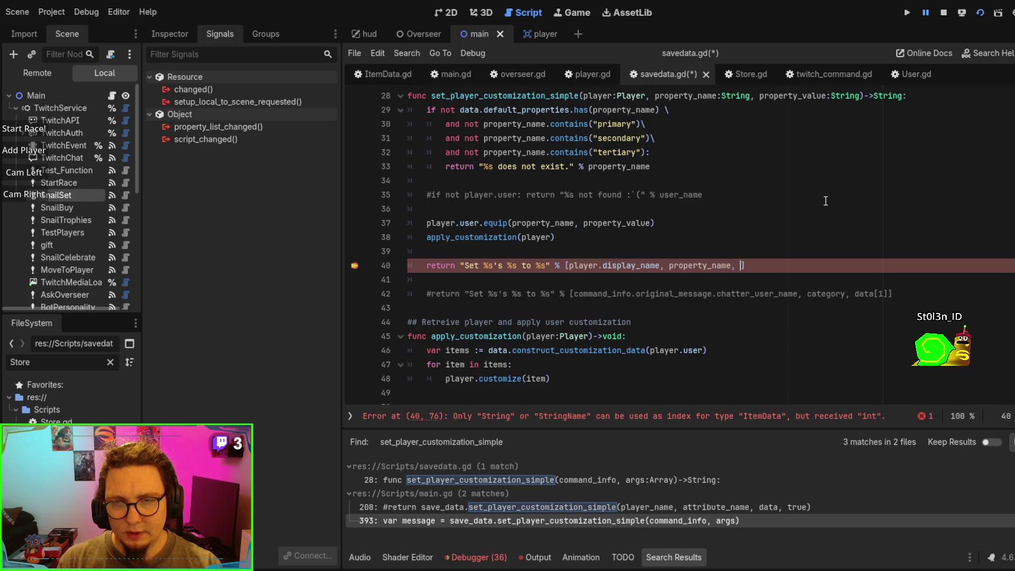
pyautogui.write('pro')
pyautogui.press('Down')
pyautogui.press('Return')
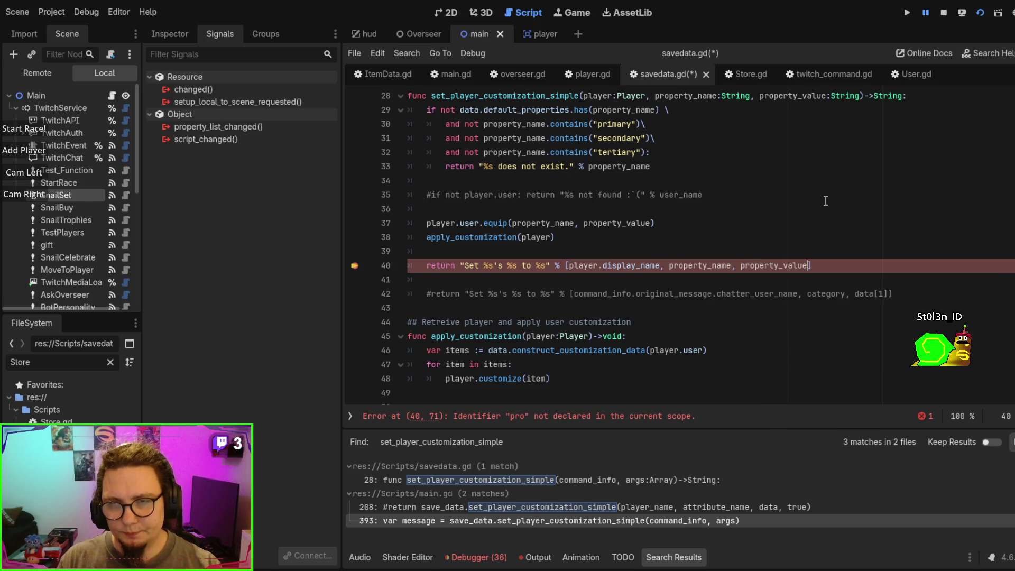
pyautogui.click(798, 238)
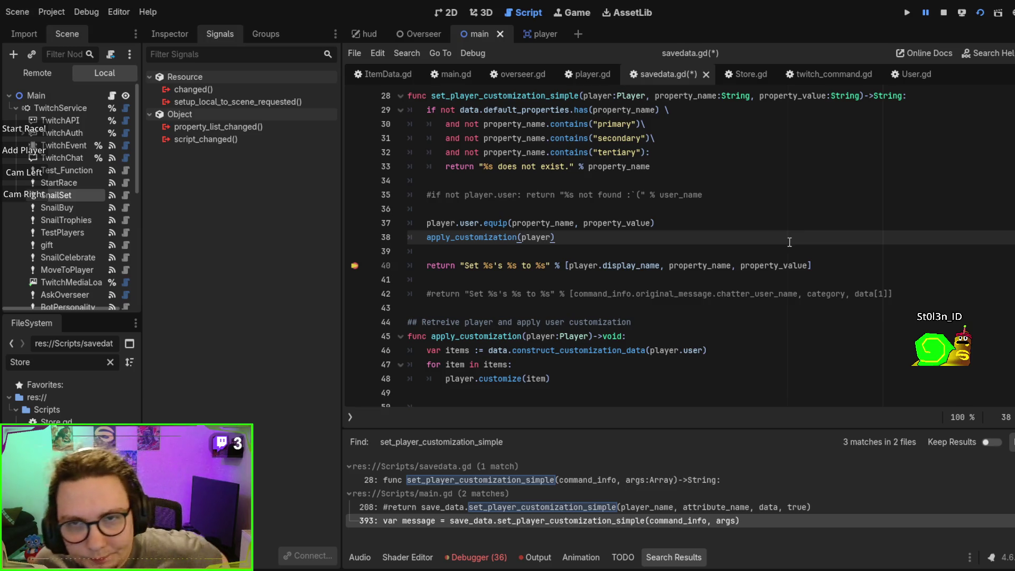
pyautogui.scroll(2, 789, 242)
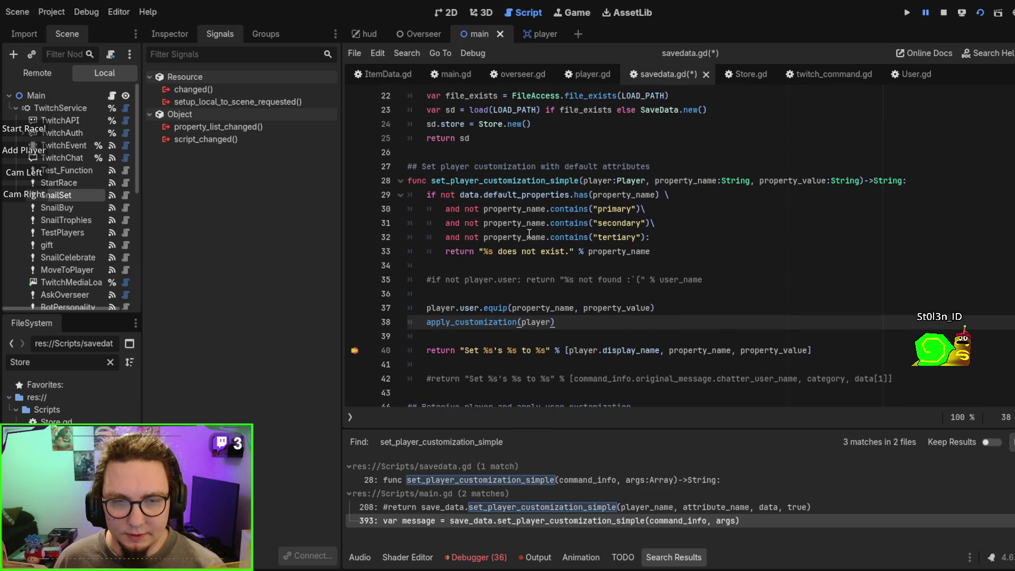
# Step: Search the project for set_player_customization_simple and jump to its call at main.gd line 393
pyautogui.click(529, 233)
pyautogui.doubleClick(490, 180)
pyautogui.hotkey('ctrl', 'f')
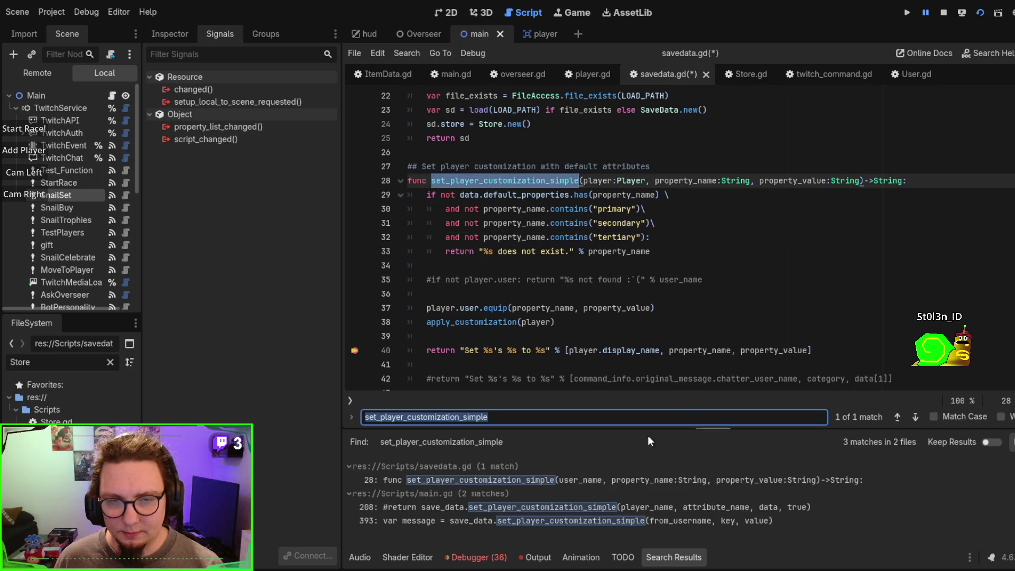
pyautogui.click(547, 480)
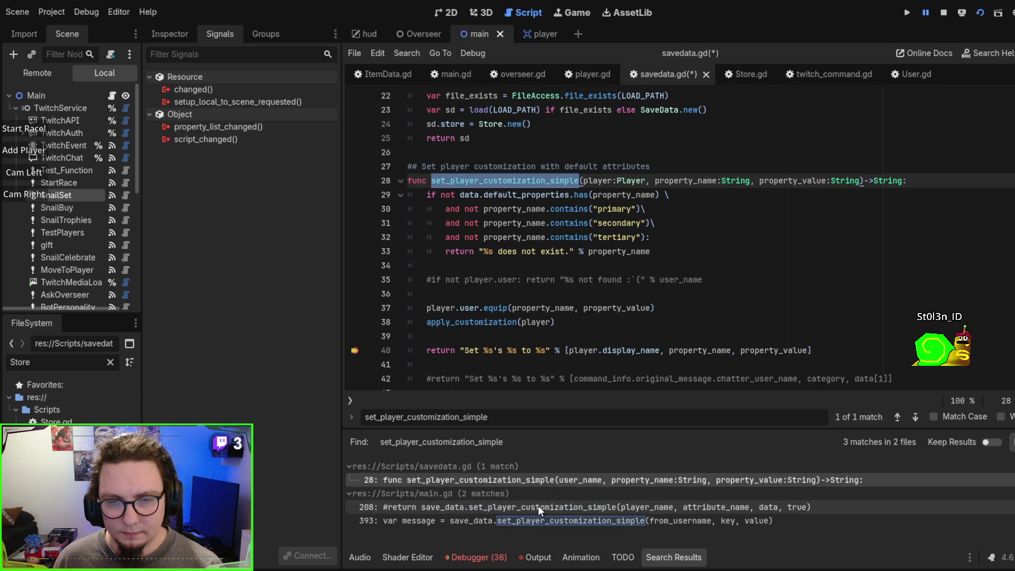
pyautogui.click(538, 505)
pyautogui.click(557, 477)
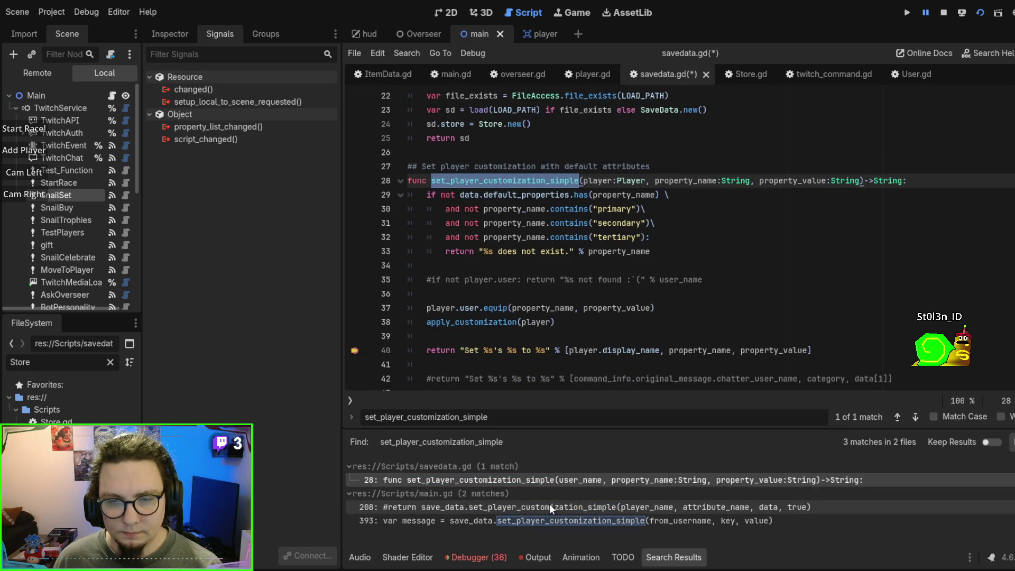
pyautogui.click(617, 289)
pyautogui.click(575, 506)
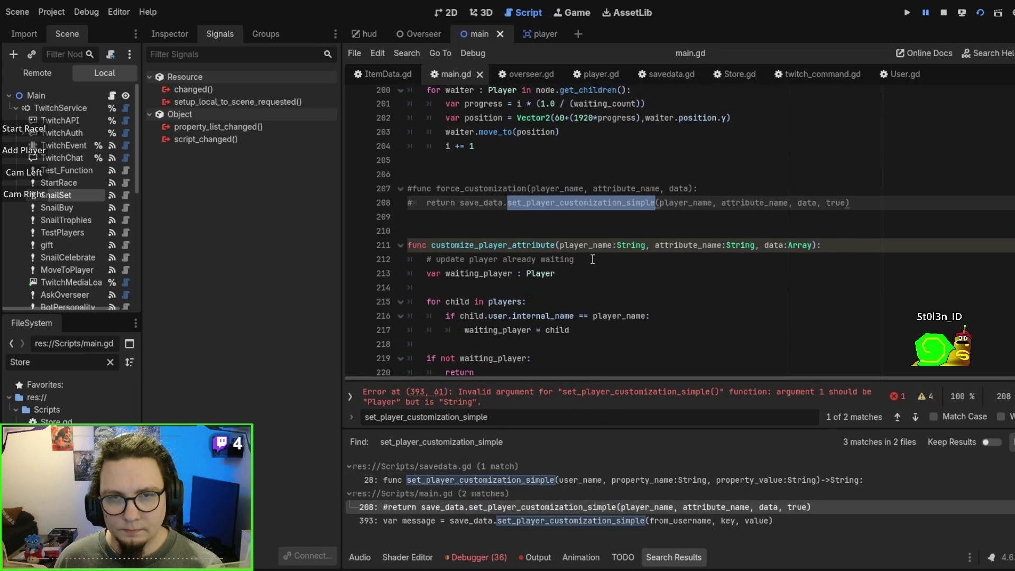
pyautogui.click(590, 520)
# Step: Insert a new line in main.gd above the customization message call
pyautogui.scroll(-3, 606, 317)
pyautogui.click(619, 286)
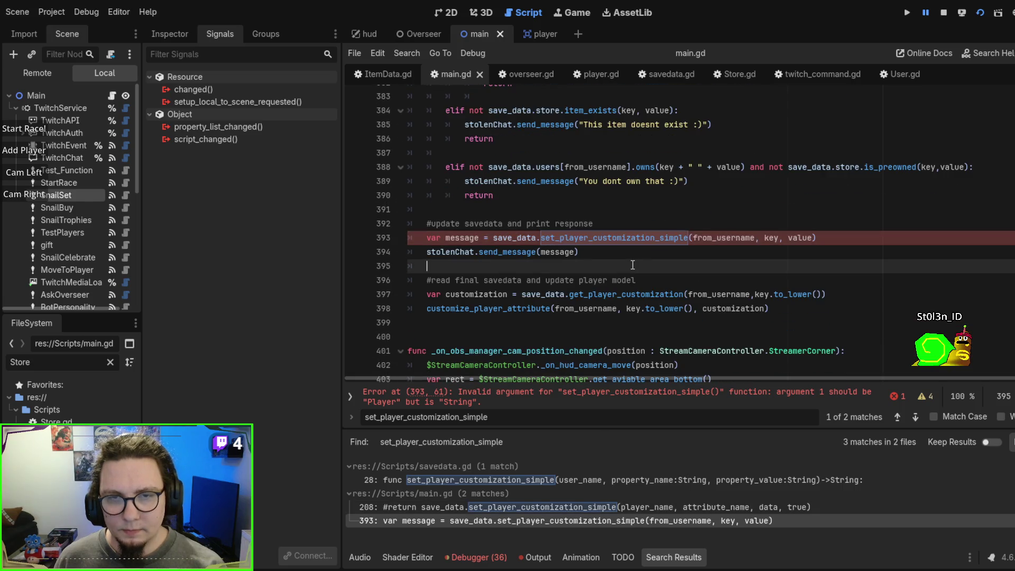
pyautogui.press('Escape')
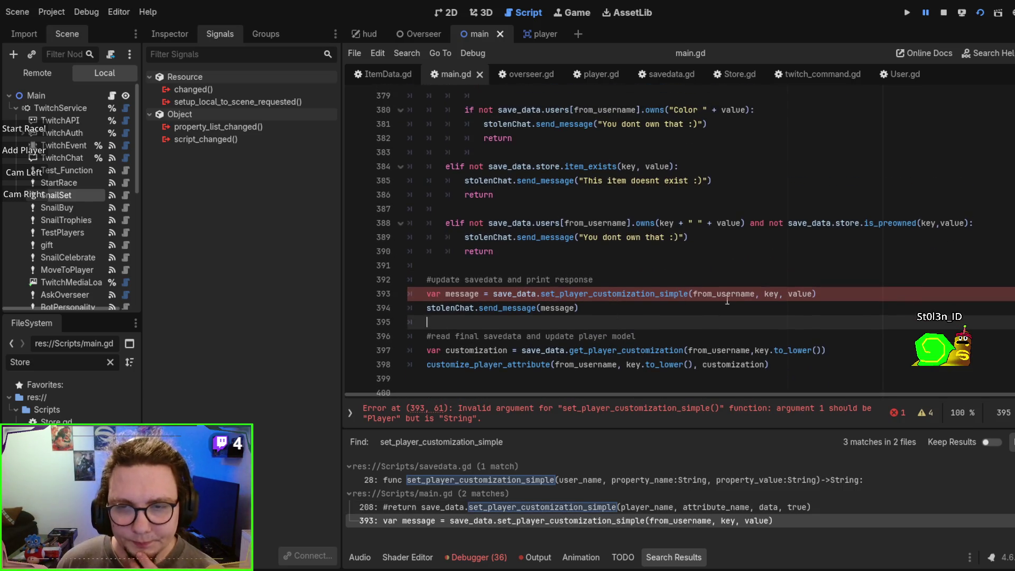
pyautogui.doubleClick(723, 258)
pyautogui.scroll(3, 723, 293)
pyautogui.scroll(3, 723, 294)
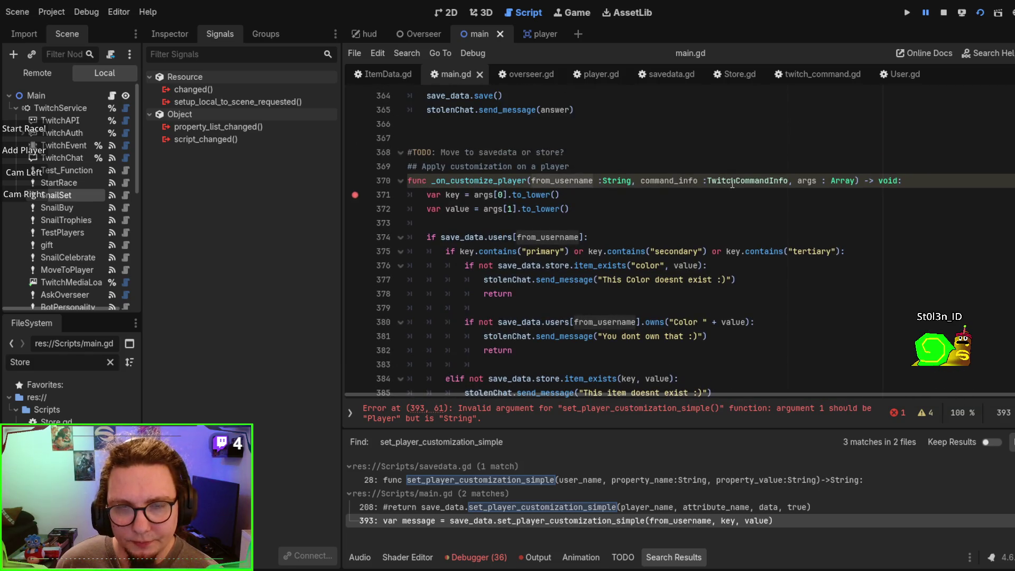
pyautogui.scroll(-5, 732, 184)
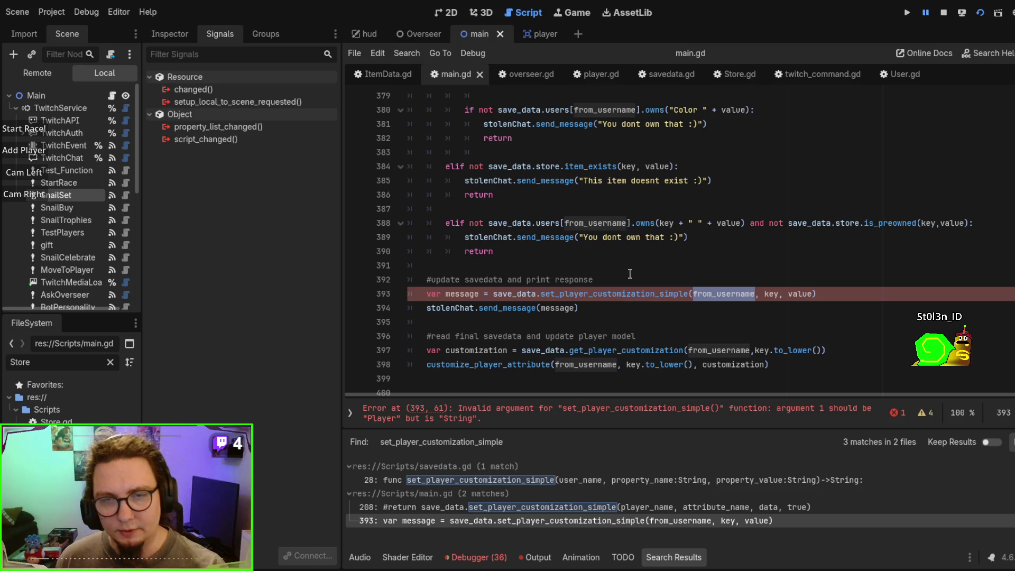
pyautogui.click(630, 273)
pyautogui.press('Return')
# Step: Type the unfinished line var player = save_data. on the new line
pyautogui.write('sav')
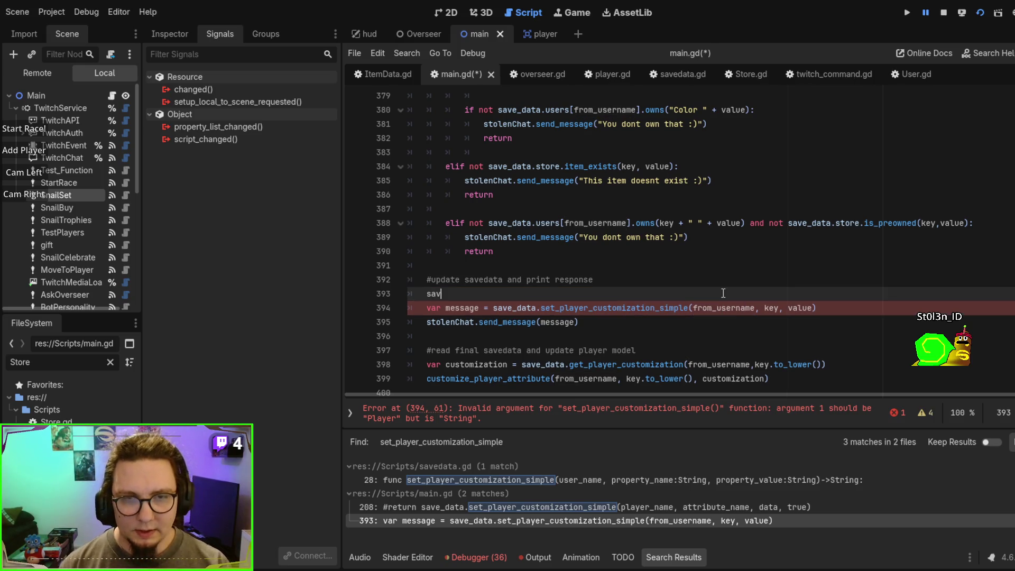
pyautogui.press('BackSpace')
pyautogui.press('BackSpace')
pyautogui.write('r player -')
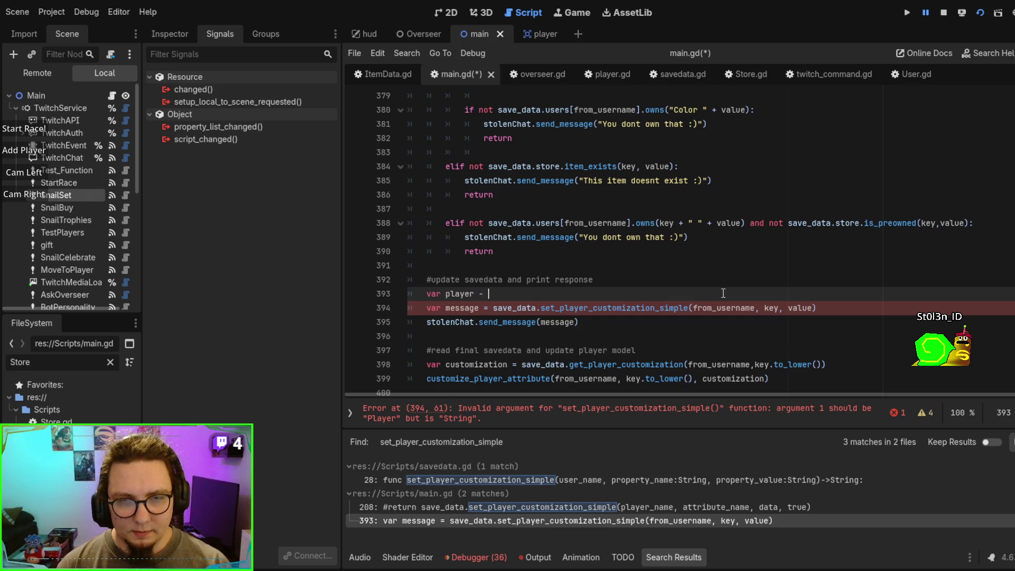
pyautogui.press('BackSpace')
pyautogui.write('save_data.')
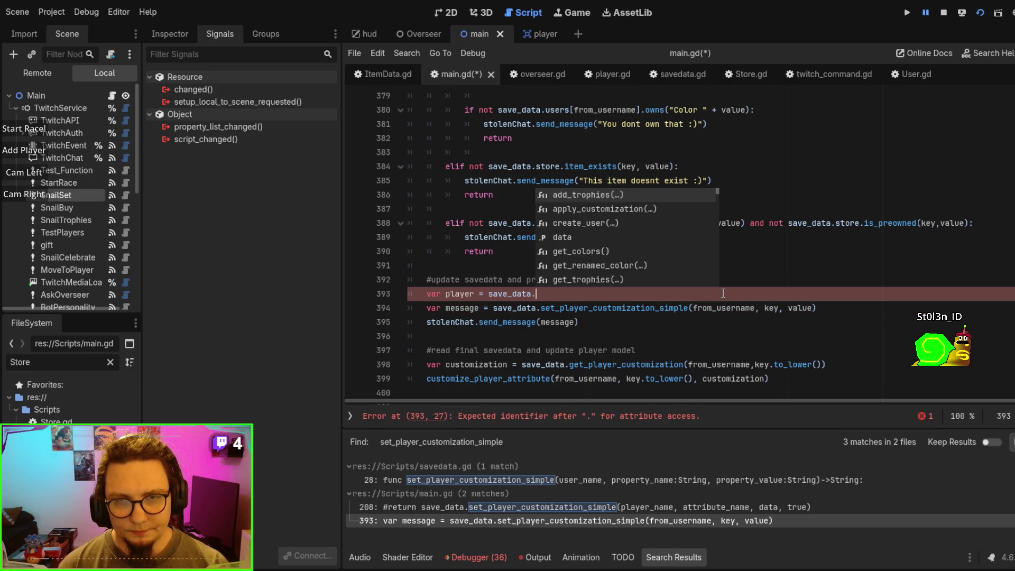
pyautogui.write('load')
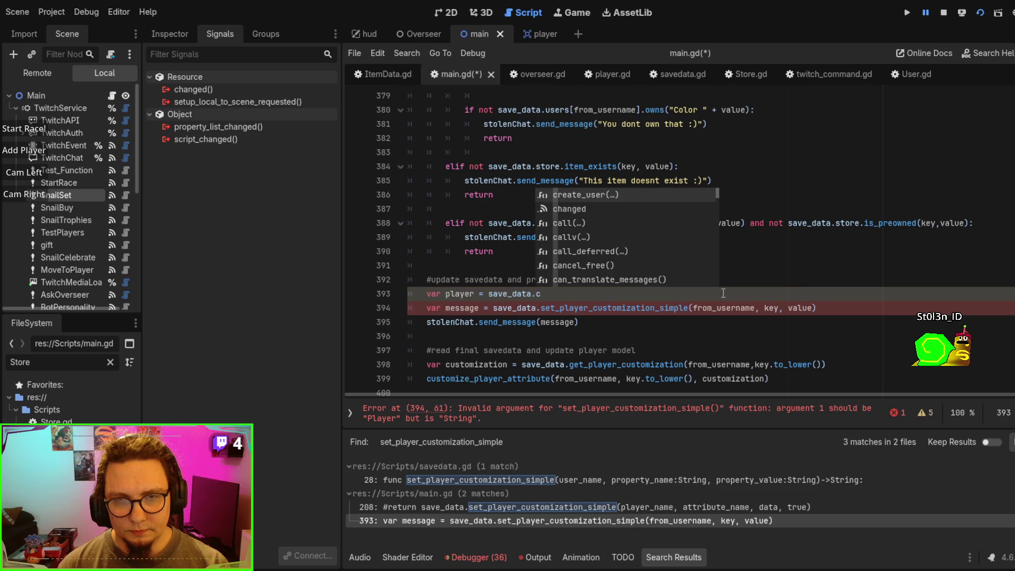
pyautogui.press('BackSpace')
pyautogui.press('BackSpace')
pyautogui.press('BackSpace')
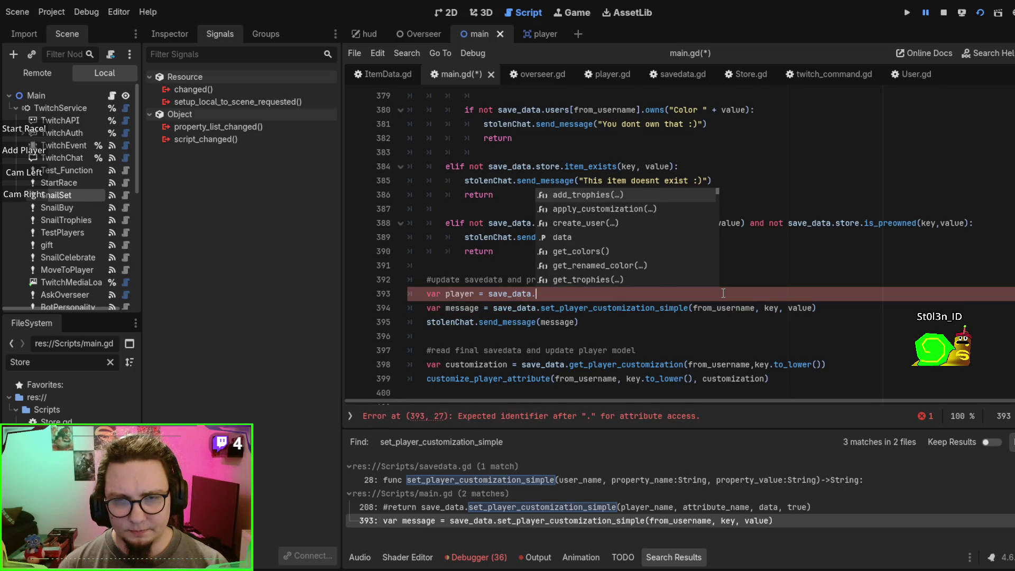
pyautogui.press('Escape')
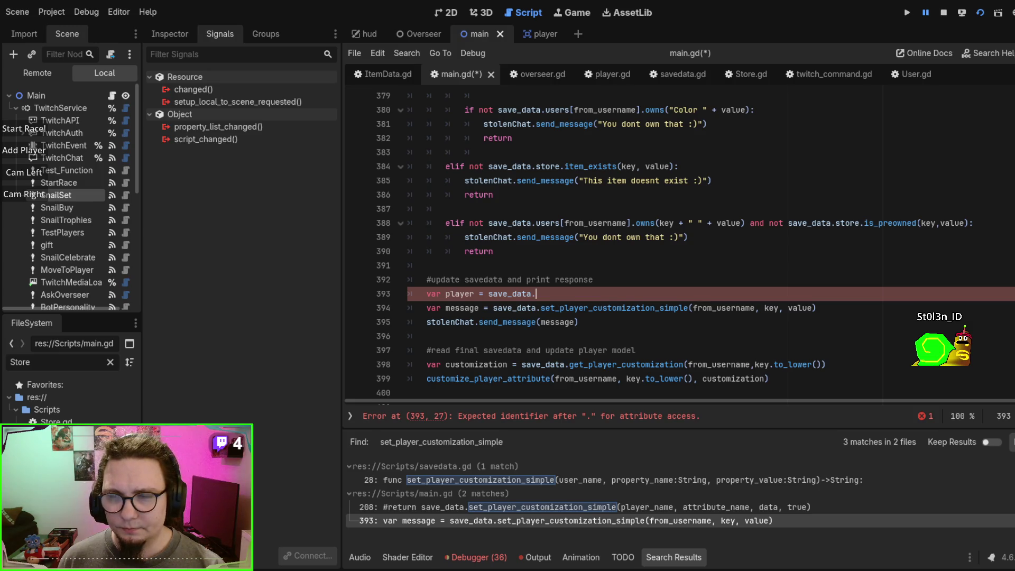
pyautogui.scroll(10, 764, 276)
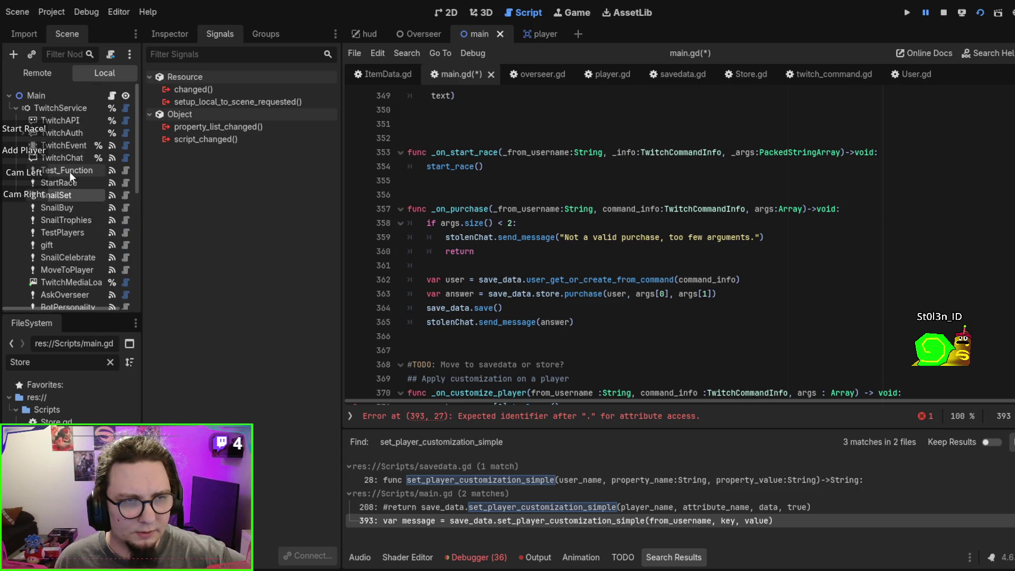
pyautogui.click(66, 157)
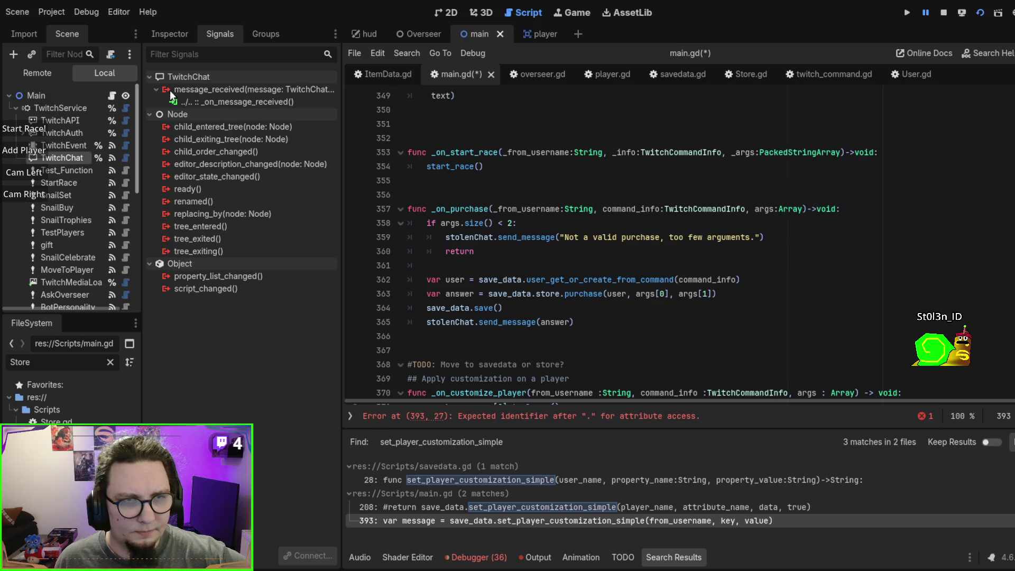
pyautogui.doubleClick(236, 100)
pyautogui.scroll(1, 656, 190)
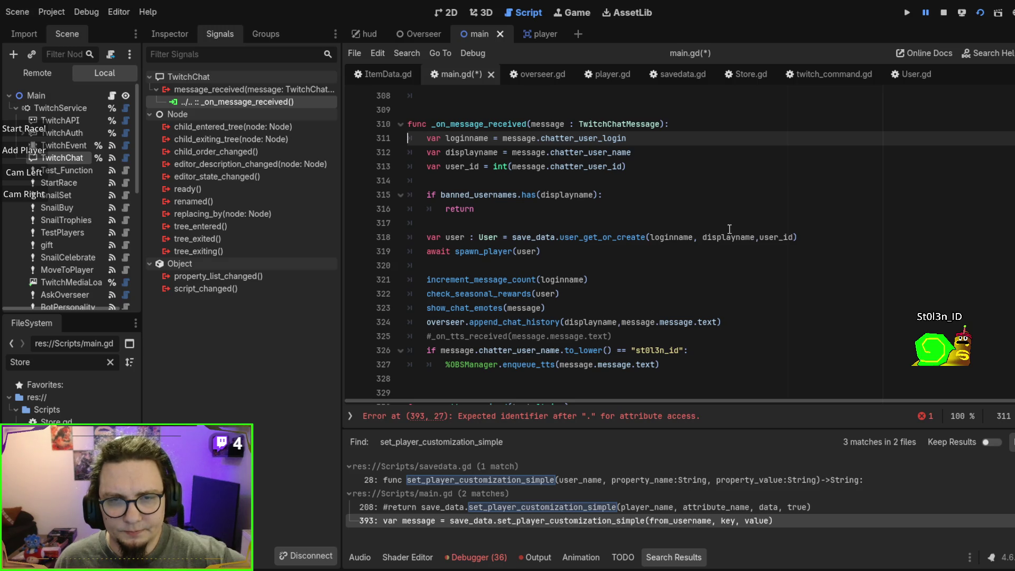
pyautogui.doubleClick(487, 252)
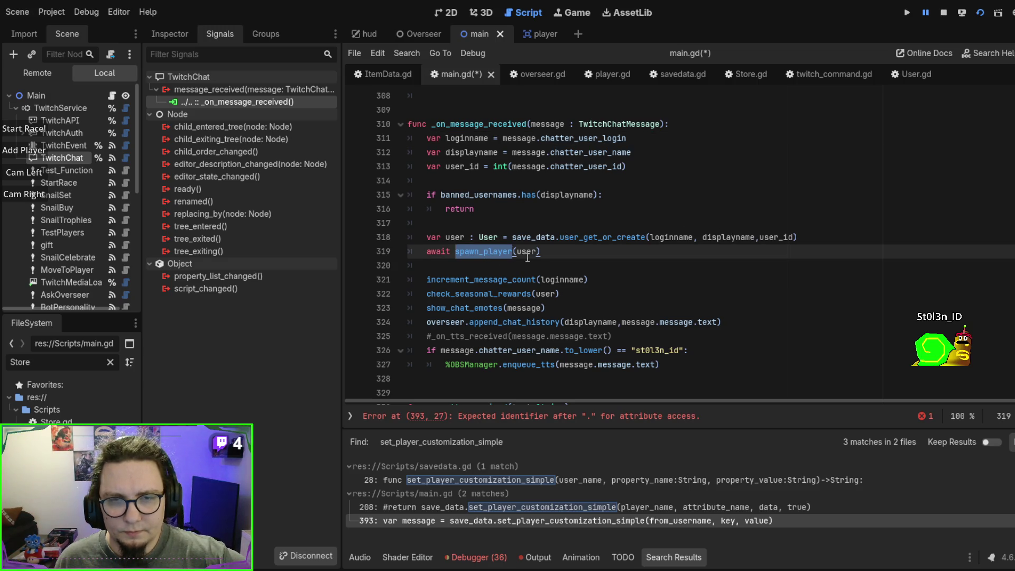
pyautogui.doubleClick(488, 252)
pyautogui.doubleClick(603, 236)
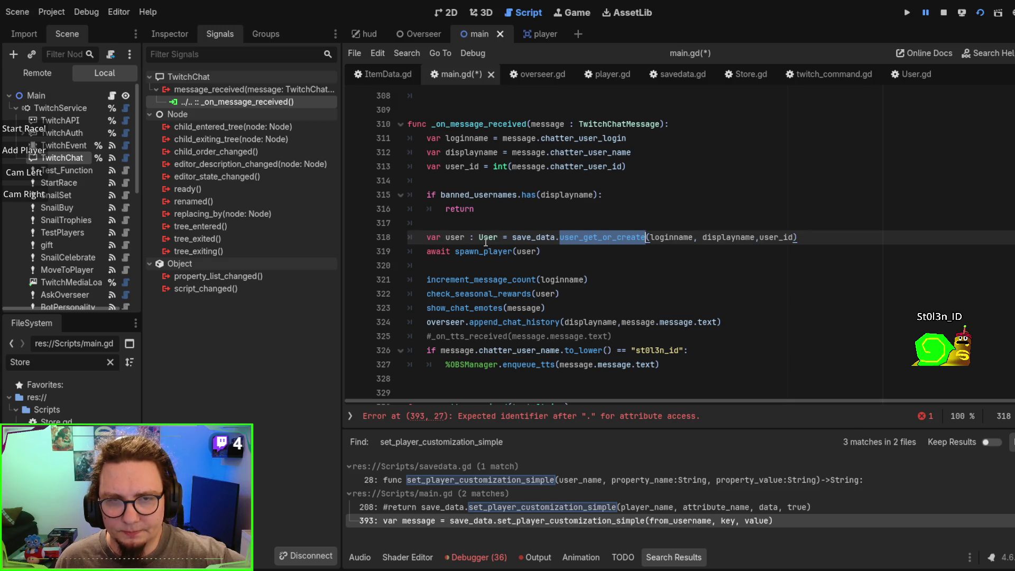
pyautogui.click(474, 252)
pyautogui.doubleClick(474, 252)
pyautogui.click(558, 250)
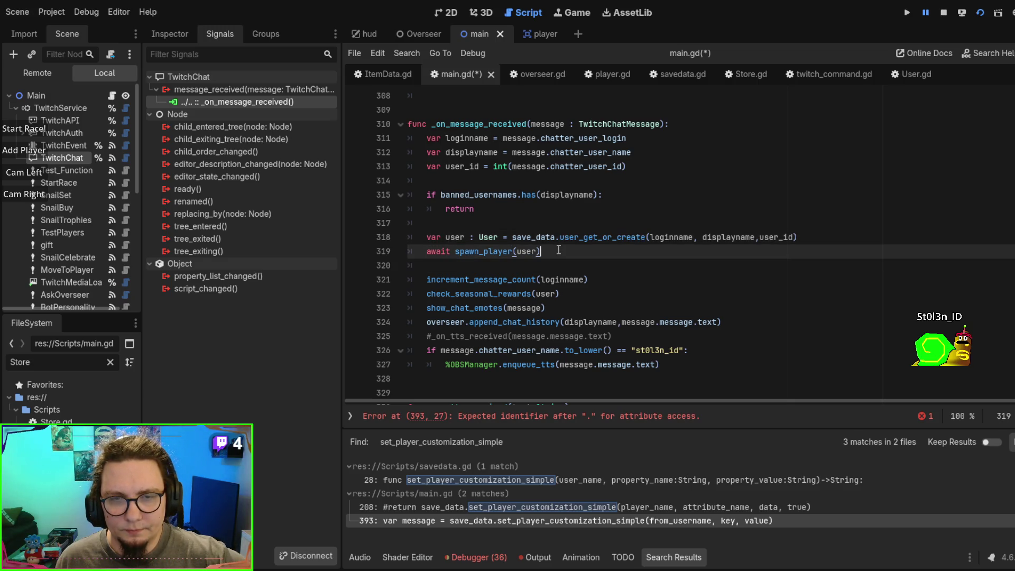
pyautogui.tripleClick(493, 251)
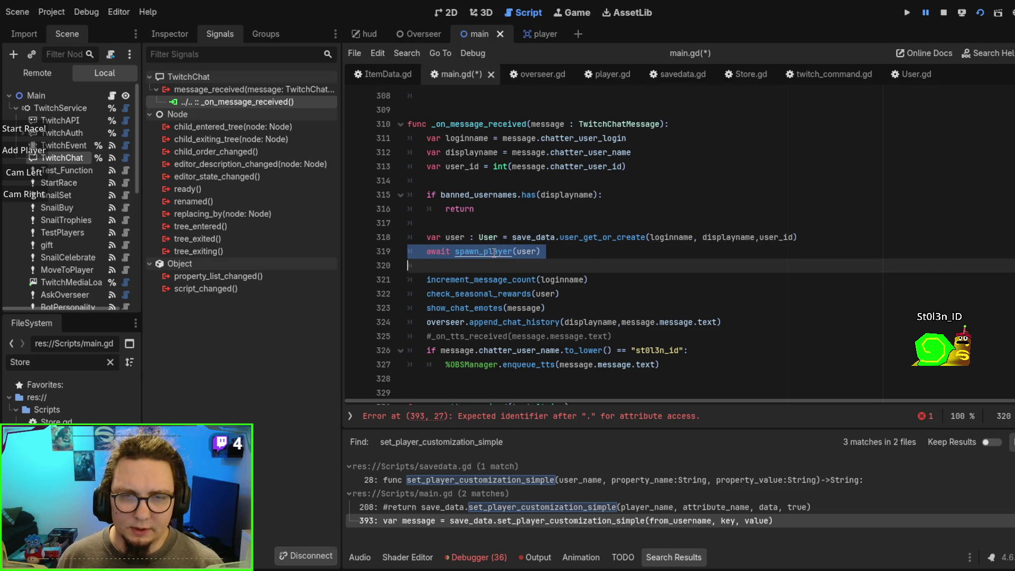
pyautogui.keyDown('ctrl'); pyautogui.click(492, 251); pyautogui.keyUp('ctrl')
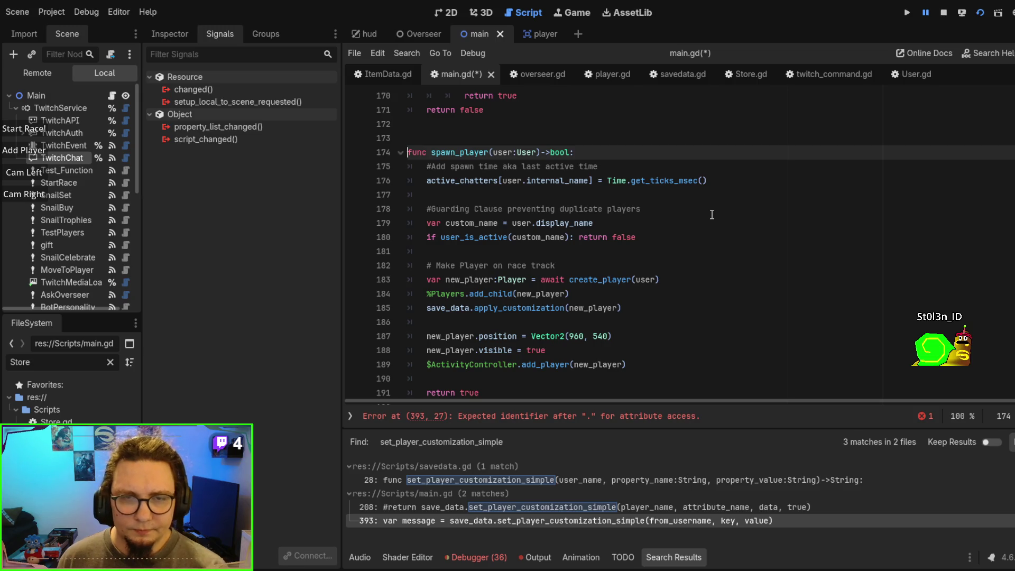
pyautogui.scroll(-2, 711, 214)
pyautogui.scroll(1, 712, 213)
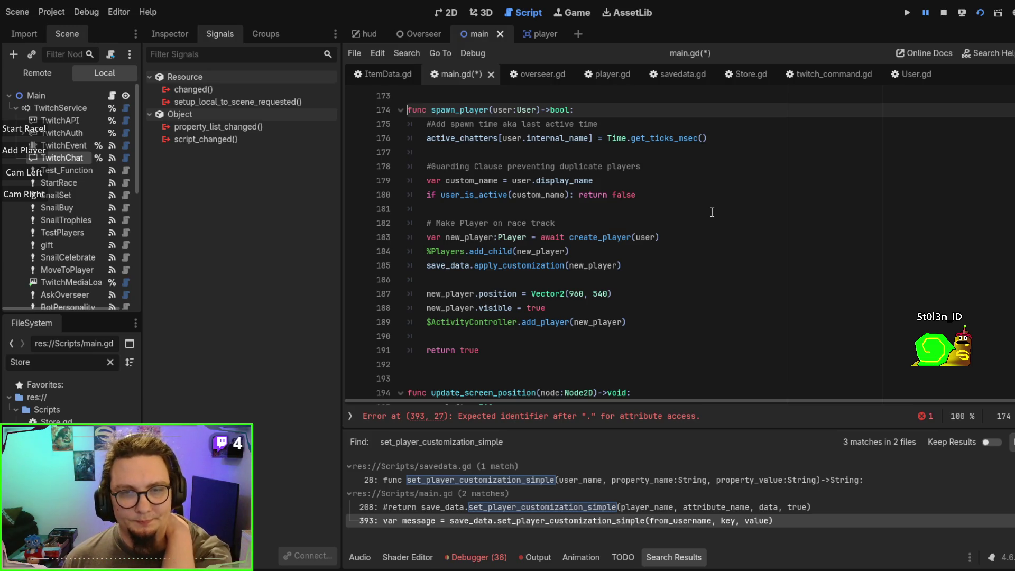
pyautogui.hotkey('alt', 'Left')
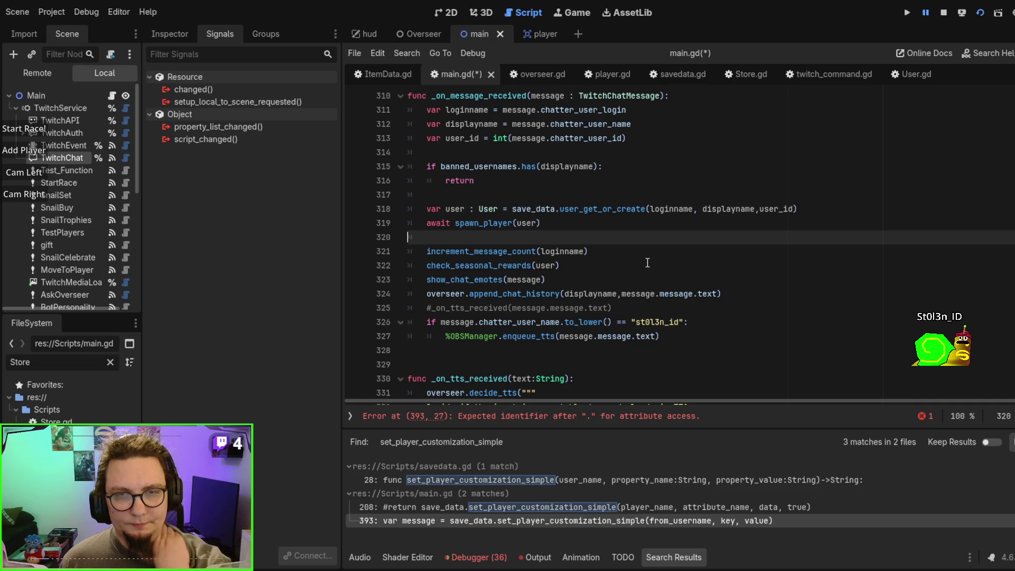
pyautogui.scroll(1, 647, 263)
pyautogui.moveTo(557, 263); pyautogui.dragTo(434, 254)
pyautogui.click(436, 253)
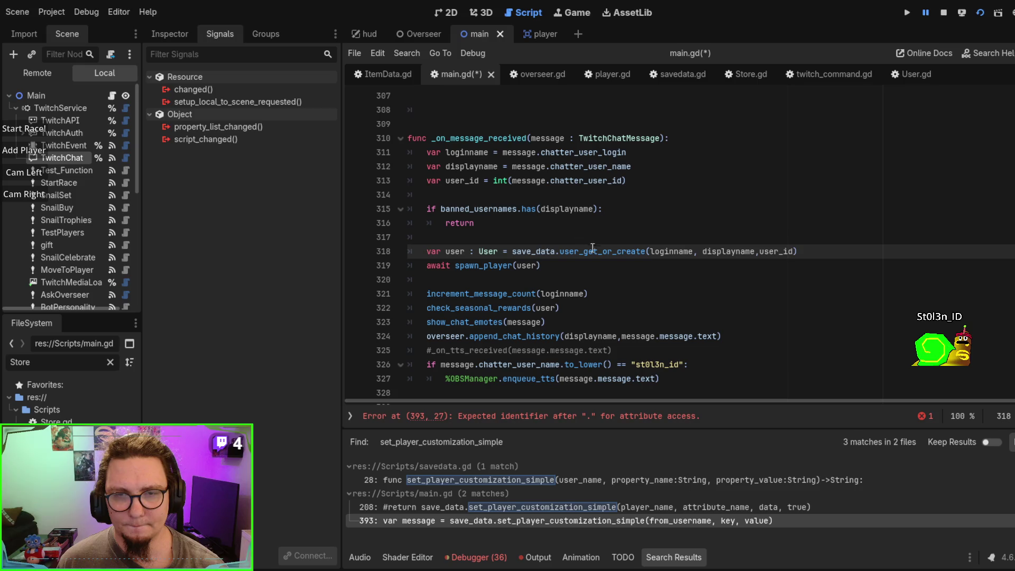
pyautogui.click(815, 239)
pyautogui.moveTo(825, 252); pyautogui.dragTo(815, 241)
pyautogui.click(466, 266)
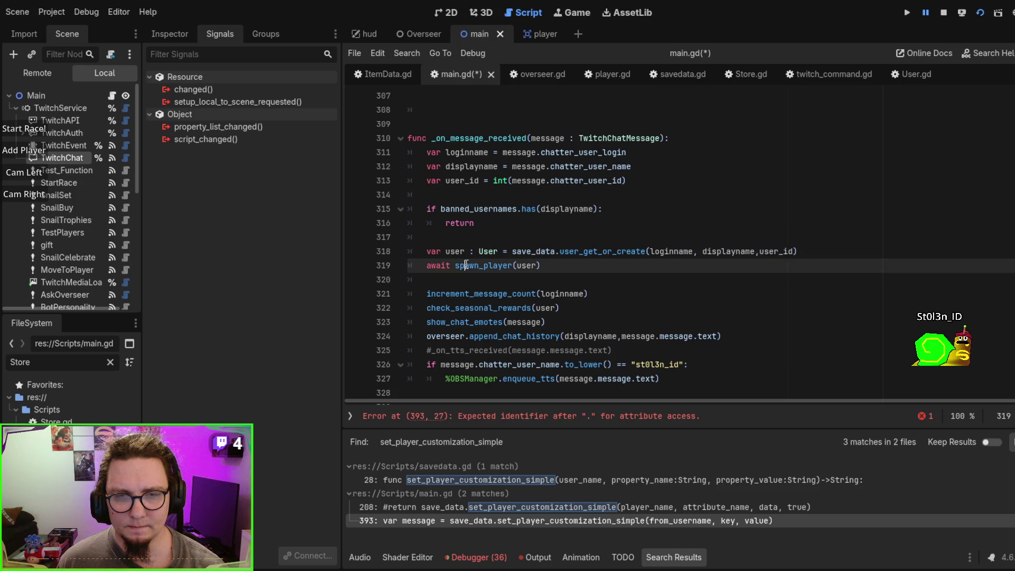
pyautogui.keyDown('ctrl'); pyautogui.click(478, 266); pyautogui.keyUp('ctrl')
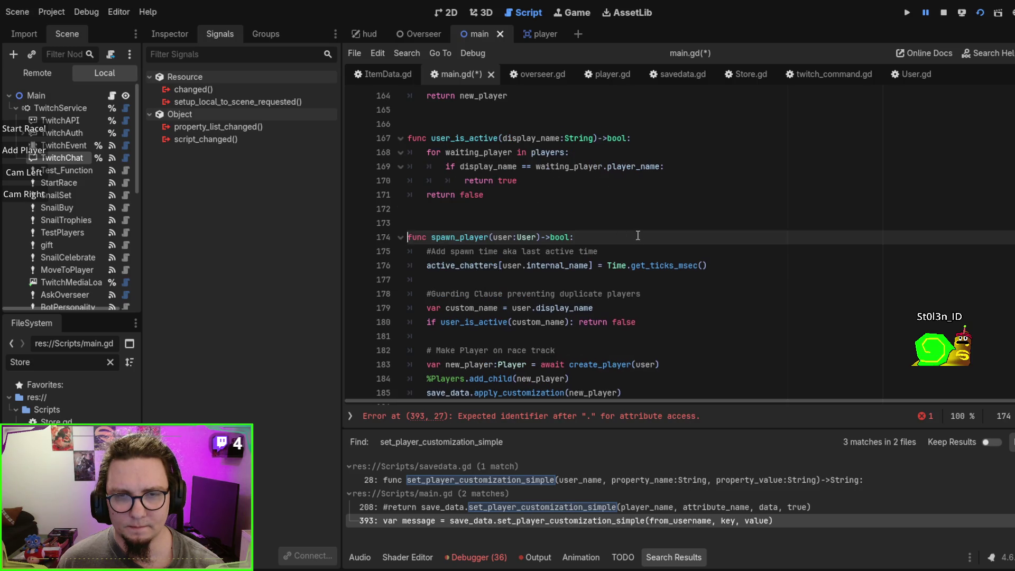
# Step: Review main.gd around the spawn_player call and the _get_player_by_name function's player_name parameter
pyautogui.scroll(-3, 638, 235)
pyautogui.hotkey('alt', 'Left')
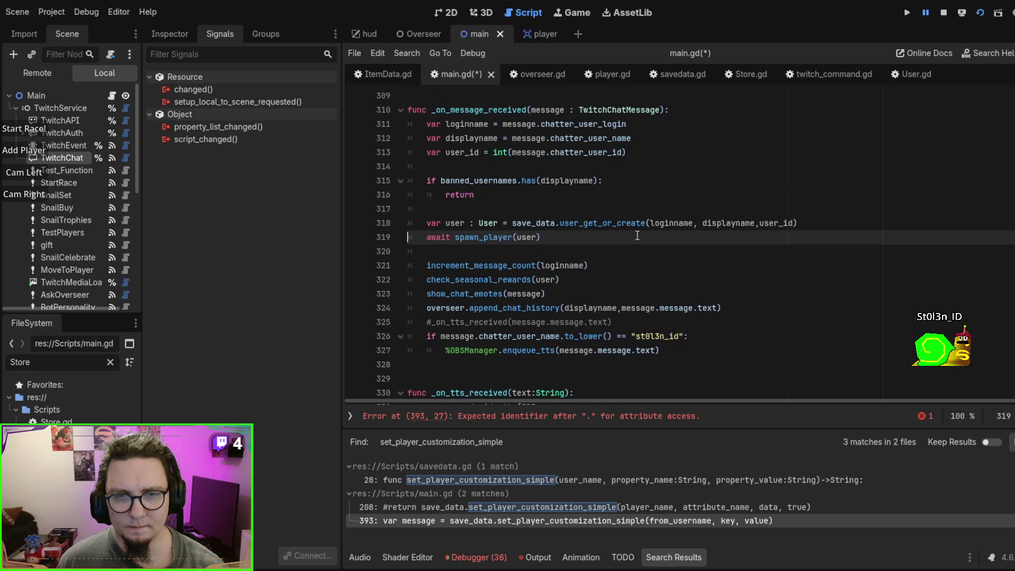
pyautogui.scroll(-4, 666, 245)
pyautogui.click(666, 246)
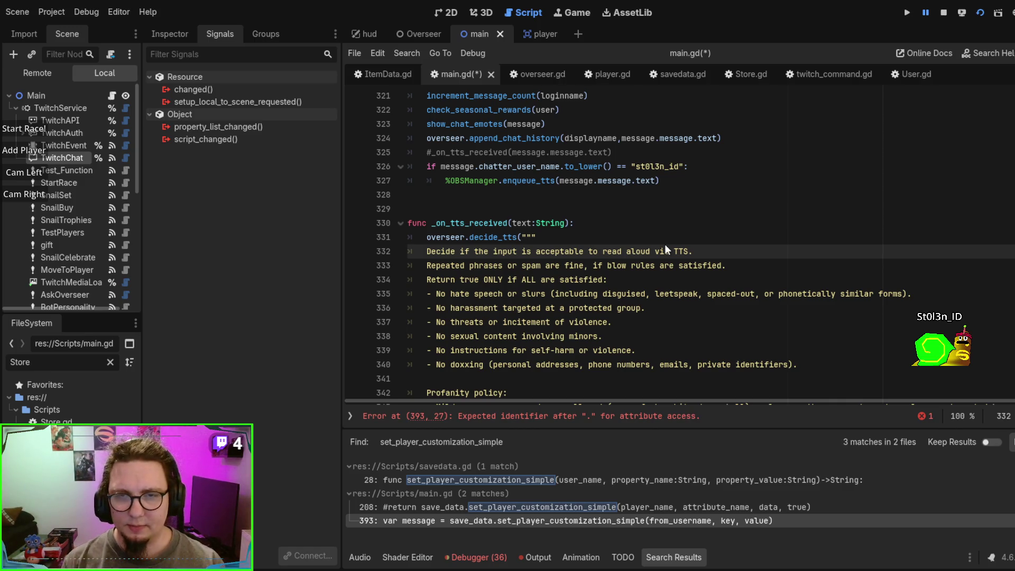
pyautogui.scroll(-20, 645, 207)
pyautogui.click(645, 207)
pyautogui.scroll(-2, 634, 190)
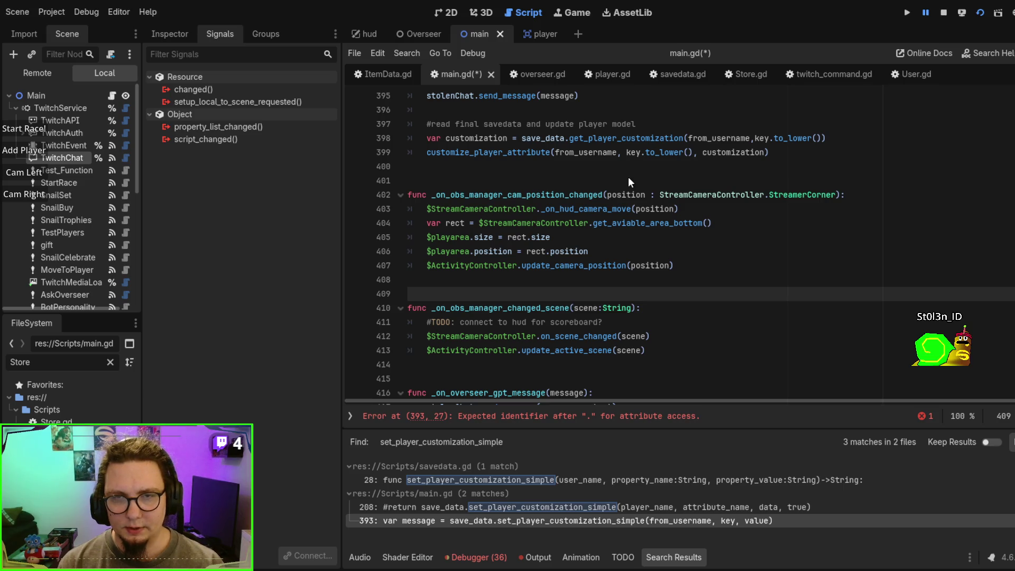
pyautogui.press('pagedown')
pyautogui.press('pagedown')
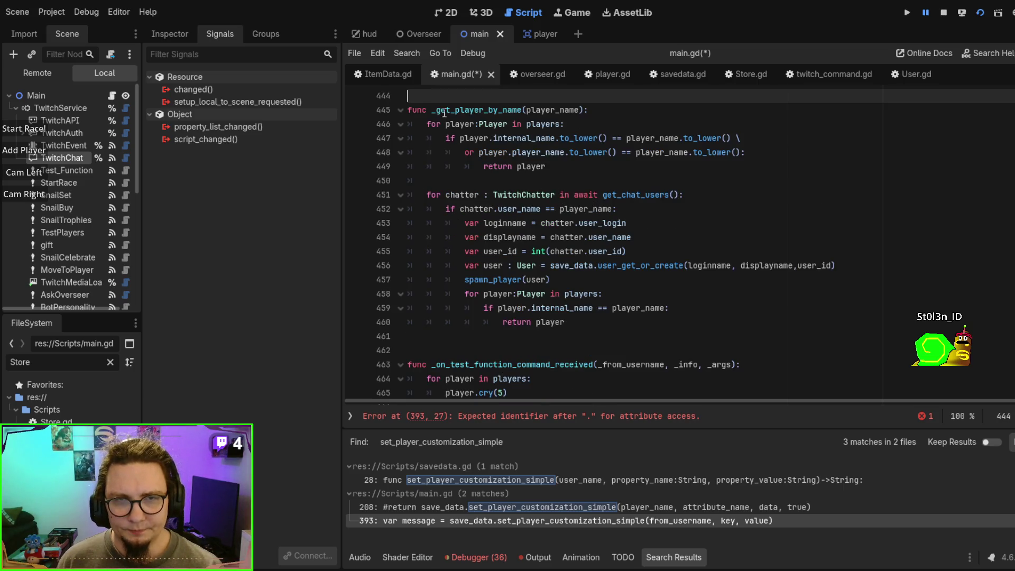
pyautogui.doubleClick(486, 110)
pyautogui.doubleClick(546, 110)
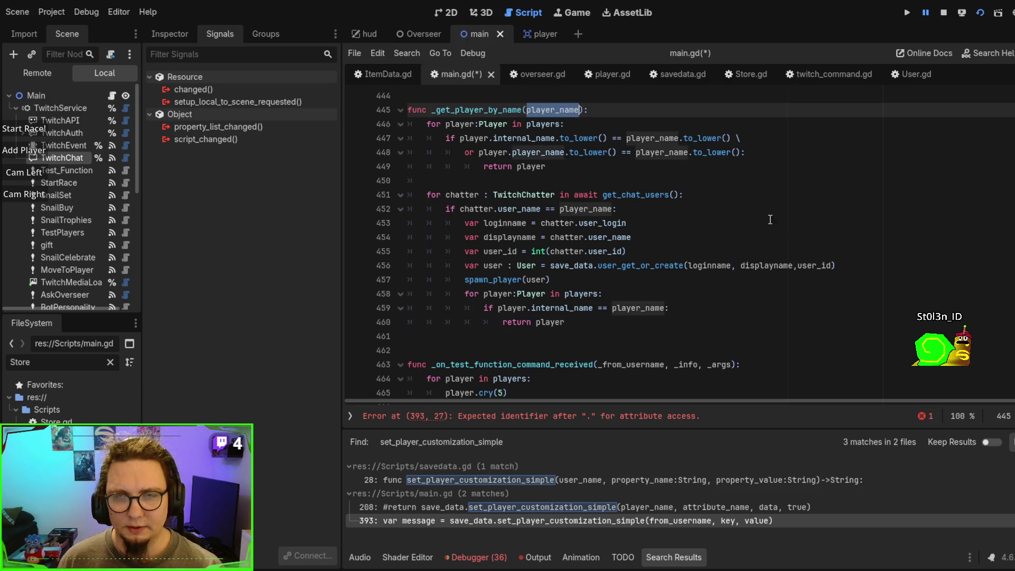
# Step: Return to the flagged line 393, where 'var player = save_data.' is unfinished
pyautogui.scroll(20, 687, 216)
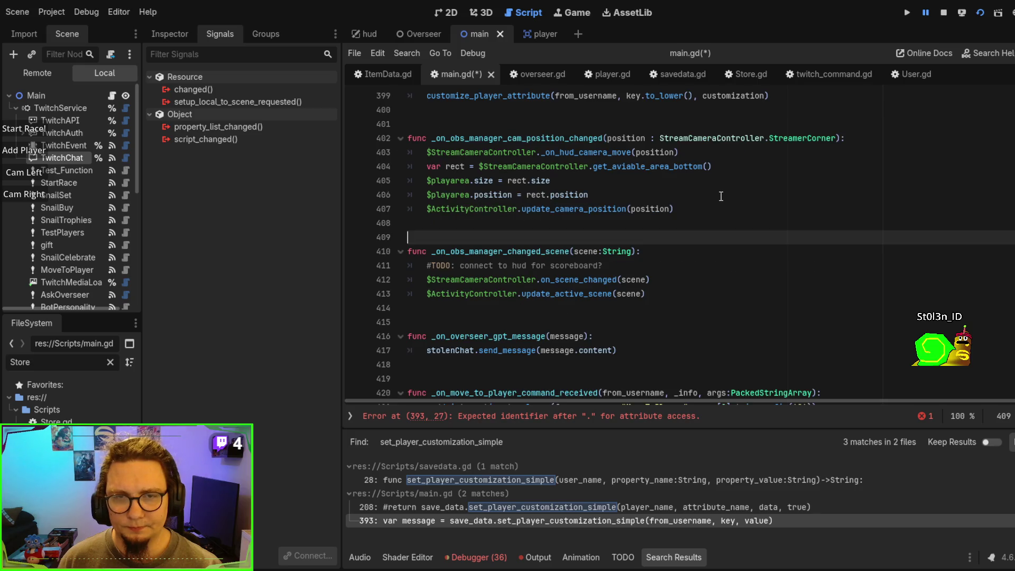
pyautogui.click(657, 238)
pyautogui.scroll(3, 653, 237)
pyautogui.click(654, 237)
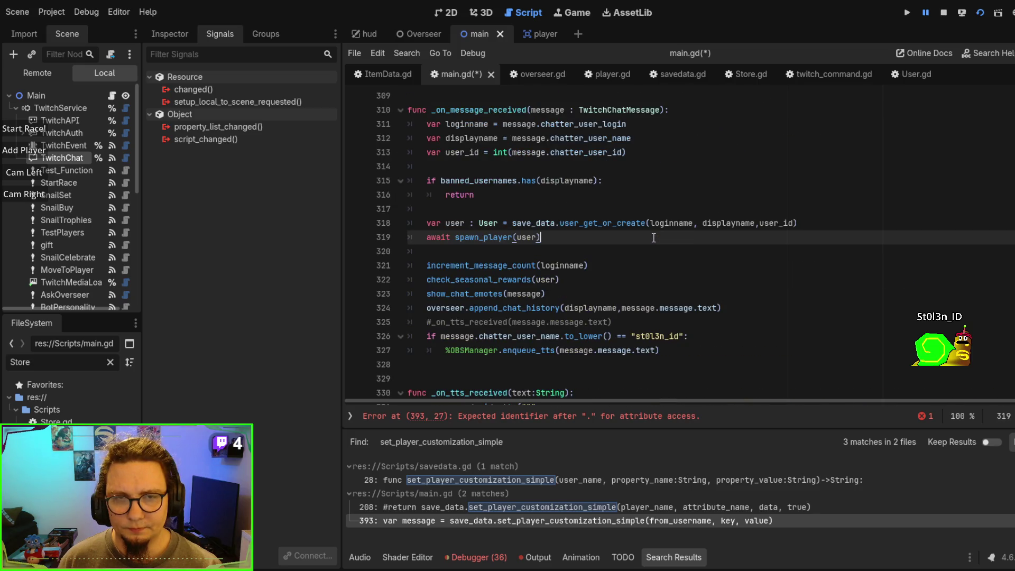
pyautogui.scroll(1, 654, 238)
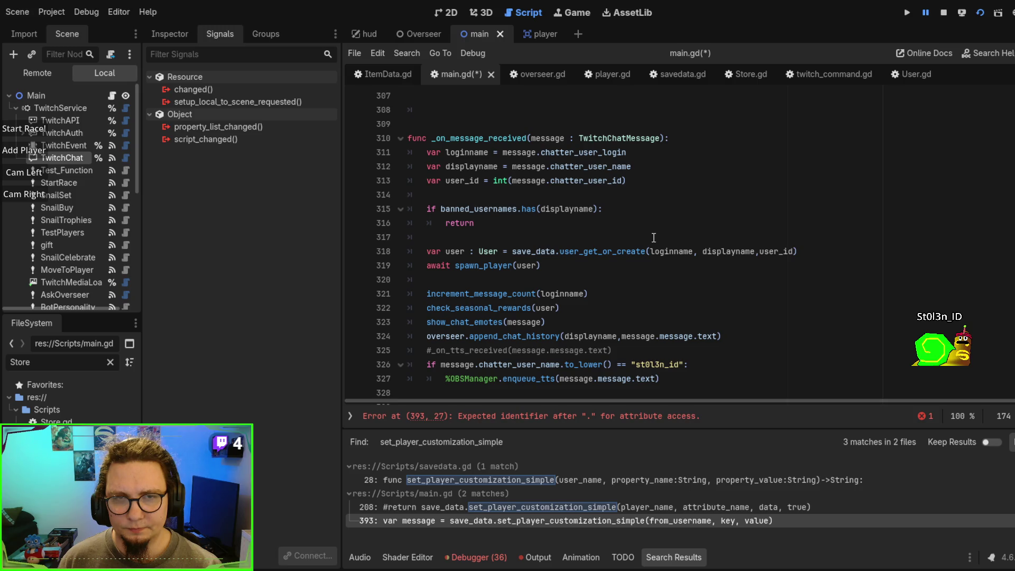
pyautogui.scroll(-1, 653, 238)
pyautogui.press('End')
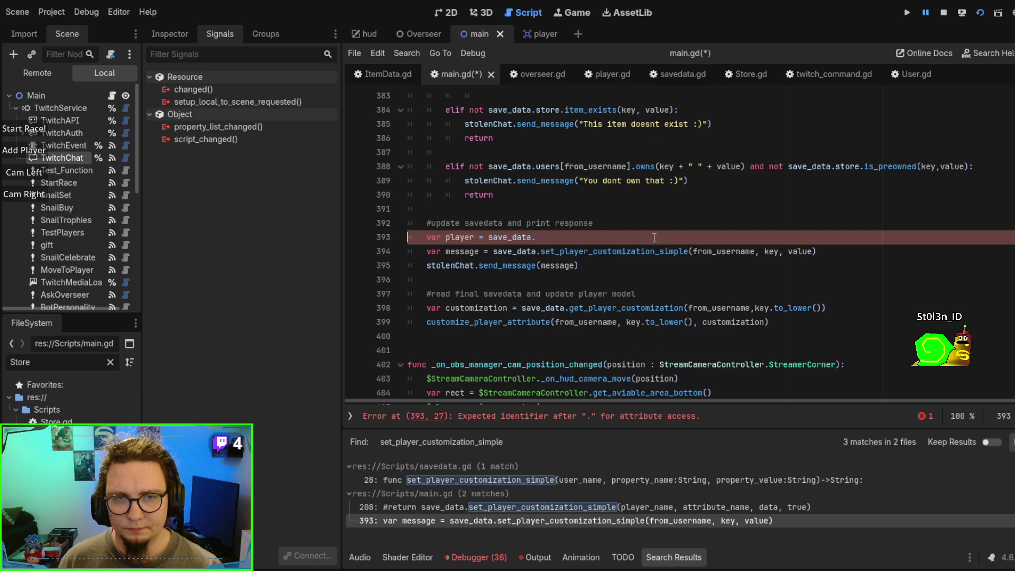
# Step: Make line 393 read 'var player = await _get_player_by_name(from_username)'
pyautogui.doubleClick(491, 236)
pyautogui.write('_get_player_by_name(')
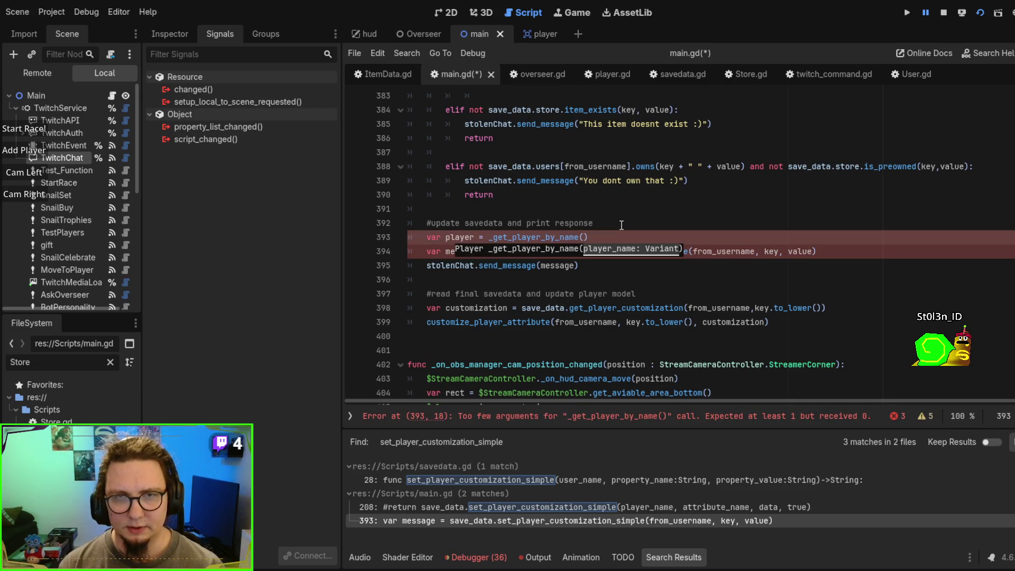
pyautogui.scroll(4, 621, 225)
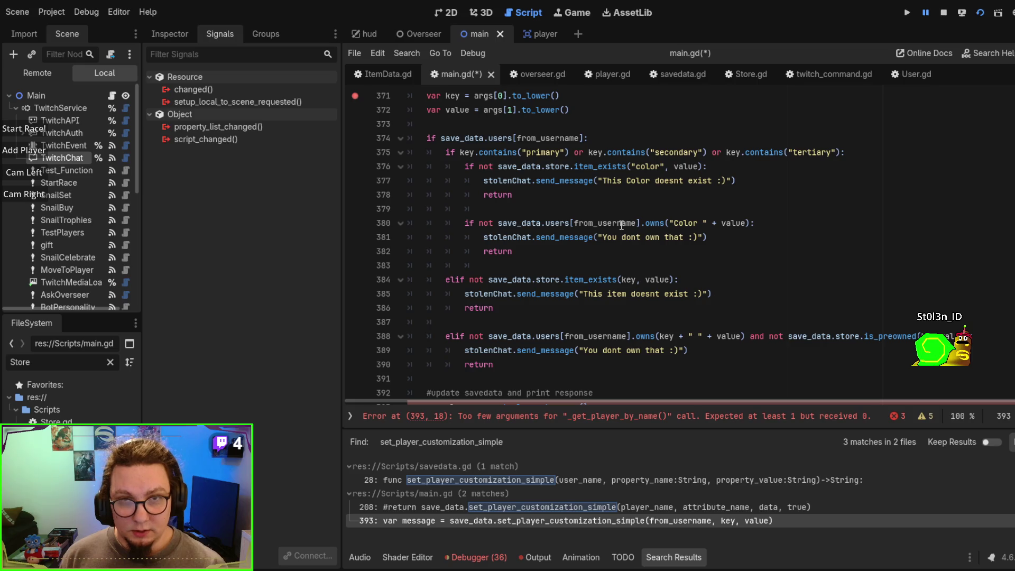
pyautogui.write('from_usern')
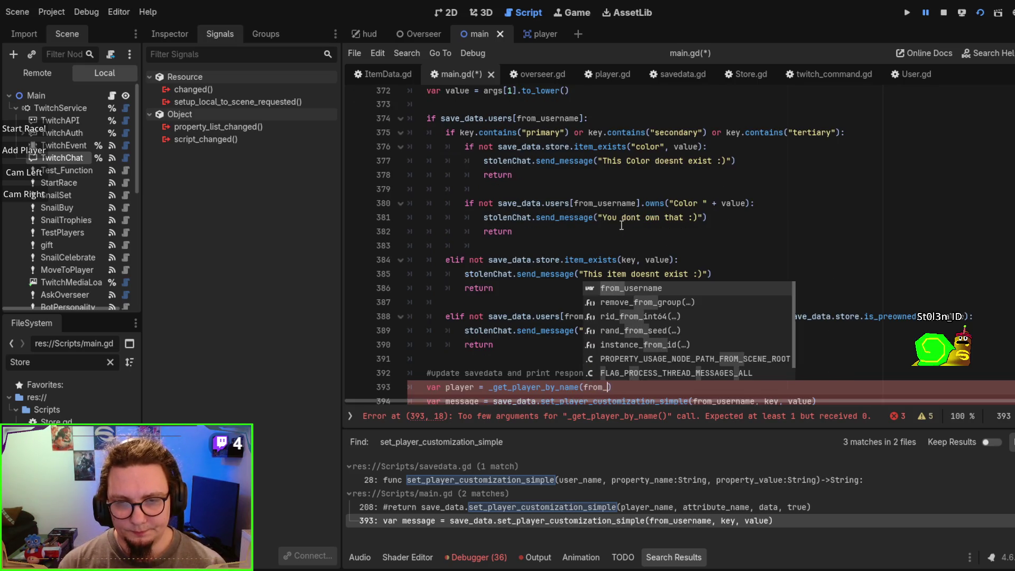
pyautogui.press('Return')
pyautogui.scroll(-2, 621, 225)
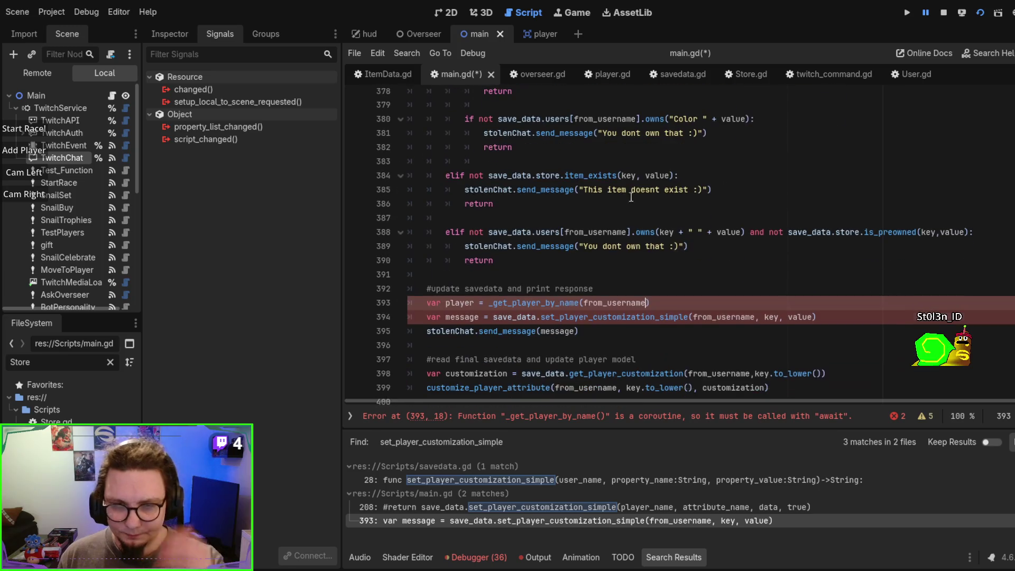
pyautogui.click(655, 175)
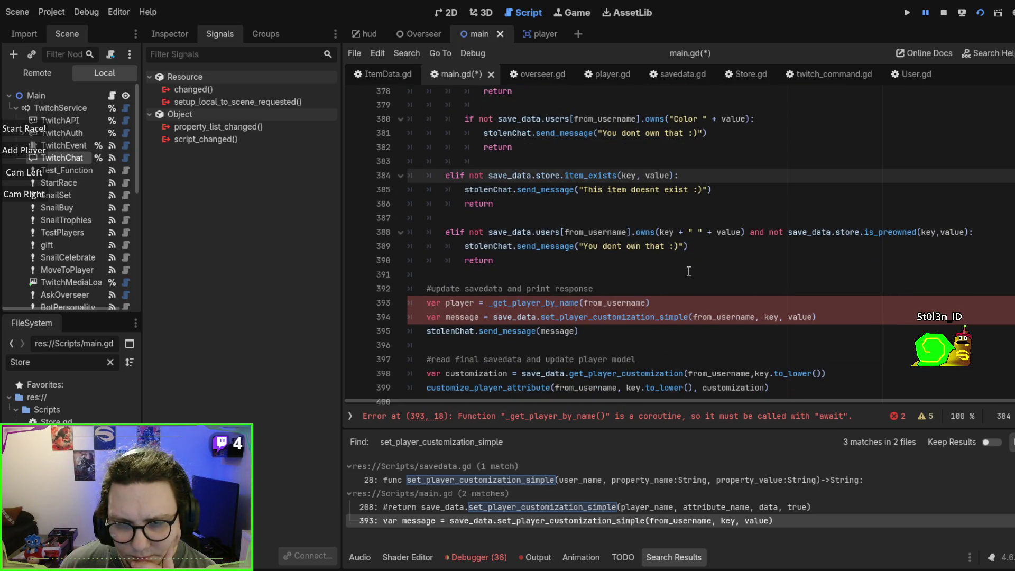
pyautogui.click(489, 305)
pyautogui.write('await')
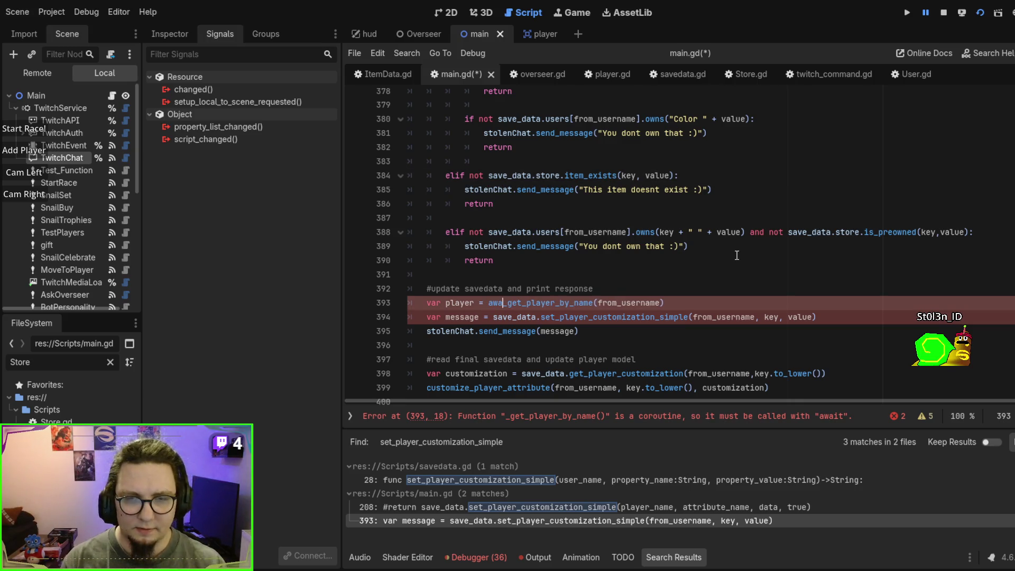
# Step: Pass player instead of from_username to set_player_customization_simple on line 394, then save and run
pyautogui.click(736, 255)
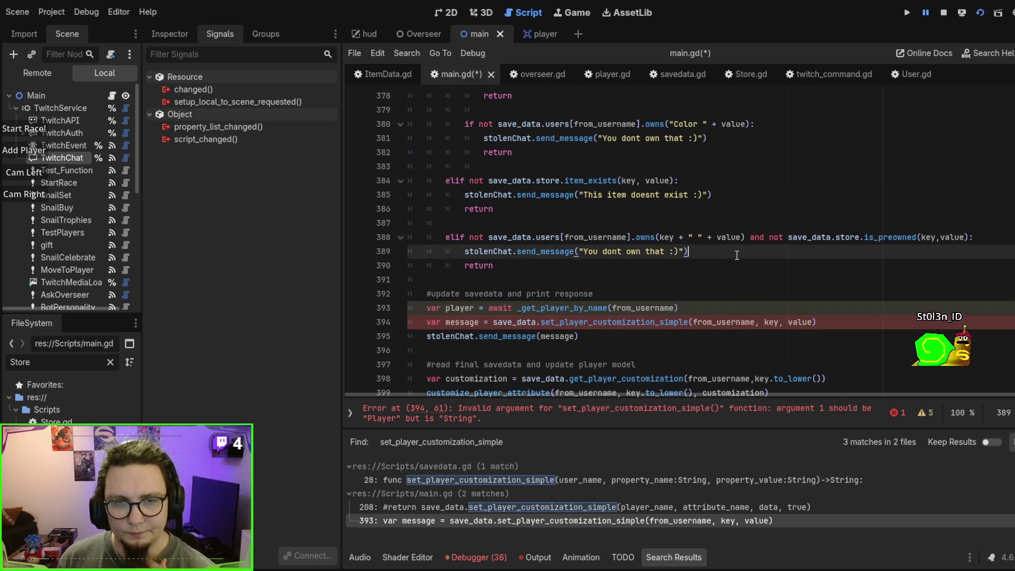
pyautogui.scroll(-1, 718, 273)
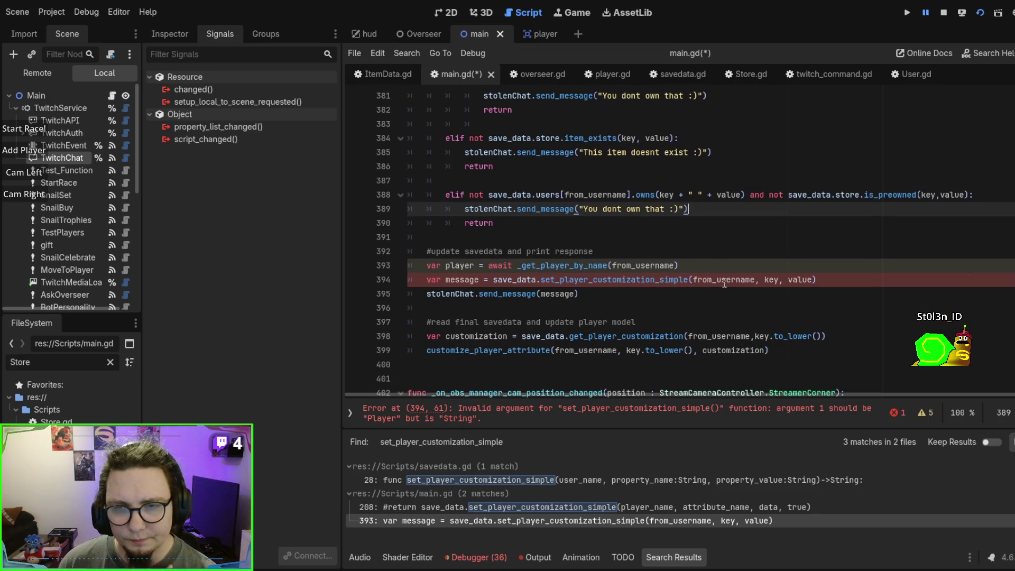
pyautogui.doubleClick(460, 265)
pyautogui.hotkey('ctrl', 'c')
pyautogui.doubleClick(732, 285)
pyautogui.hotkey('ctrl', 'v')
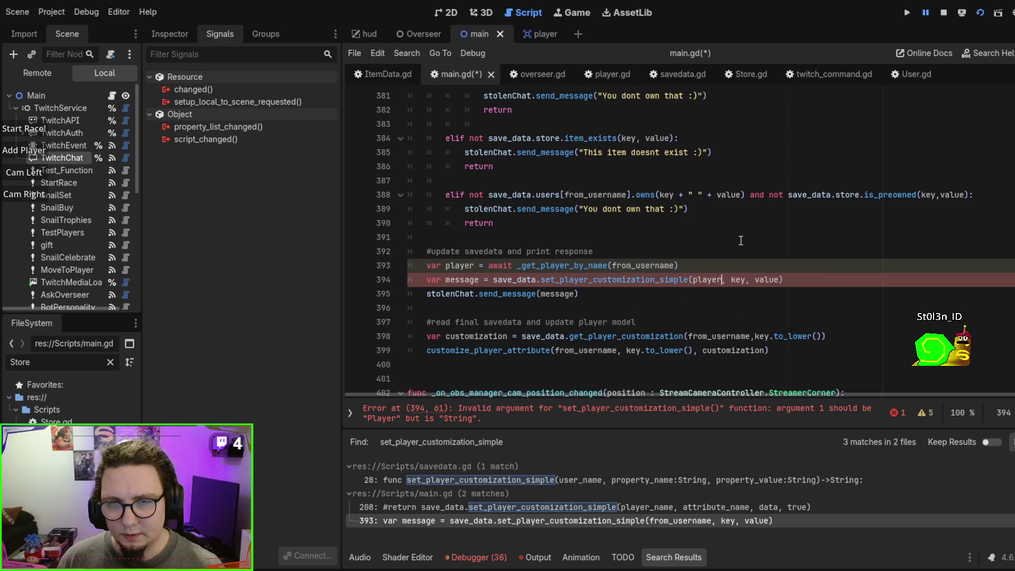
pyautogui.click(740, 241)
pyautogui.press('F5')
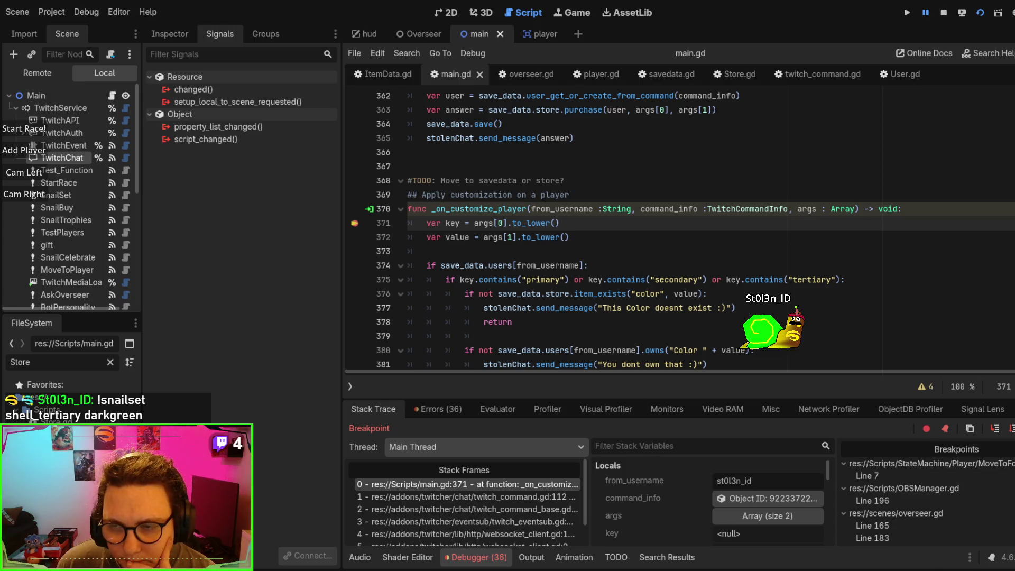
# Step: Continue past the breakpoints until execution halts at savedata.gd line 40
pyautogui.press('F12')
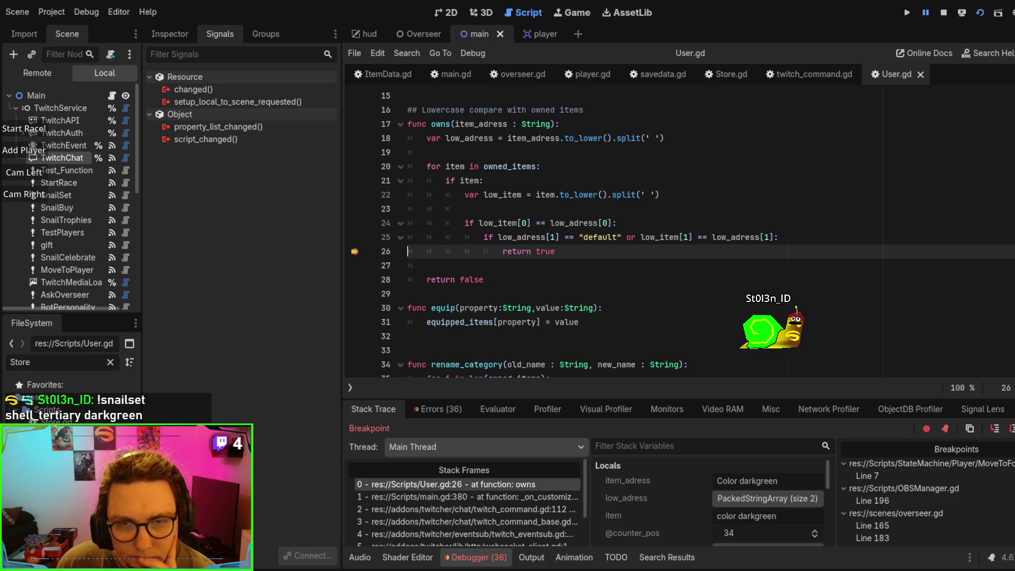
pyautogui.press('F12')
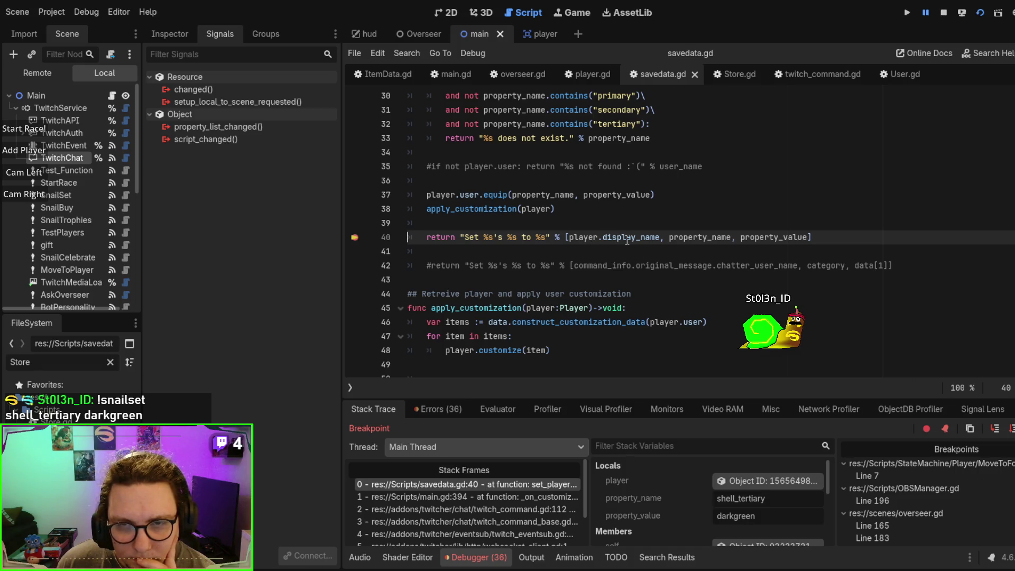
pyautogui.click(603, 259)
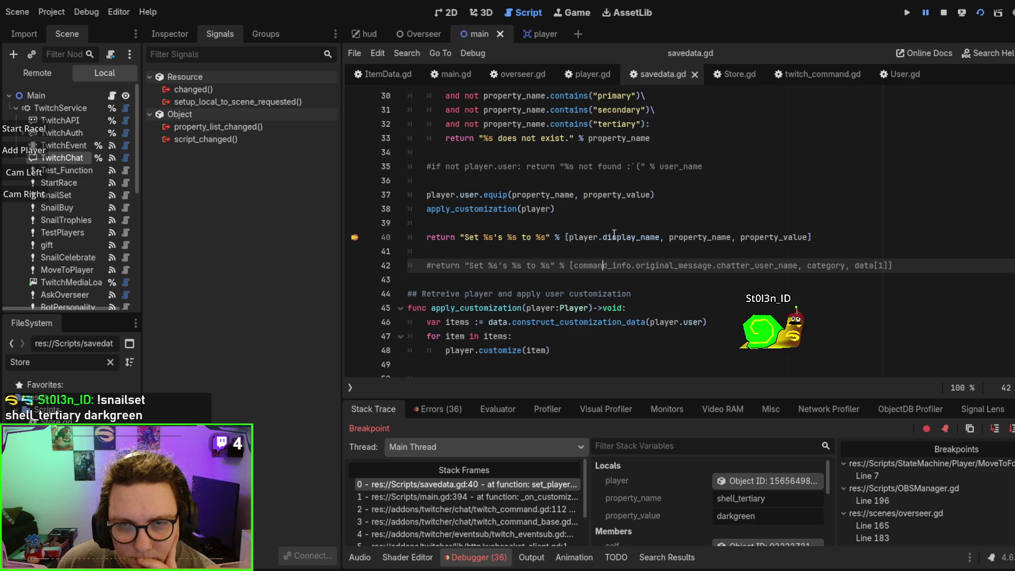
pyautogui.click(582, 239)
# Step: Inspect the paused Player object's remote properties and select display_name on line 40
pyautogui.click(795, 479)
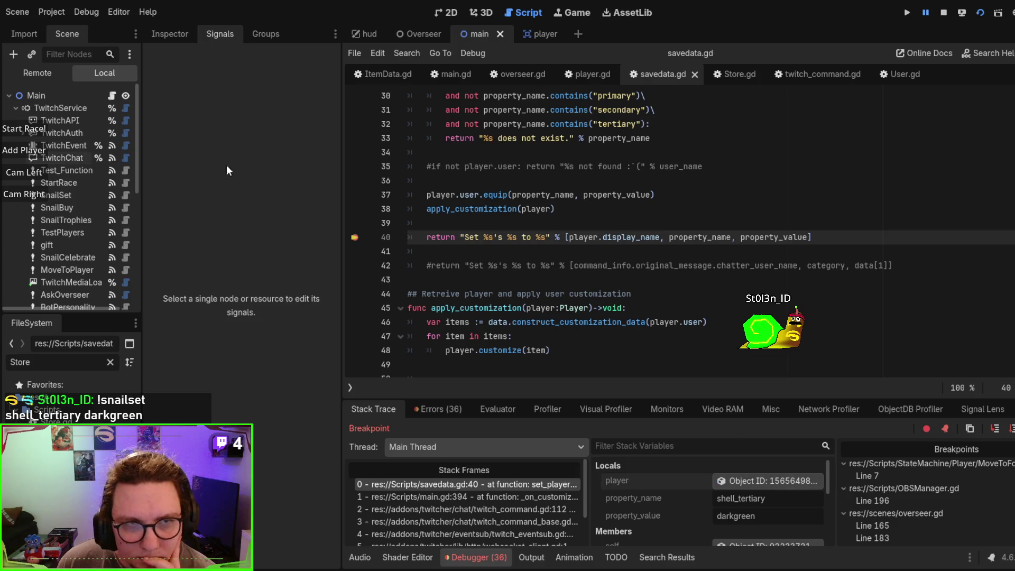
pyautogui.click(167, 35)
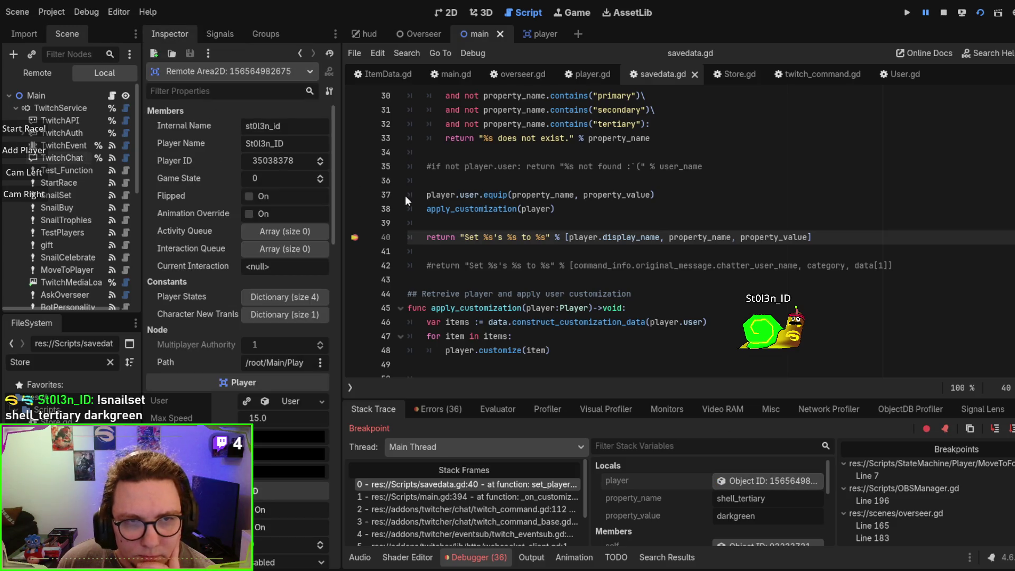
pyautogui.click(1008, 429)
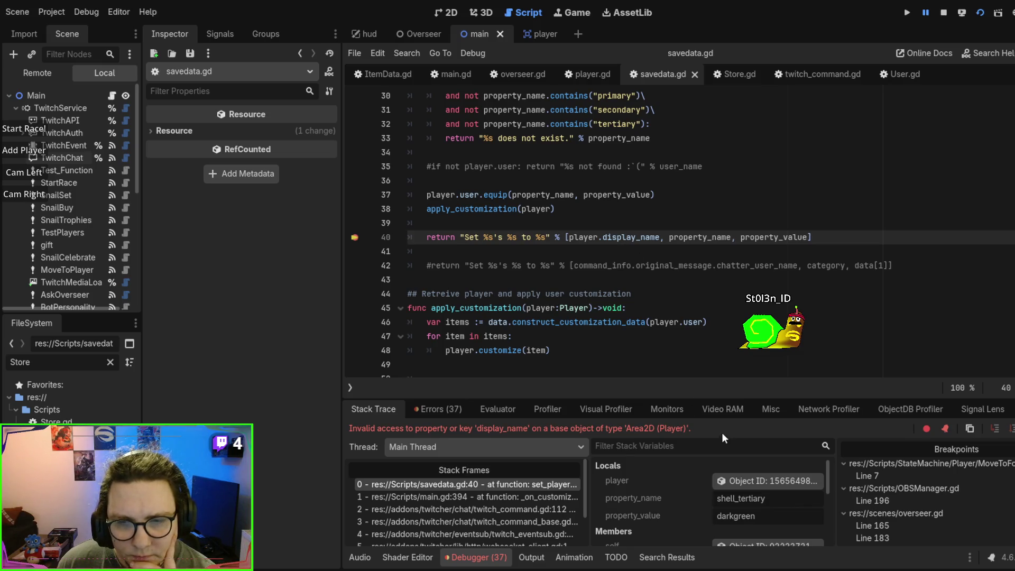
pyautogui.click(750, 479)
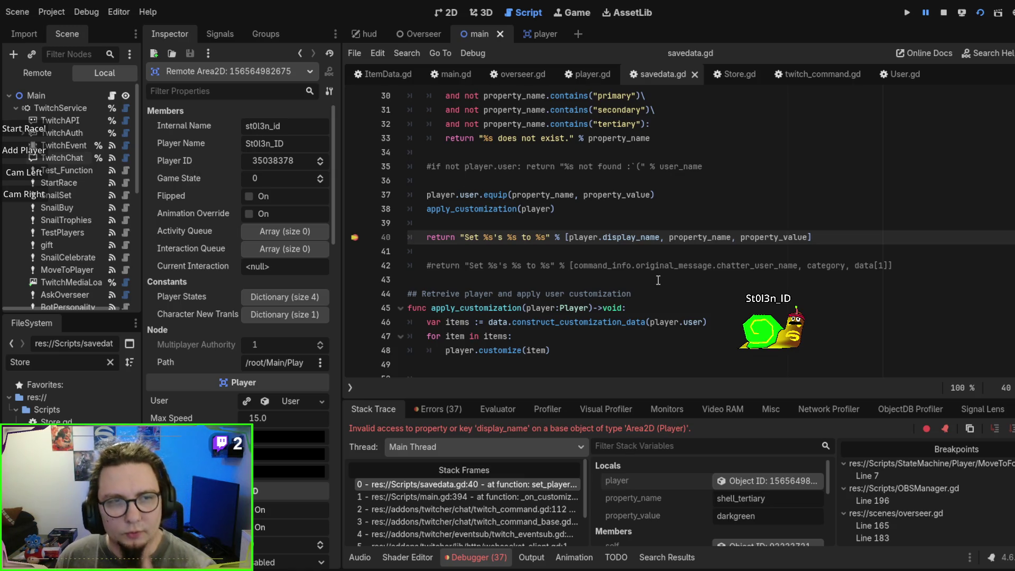
pyautogui.doubleClick(607, 232)
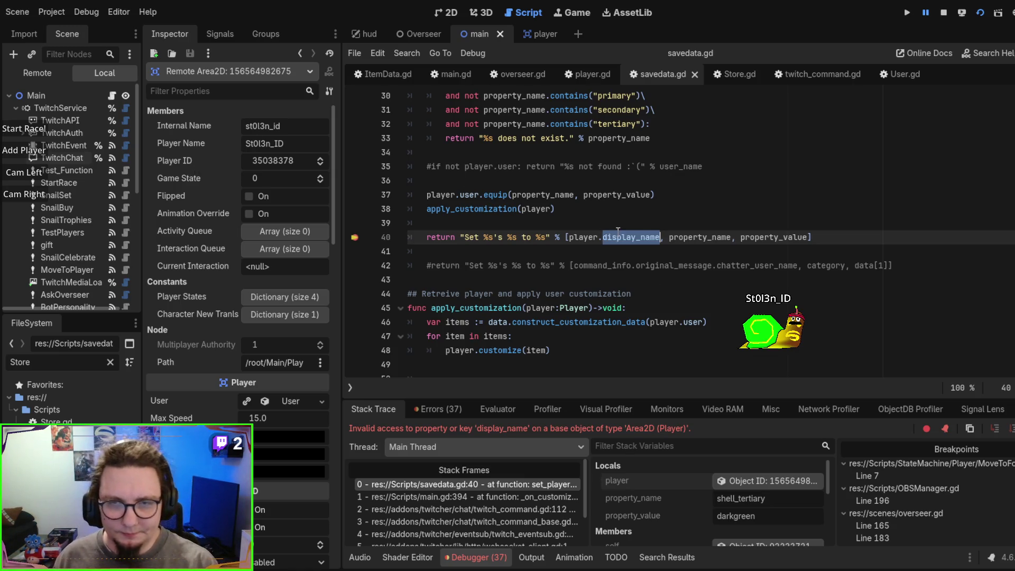
# Step: Try player_name in savedata.gd line 40's message, then revert it to display_name and save
pyautogui.press('BackSpace')
pyautogui.write('play')
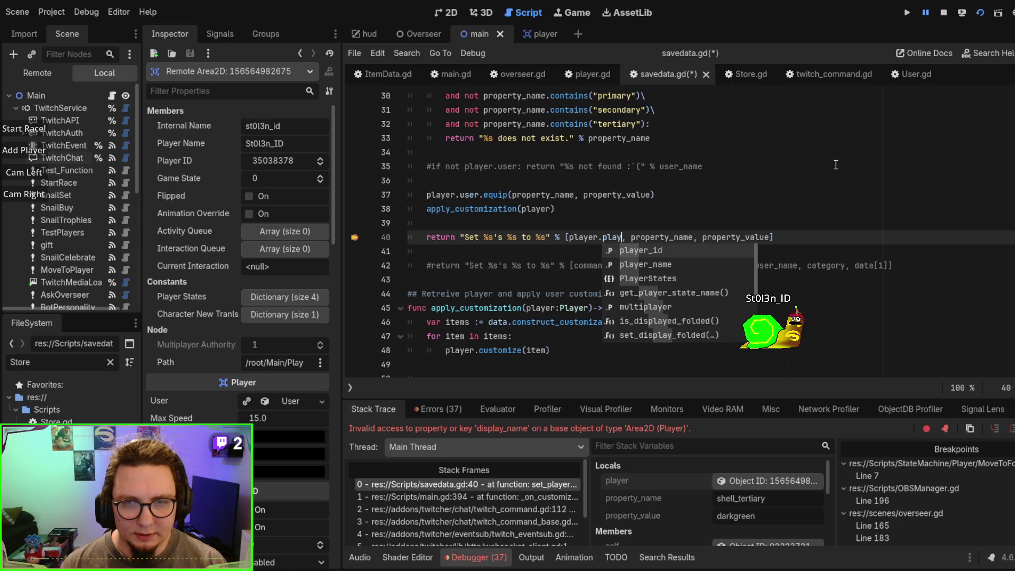
pyautogui.write('er_n')
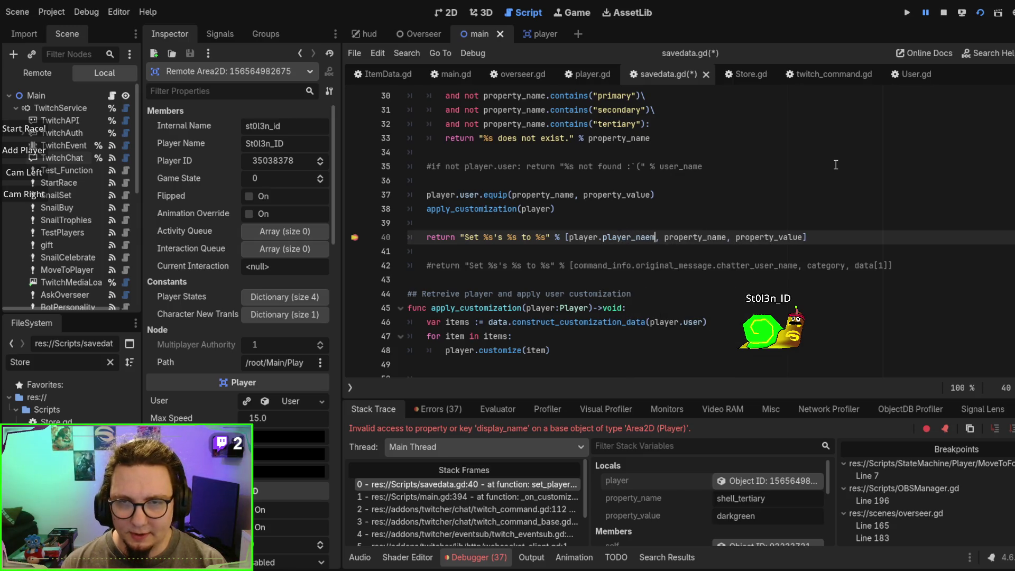
pyautogui.write('amer')
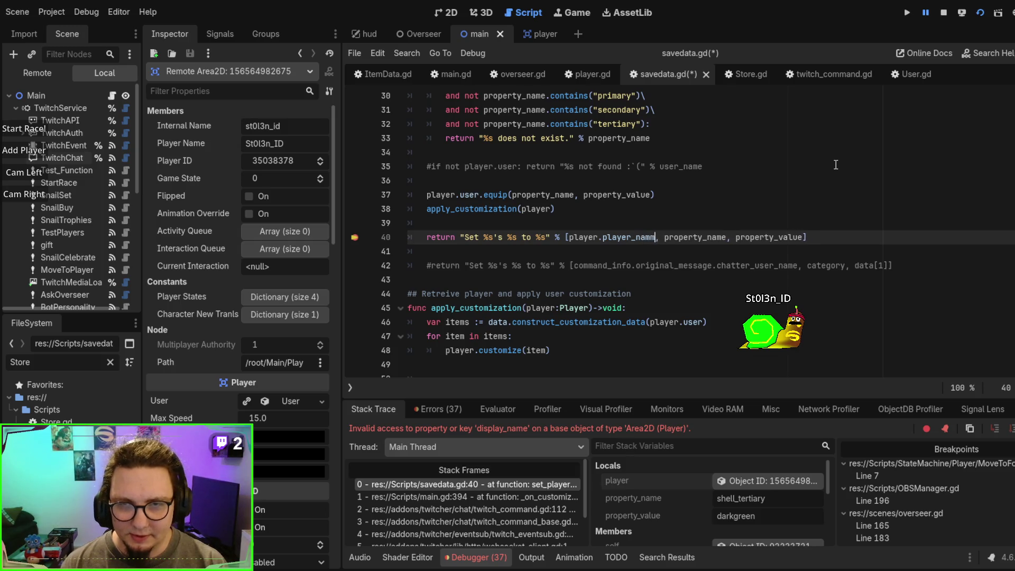
pyautogui.press('BackSpace')
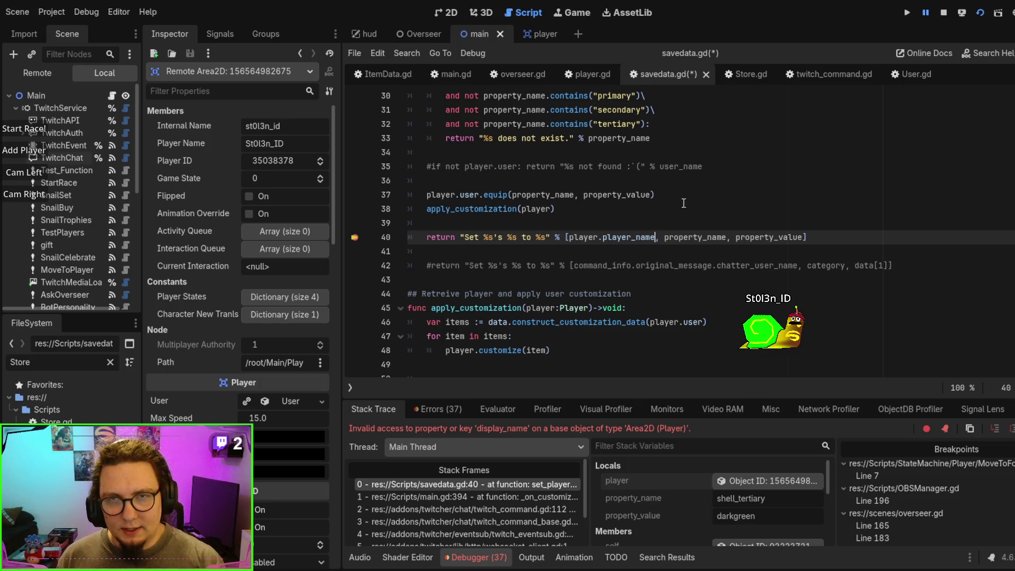
pyautogui.doubleClick(629, 239)
pyautogui.write('displaay_')
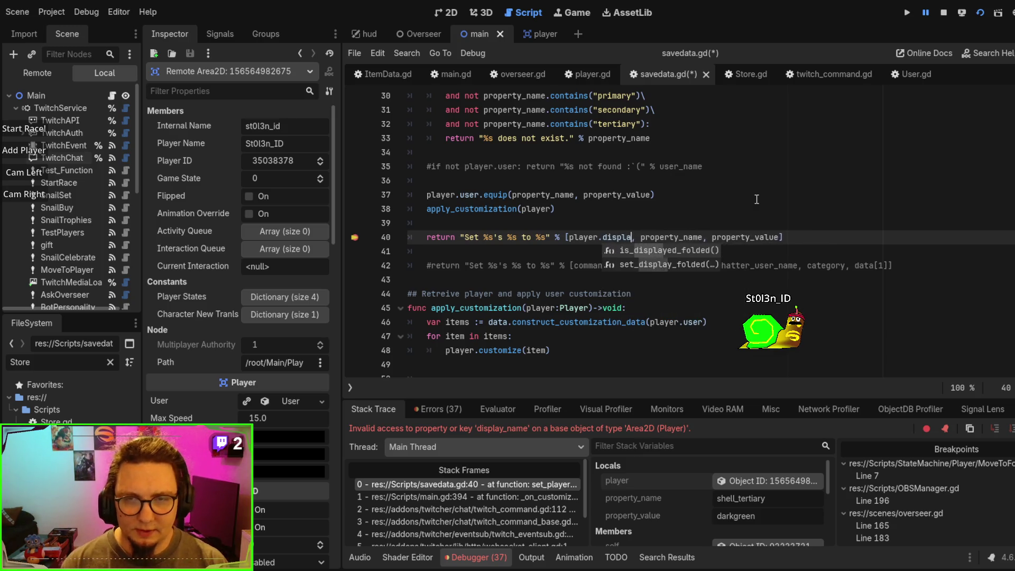
pyautogui.press('BackSpace')
pyautogui.press('BackSpace')
pyautogui.press('BackSpace')
pyautogui.write('y_na')
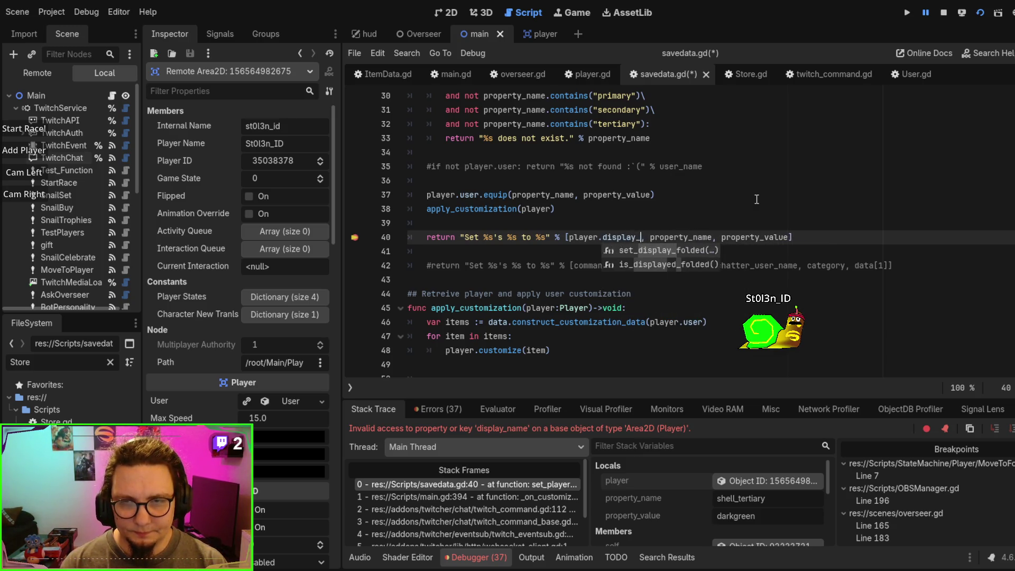
pyautogui.write('me')
pyautogui.hotkey('ctrl', 's')
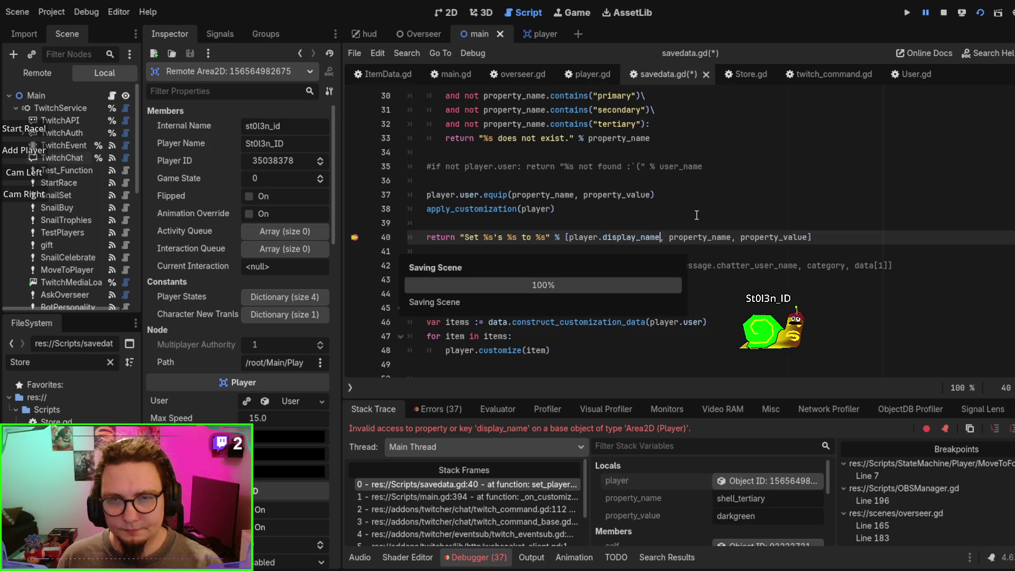
# Step: After checking the player_name search results, change line 40 to player.player_name, save, and stop the game
pyautogui.doubleClick(638, 241)
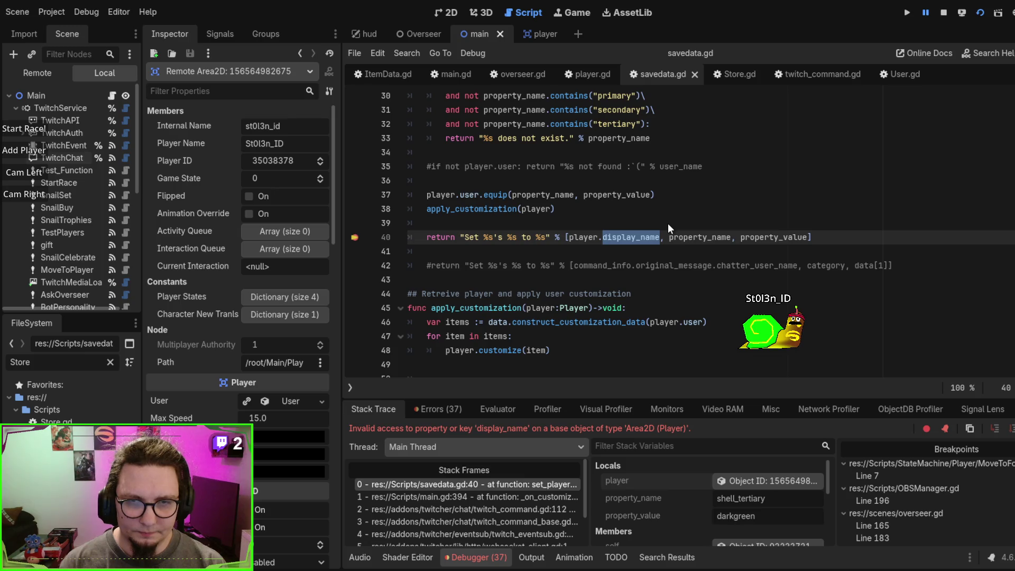
pyautogui.click(666, 557)
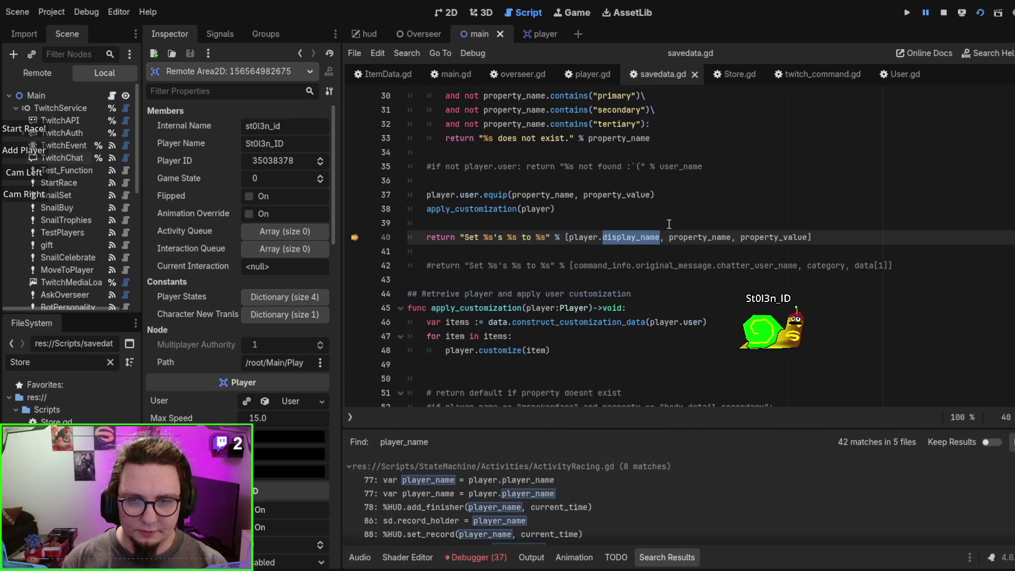
pyautogui.scroll(-5, 672, 493)
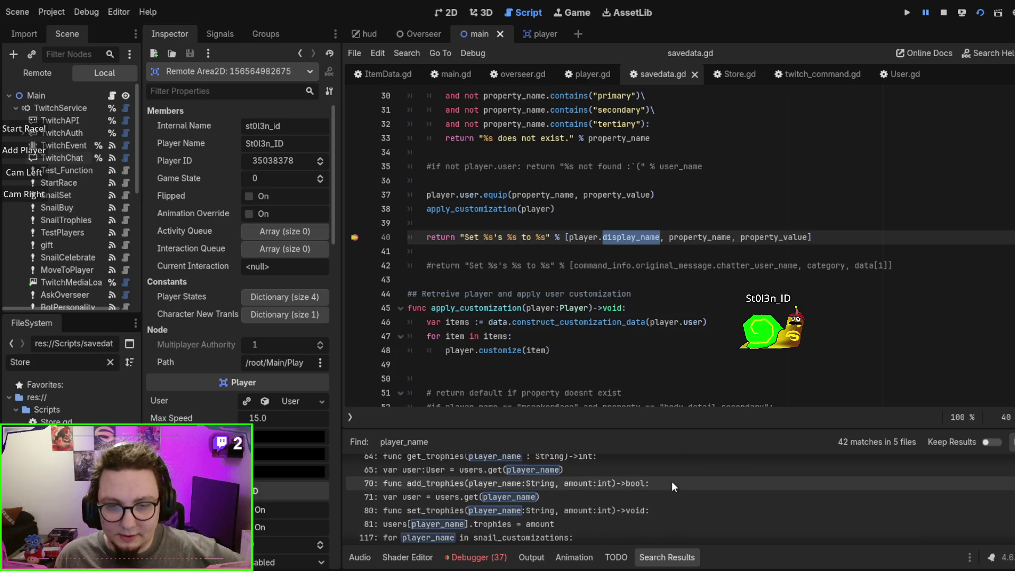
pyautogui.scroll(-3, 670, 480)
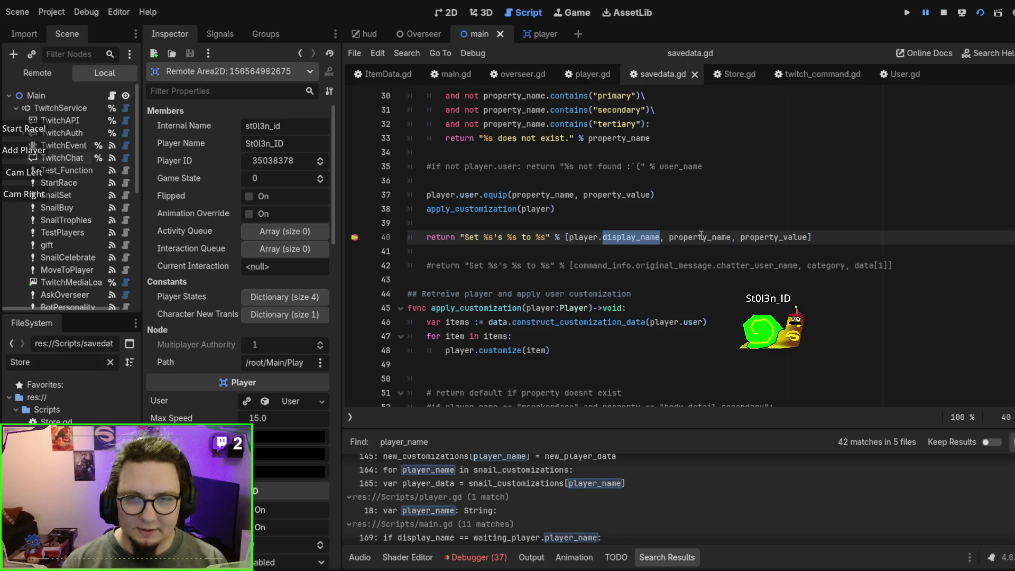
pyautogui.write('player_name')
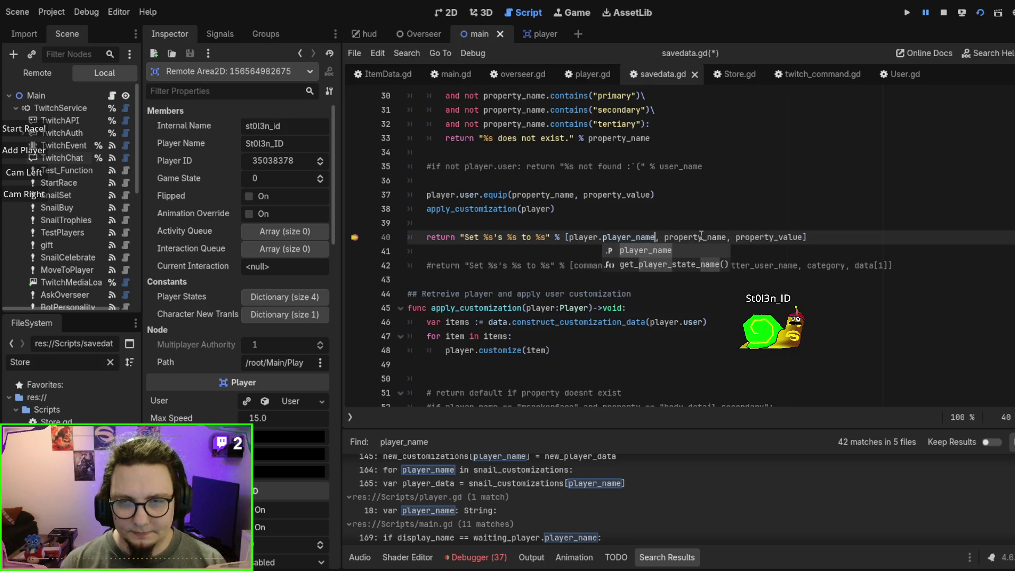
pyautogui.press('F5')
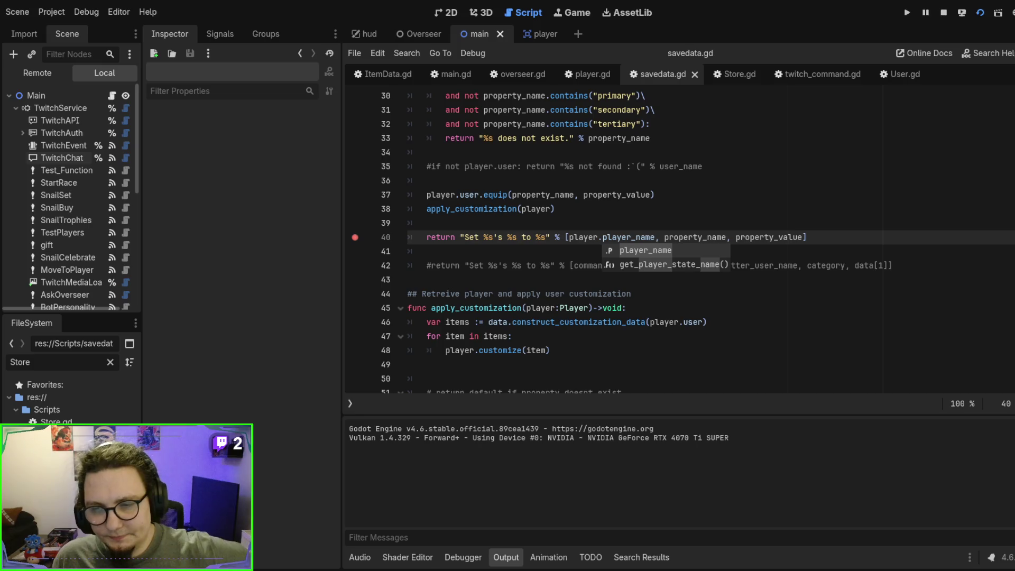
# Step: Run the game again and continue past the main.gd, User.gd and savedata.gd breakpoints
pyautogui.click(354, 236)
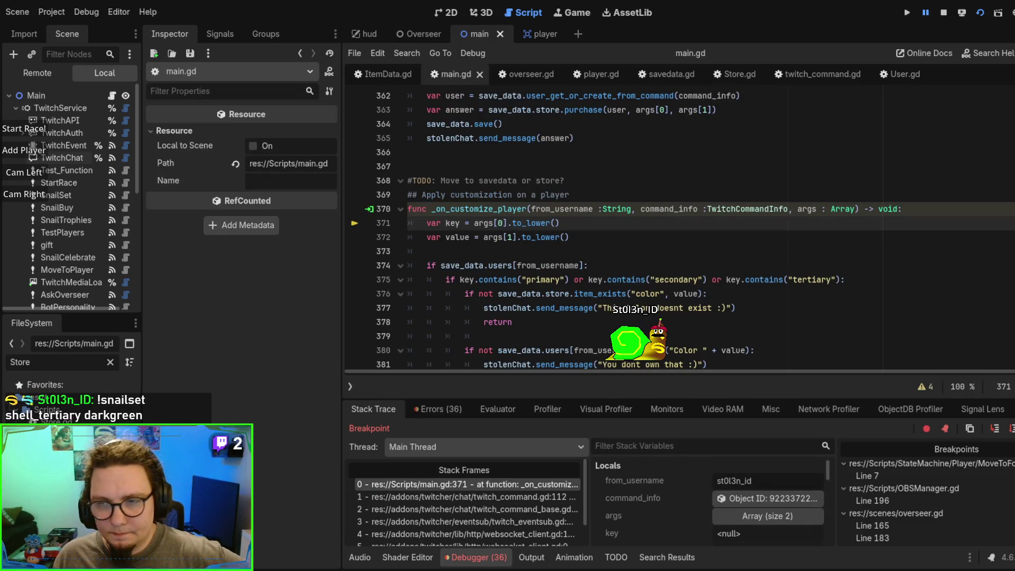
pyautogui.press('F12')
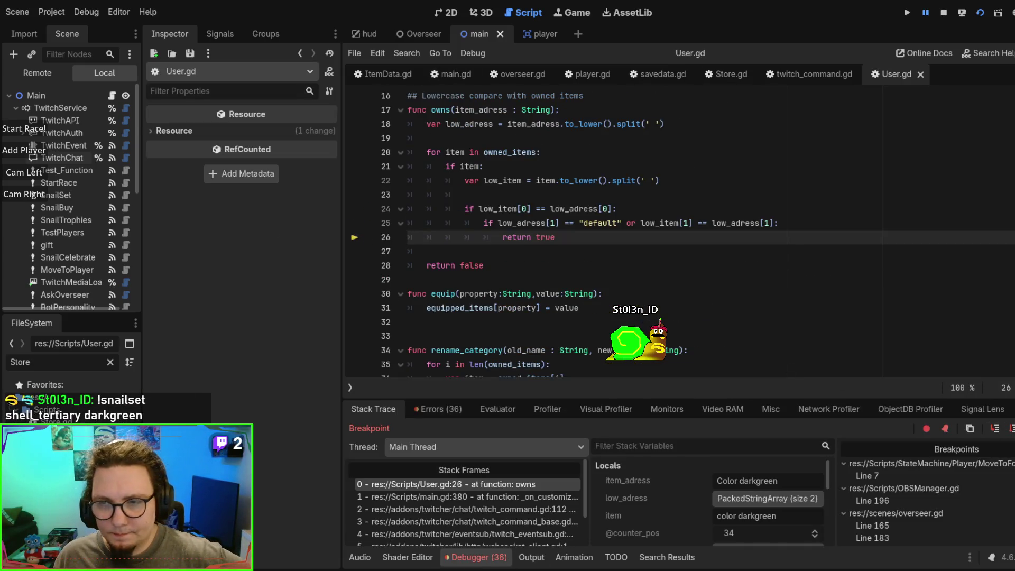
pyautogui.press('F12')
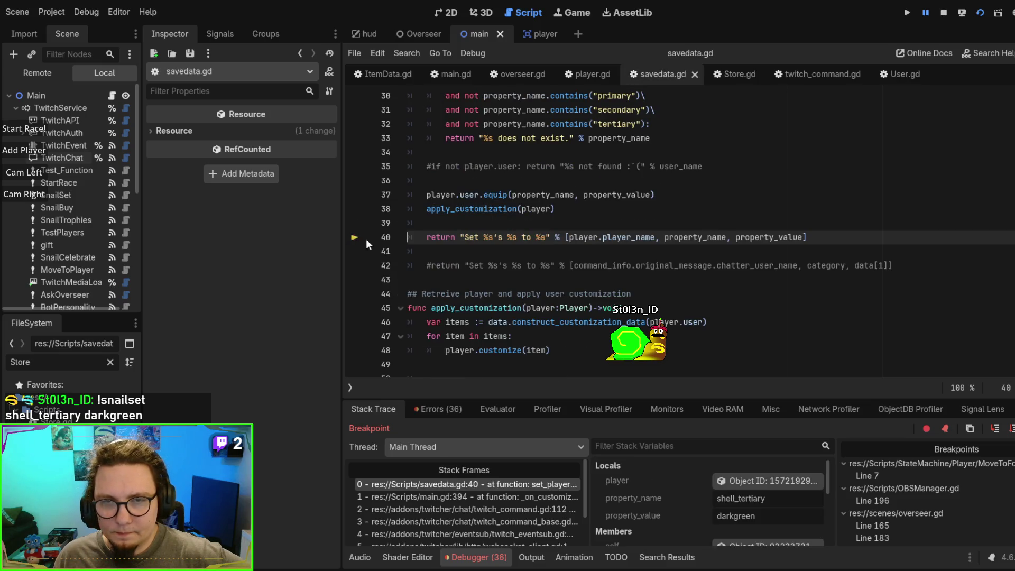
pyautogui.press('F12')
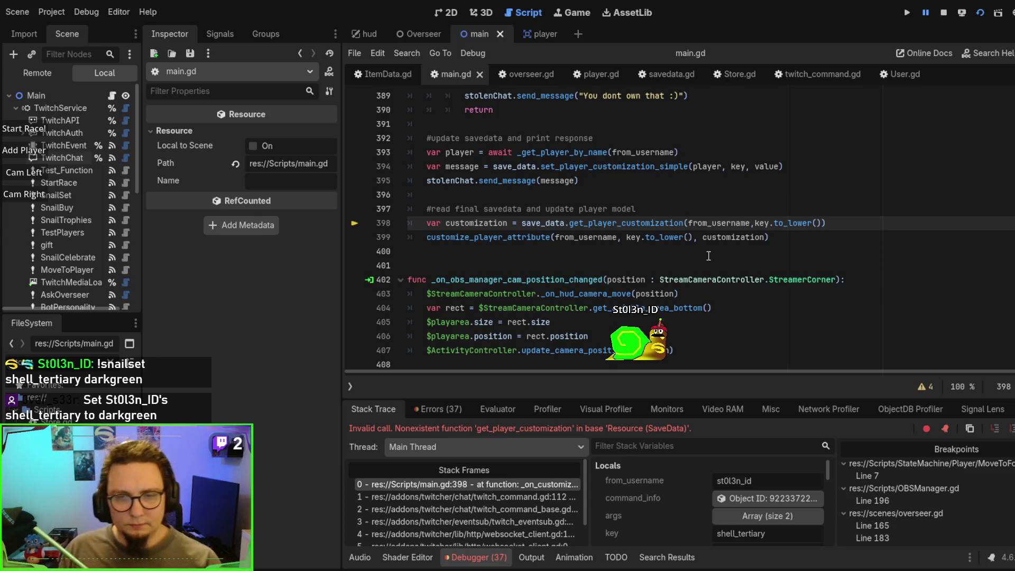
# Step: Comment out the old get_player_customization and customize_player_attribute lines 398–399, then save and stop
pyautogui.doubleClick(643, 224)
pyautogui.scroll(4, 655, 248)
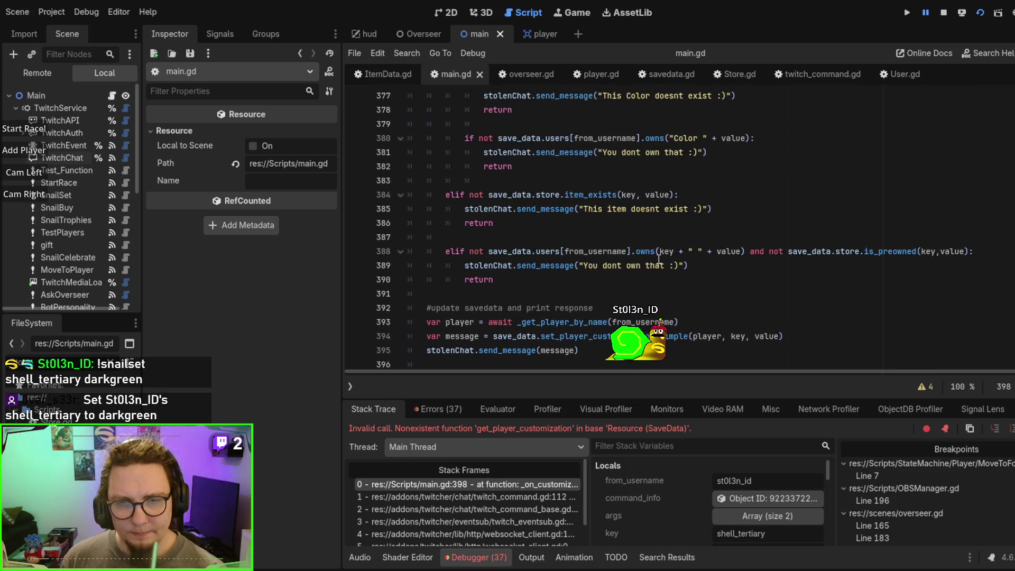
pyautogui.scroll(-2, 659, 259)
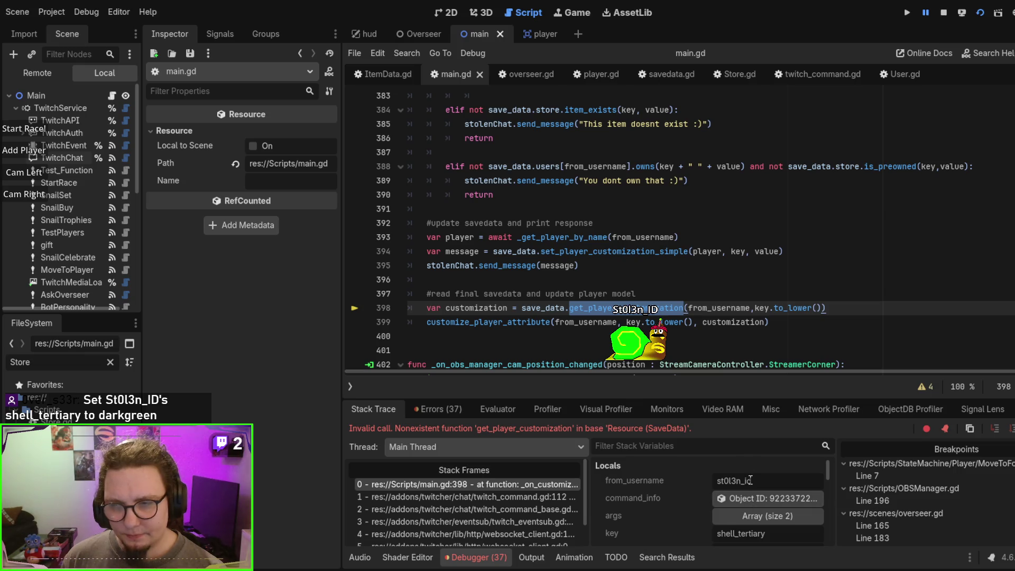
pyautogui.moveTo(530, 283)
pyautogui.mouseDown()
pyautogui.moveTo(410, 267)
pyautogui.moveTo(408, 235)
pyautogui.mouseUp()
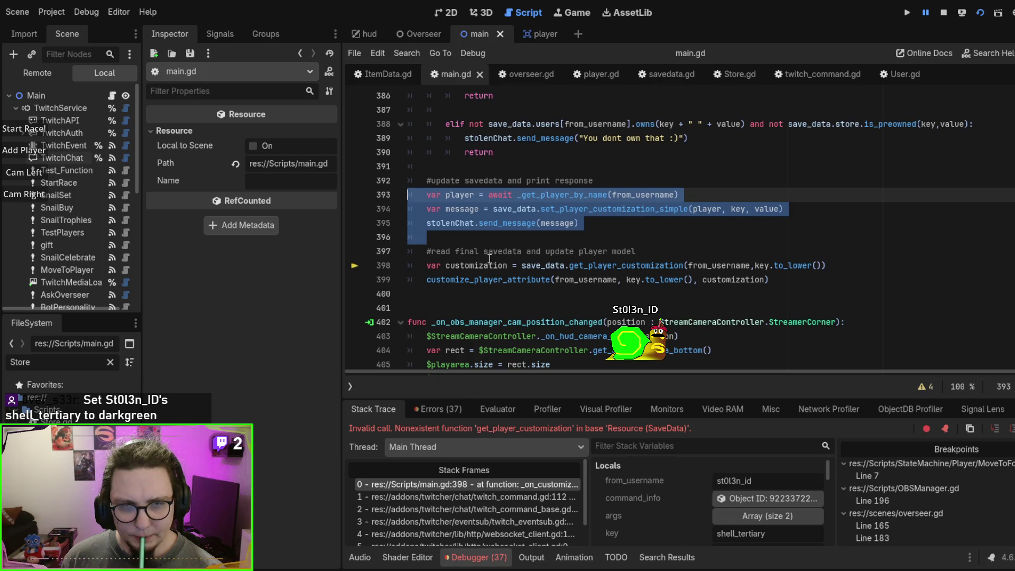
pyautogui.moveTo(435, 266); pyautogui.dragTo(469, 280)
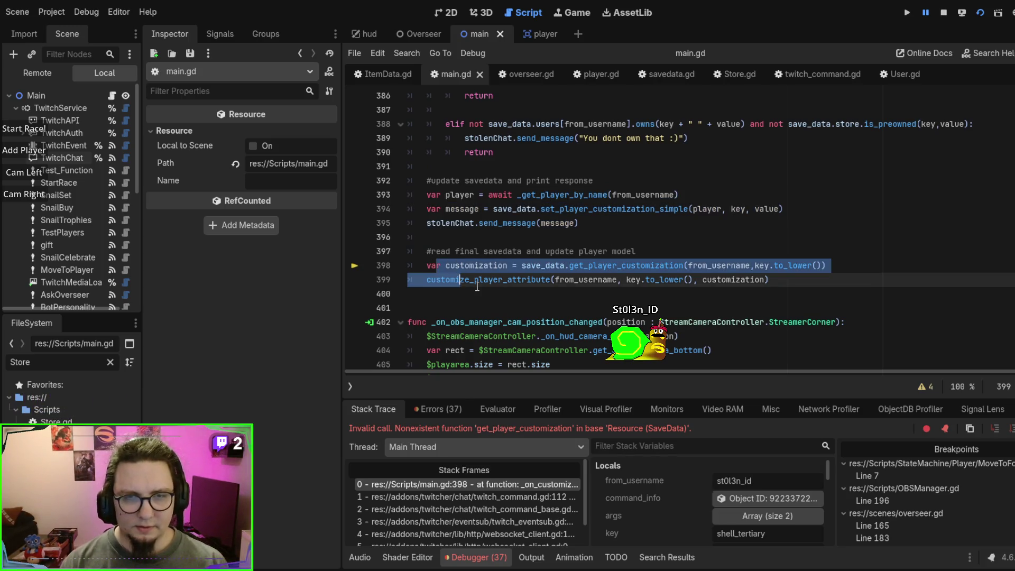
pyautogui.hotkey('ctrl', 'k')
pyautogui.scroll(-1, 617, 191)
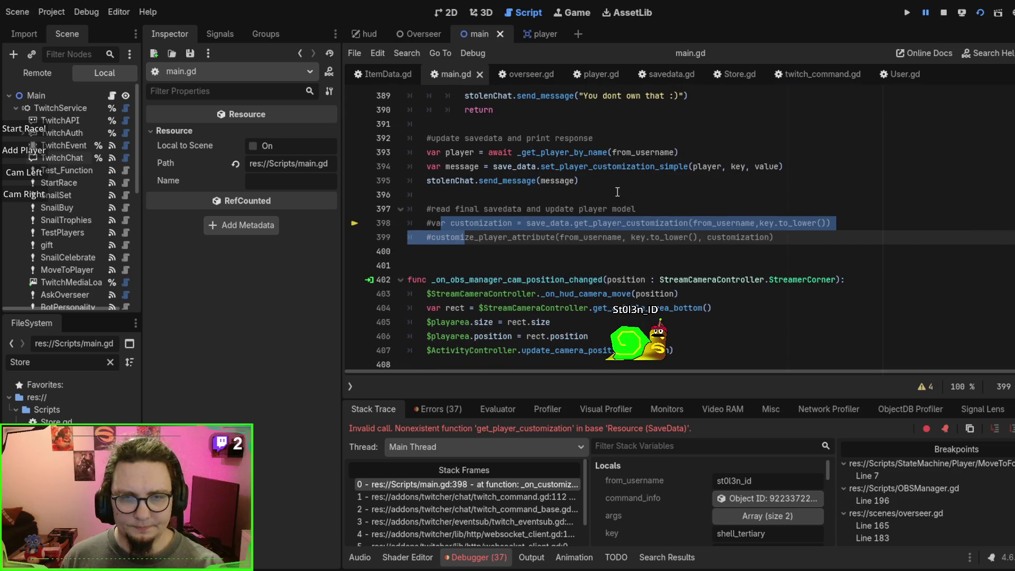
pyautogui.click(604, 266)
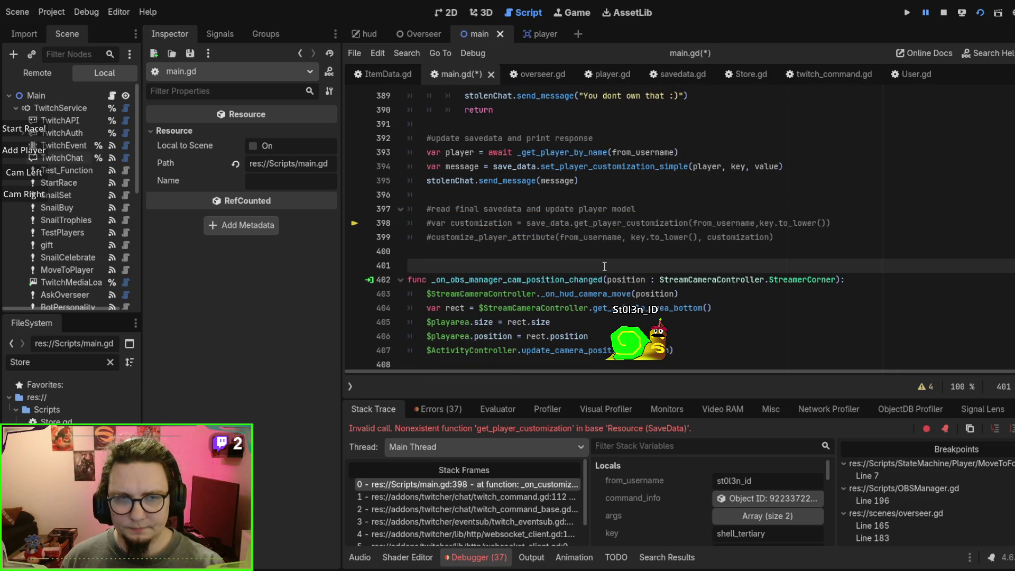
pyautogui.press('F5')
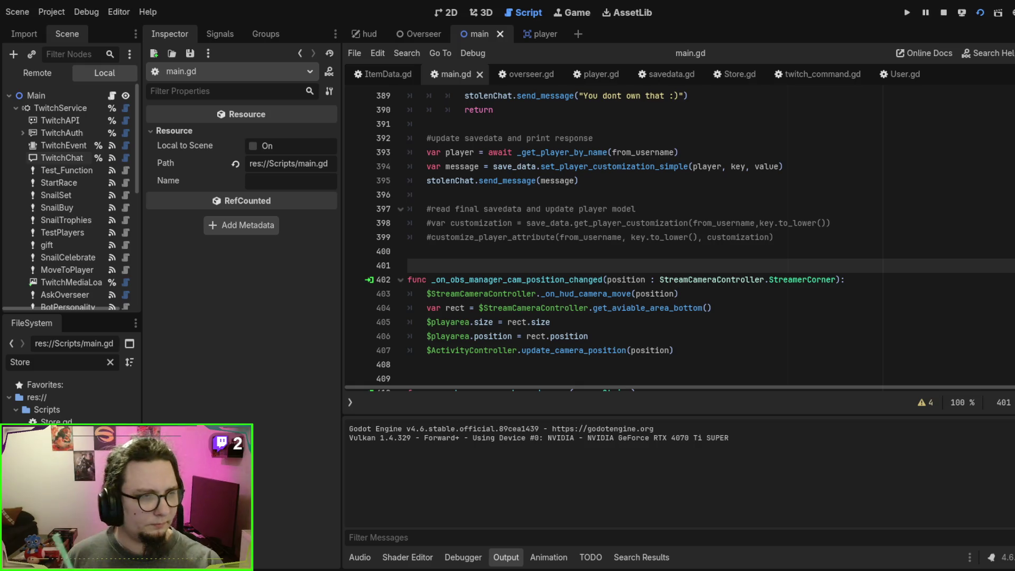
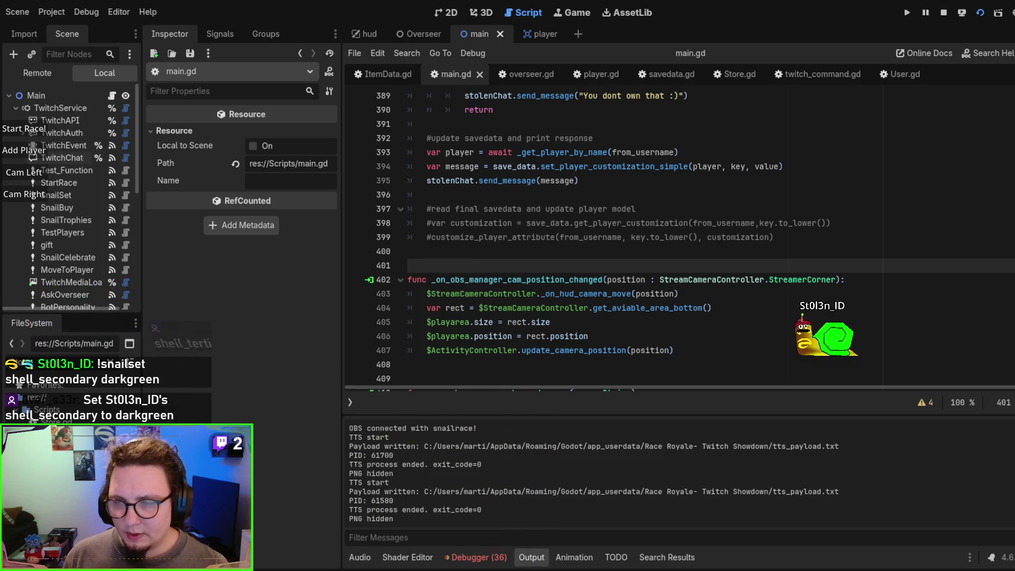
# Step: Restart the game, then follow set_player_customization_simple from main.gd to its definition in savedata.gd
pyautogui.press('F5')
pyautogui.click(724, 209)
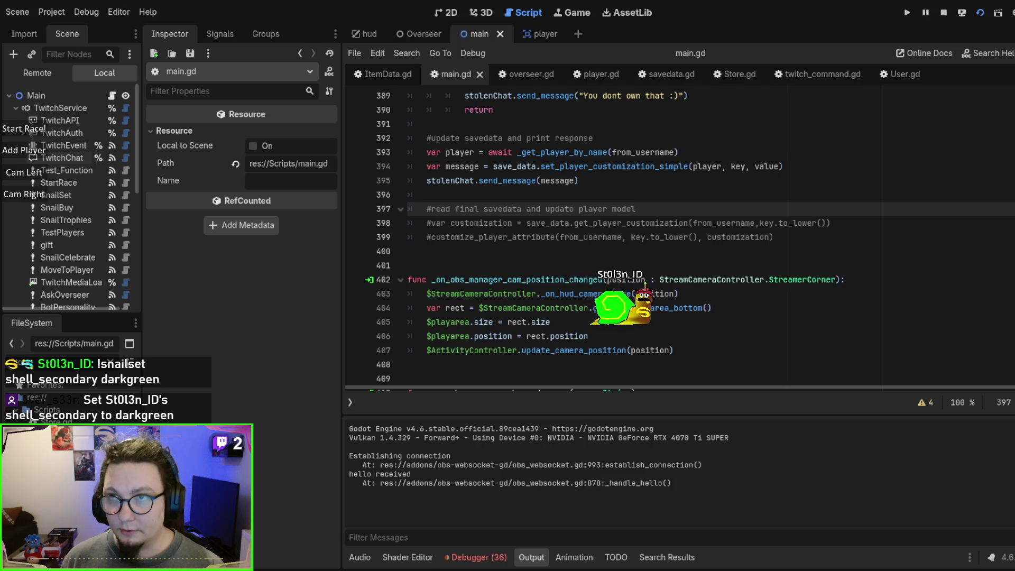
pyautogui.scroll(8, 610, 223)
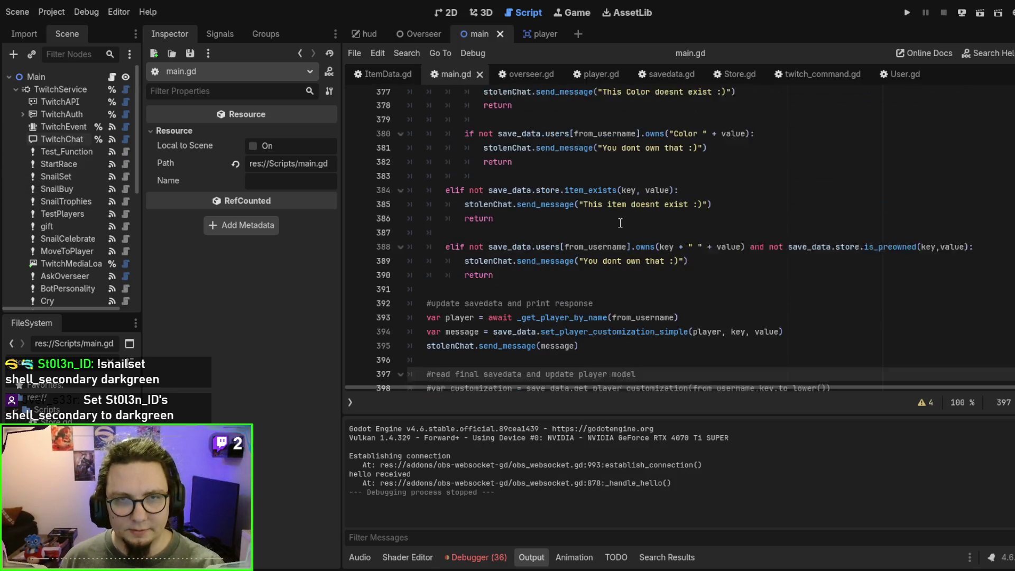
pyautogui.scroll(-6, 619, 223)
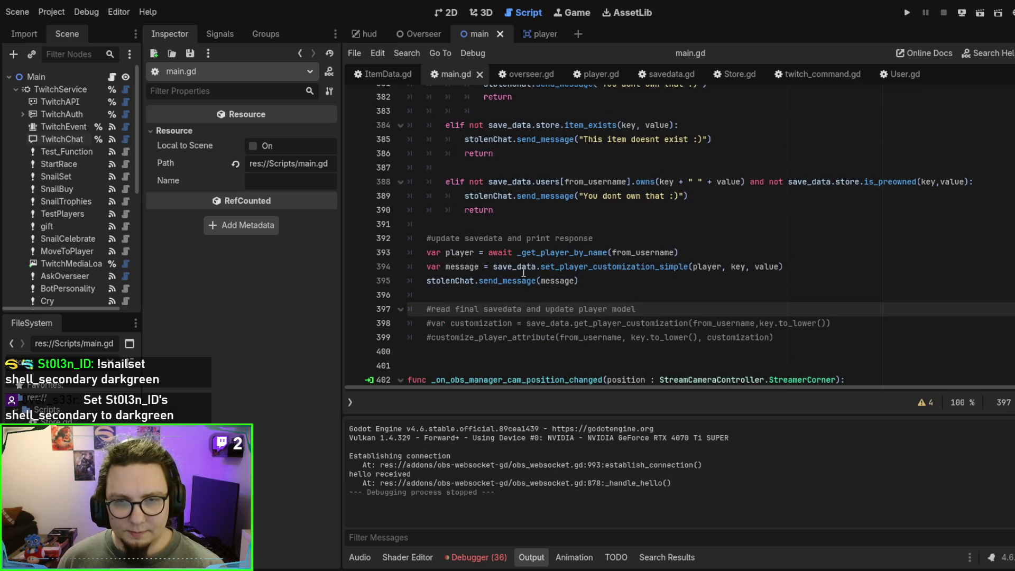
pyautogui.keyDown('ctrl'); pyautogui.click(655, 267); pyautogui.keyUp('ctrl')
pyautogui.scroll(-5, 590, 302)
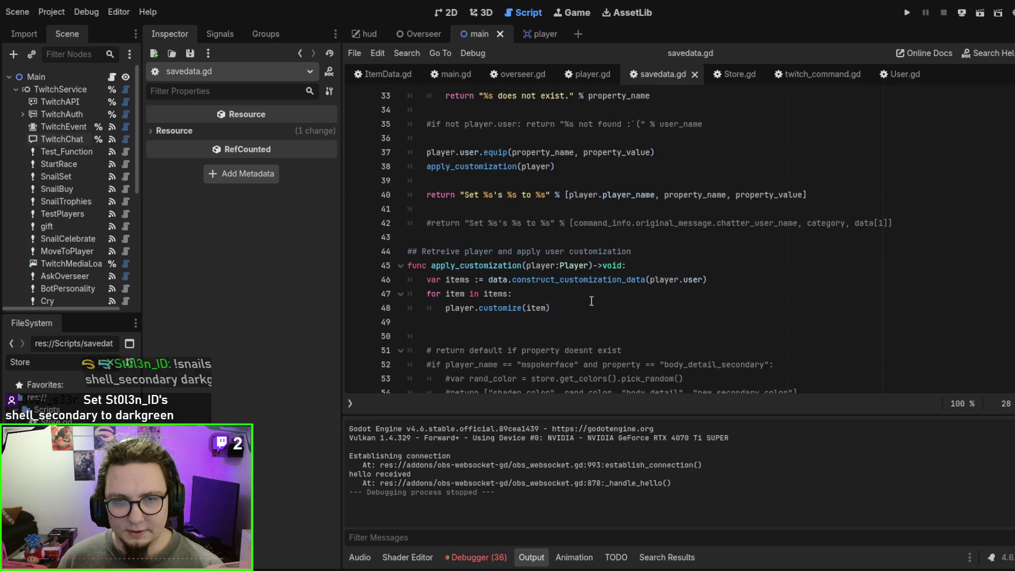
# Step: Delete the commented-out default-property lines 50–60 below apply_customization
pyautogui.scroll(-3, 444, 248)
pyautogui.scroll(2, 444, 249)
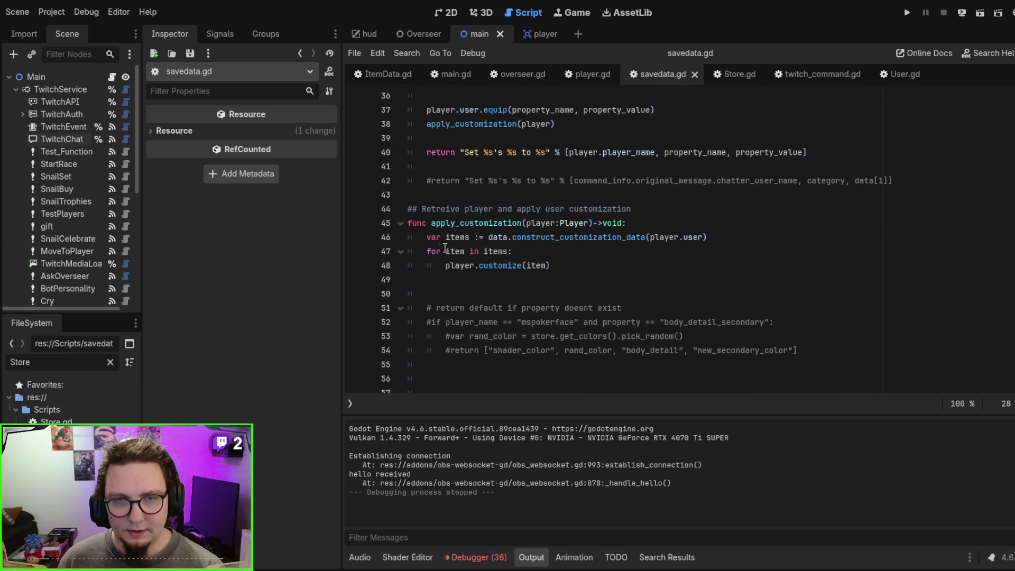
pyautogui.click(493, 267)
pyautogui.click(496, 293)
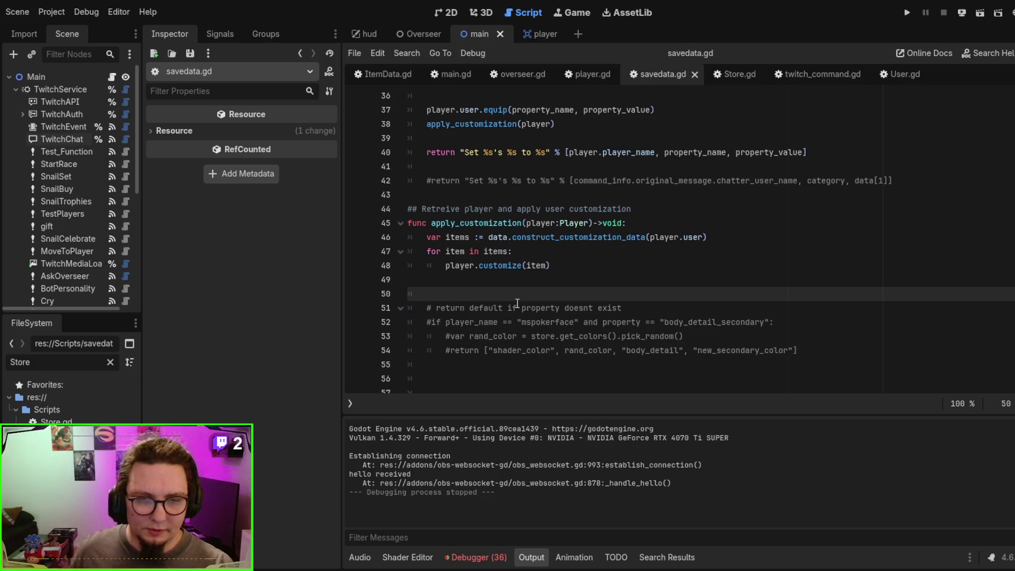
pyautogui.keyDown('shift'); pyautogui.click(799, 342); pyautogui.keyUp('shift')
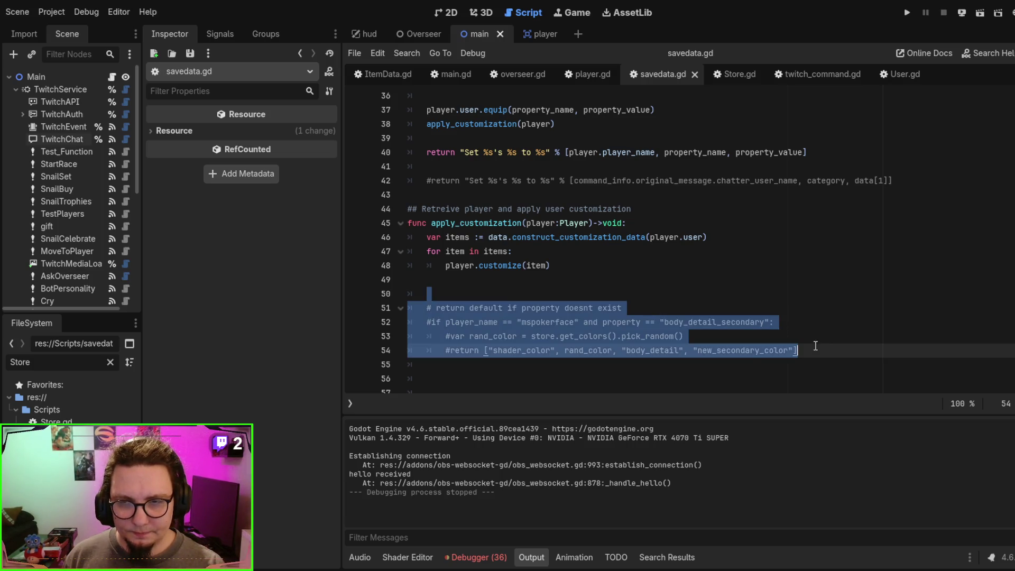
pyautogui.scroll(-3, 815, 344)
pyautogui.click(877, 301)
pyautogui.moveTo(877, 301)
pyautogui.mouseDown()
pyautogui.moveTo(770, 153)
pyautogui.moveTo(759, 165)
pyautogui.mouseUp()
pyautogui.scroll(2, 758, 165)
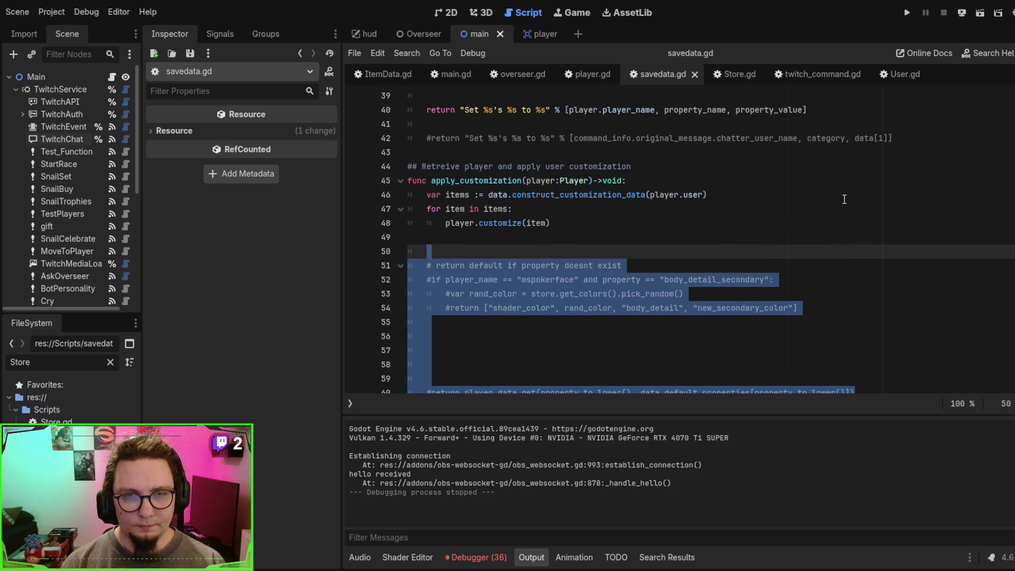
pyautogui.press('BackSpace')
pyautogui.press('BackSpace')
pyautogui.press('BackSpace')
pyautogui.press('BackSpace')
pyautogui.press('Return')
pyautogui.press('Delete')
pyautogui.press('Delete')
pyautogui.press('Delete')
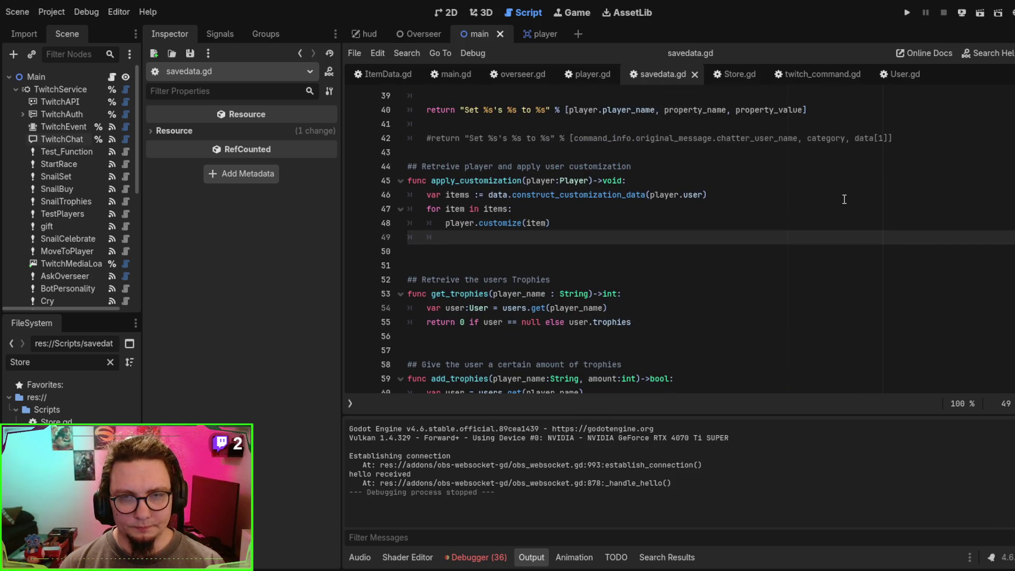
# Step: Try adding a save() call after the customize loop, then undo it
pyautogui.press('Return')
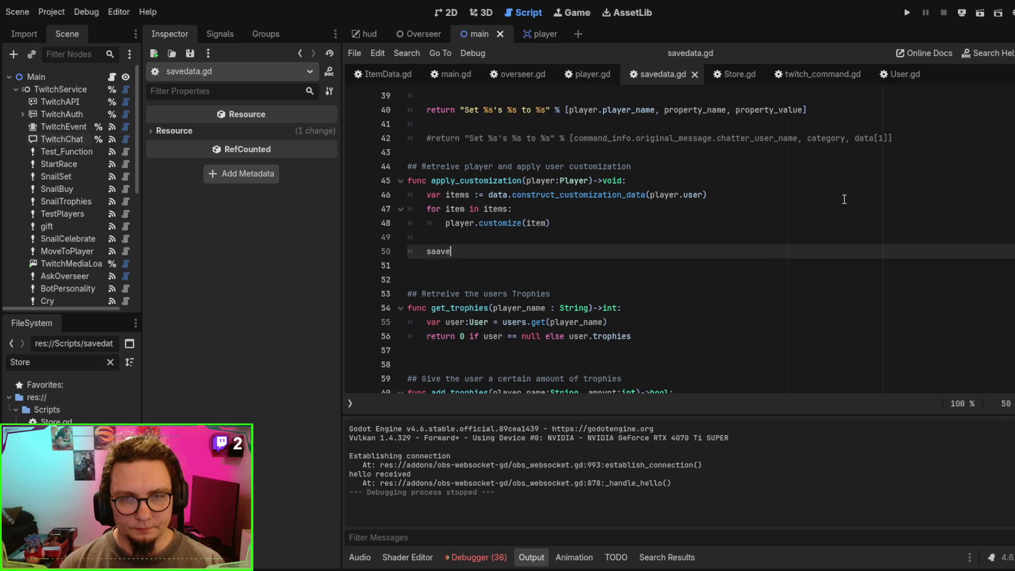
pyautogui.press('BackSpace')
pyautogui.press('BackSpace')
pyautogui.press('BackSpace')
pyautogui.write('ve')
pyautogui.press('Return')
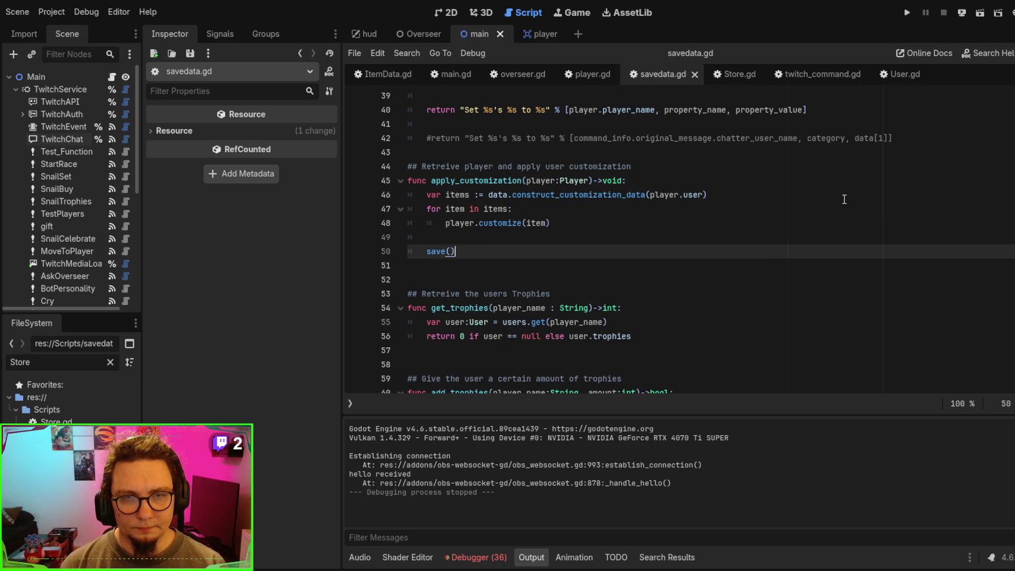
pyautogui.hotkey('ctrl', 'z')
pyautogui.hotkey('ctrl', 'shift', 'z')
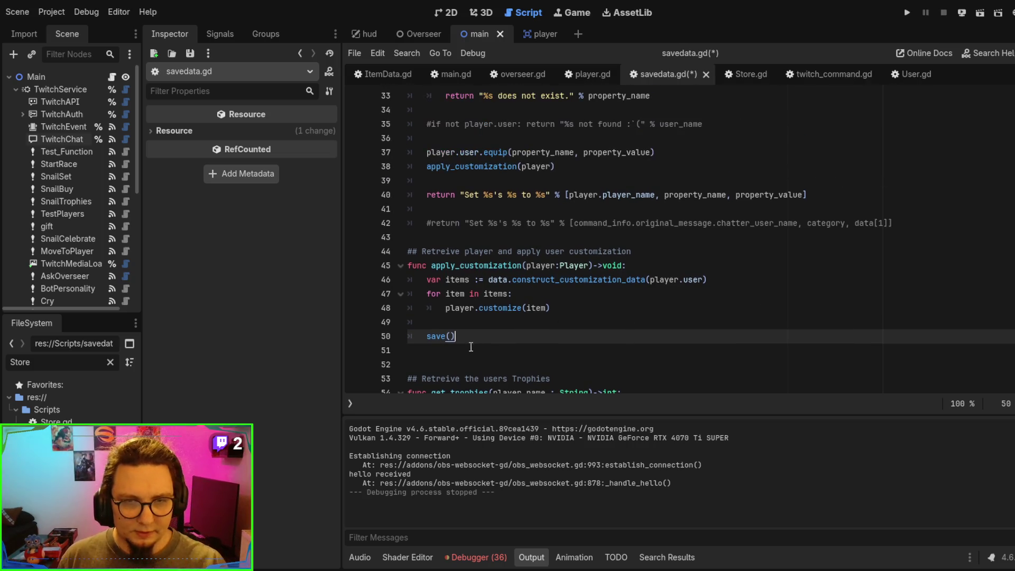
pyautogui.hotkey('ctrl', 'z')
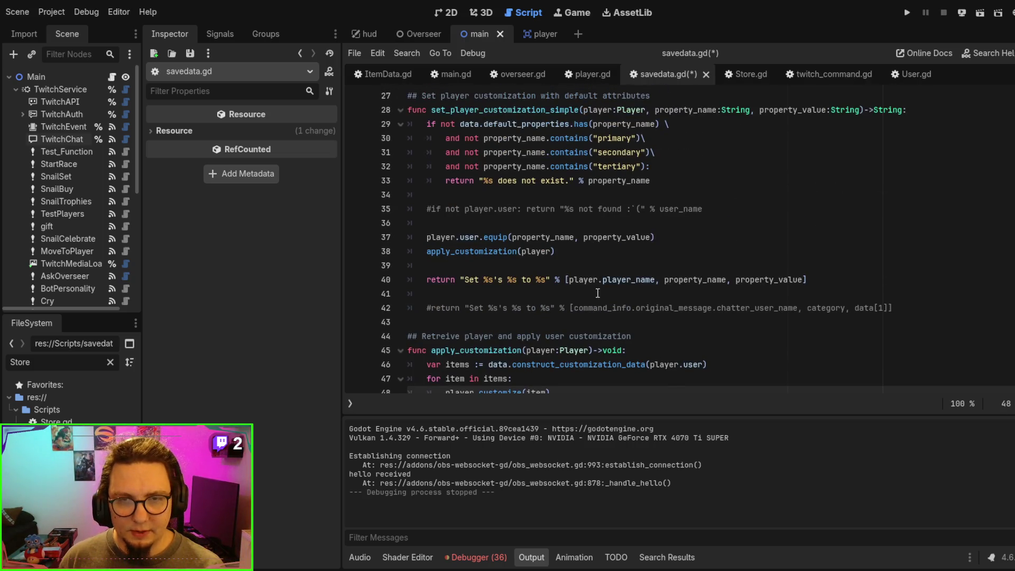
pyautogui.scroll(1, 598, 292)
pyautogui.click(579, 288)
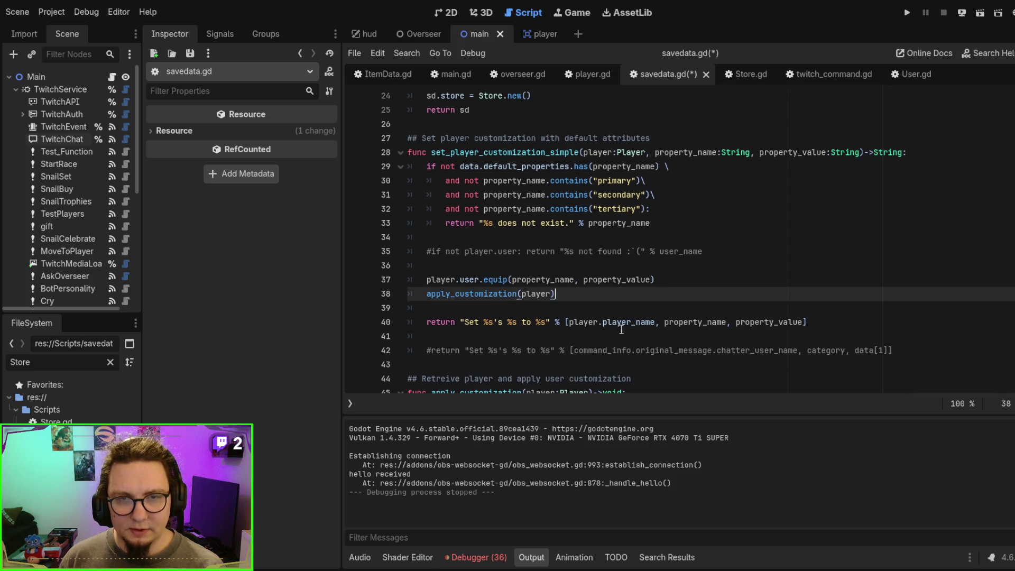
# Step: Add save() after apply_customization(player) and end the comment with 'used by chat command only', saving
pyautogui.press('Return')
pyautogui.press('Return')
pyautogui.write('save()')
pyautogui.hotkey('ctrl', 's')
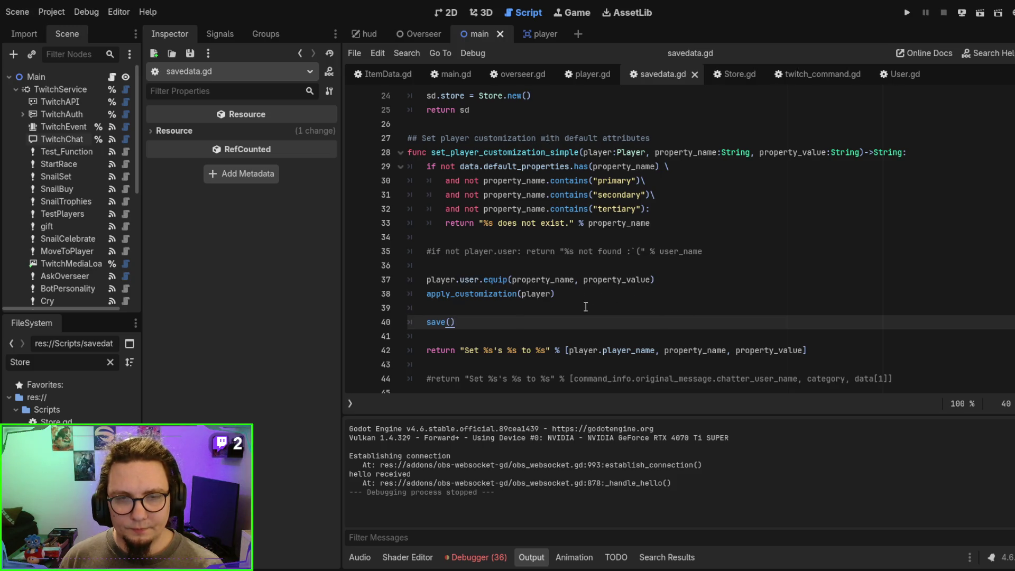
pyautogui.click(654, 138)
pyautogui.write('- used by chat comman')
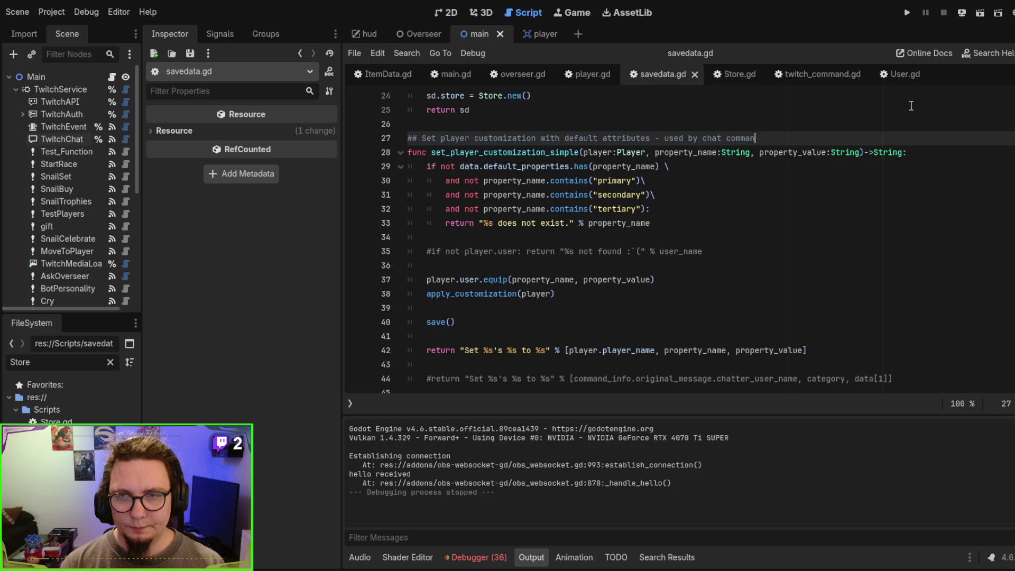
pyautogui.write('d only')
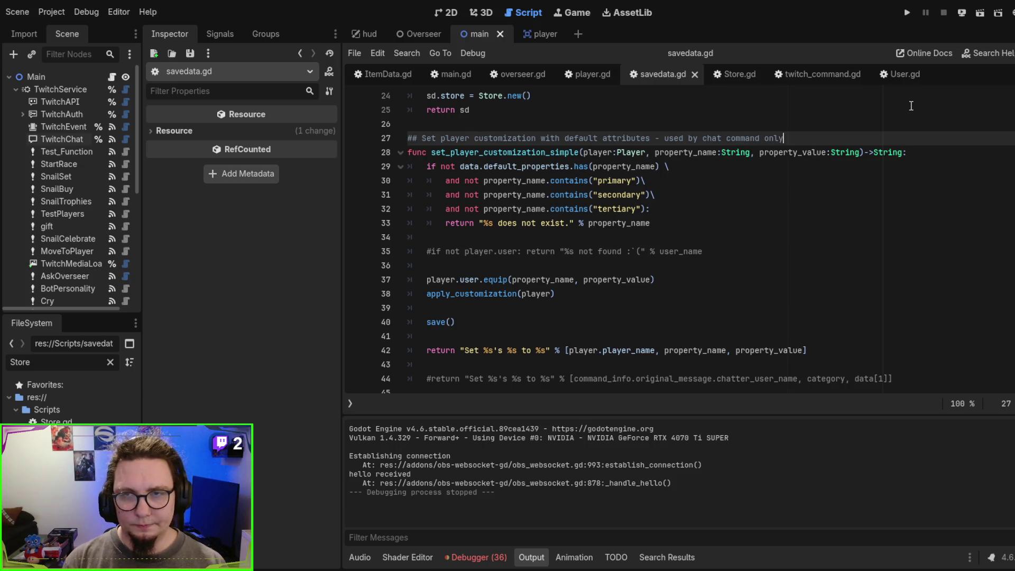
pyautogui.hotkey('ctrl', 's')
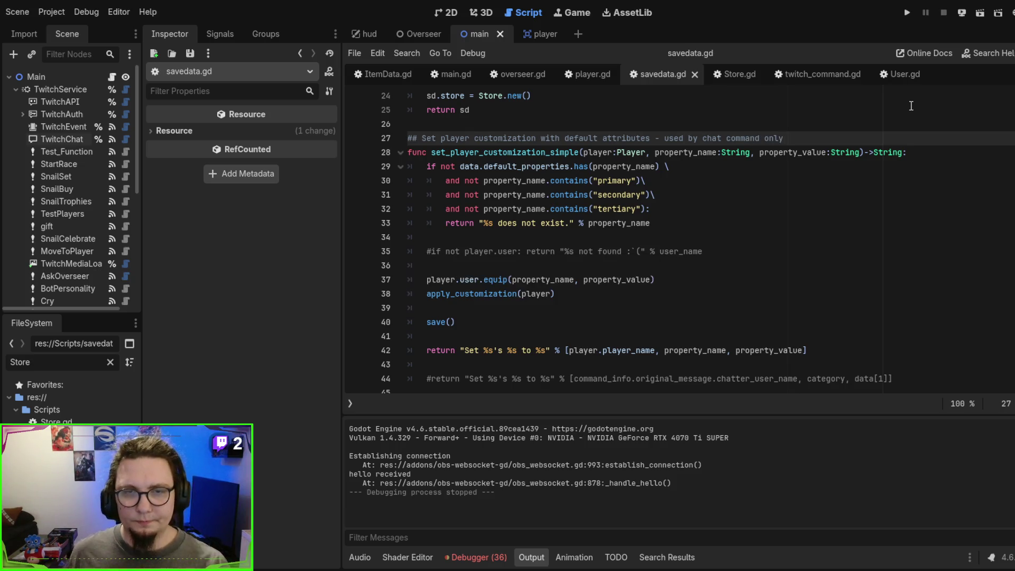
# Step: Move the save() line above apply_customization
pyautogui.scroll(-1, 661, 229)
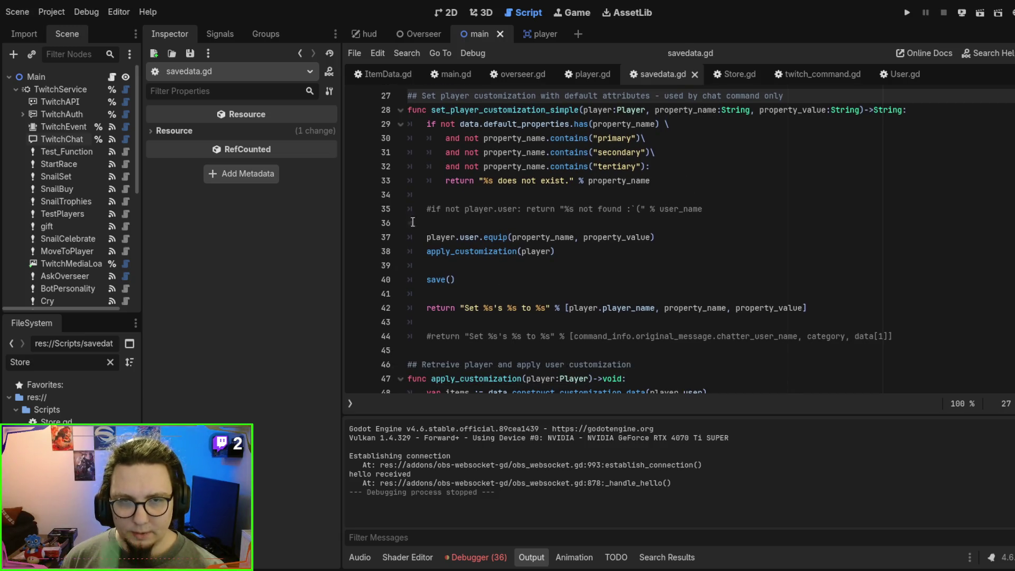
pyautogui.click(479, 281)
pyautogui.hotkey('shift', 'Home')
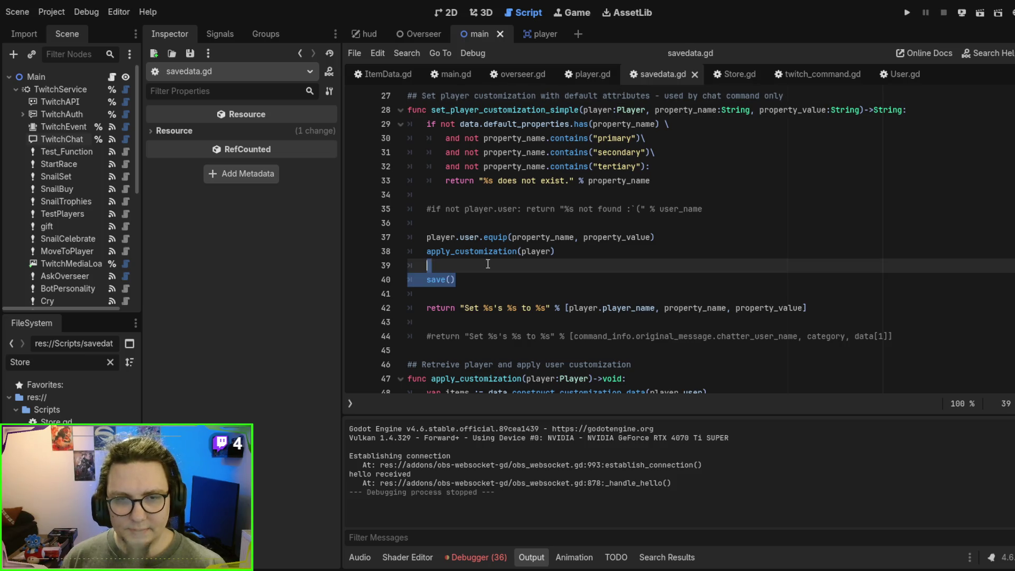
pyautogui.hotkey('ctrl', 'x')
pyautogui.press('BackSpace')
pyautogui.click(673, 237)
pyautogui.press('Return')
pyautogui.hotkey('ctrl', 'v')
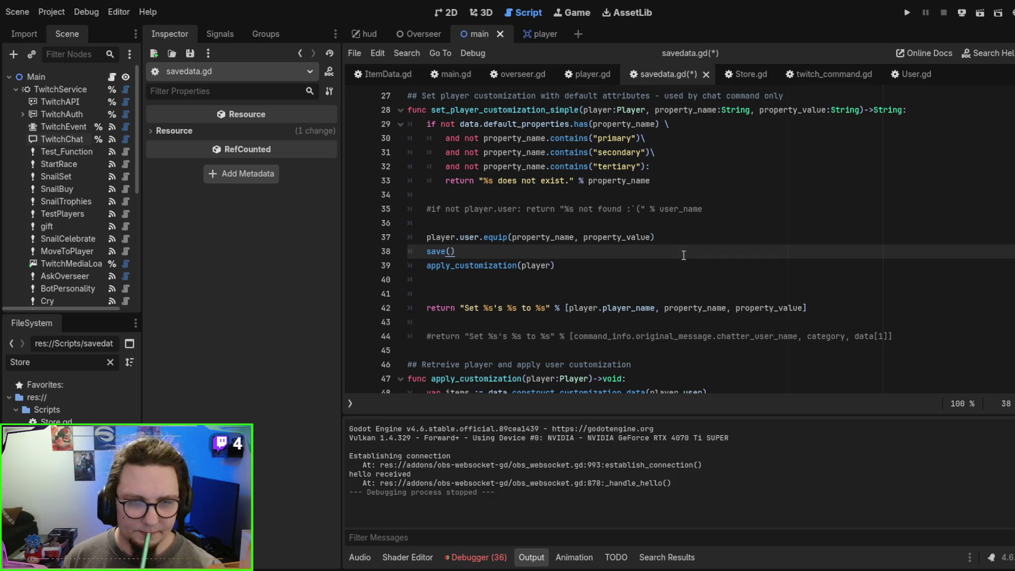
# Step: Put save() back below apply_customization(player), save the script, and run the project
pyautogui.hotkey('shift', 'Home')
pyautogui.press('BackSpace')
pyautogui.press('BackSpace')
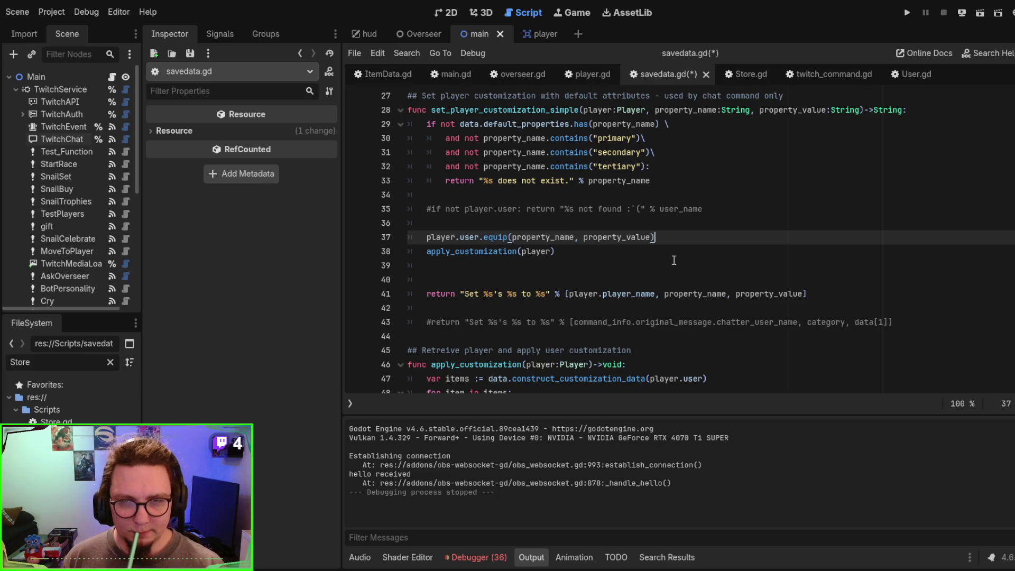
pyautogui.click(674, 260)
pyautogui.press('Return')
pyautogui.write('save()')
pyautogui.hotkey('ctrl', 's')
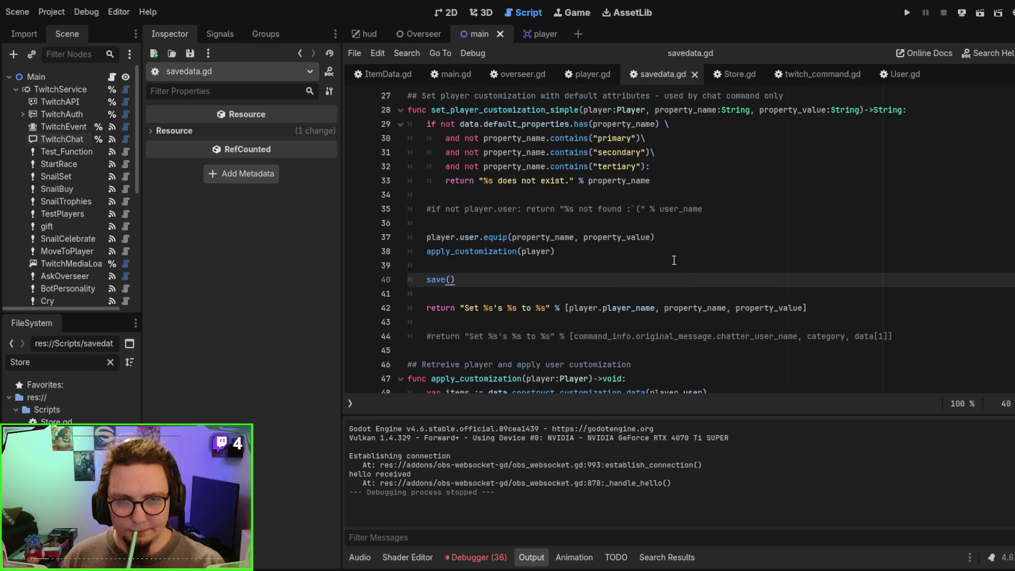
pyautogui.press('F5')
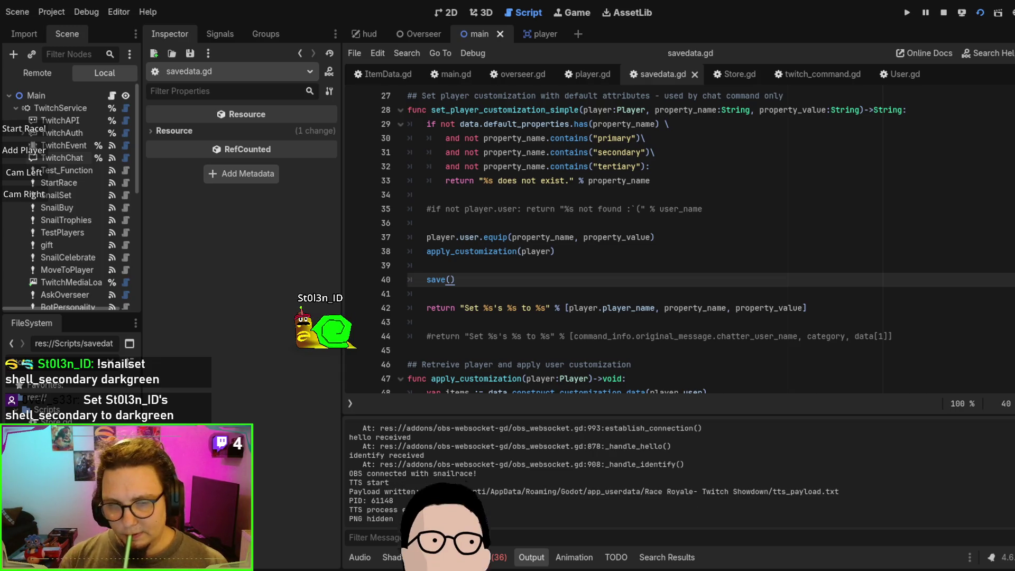
# Step: Relaunch and stop the game, then jump to the save() function definition
pyautogui.press('F5')
pyautogui.click(698, 179)
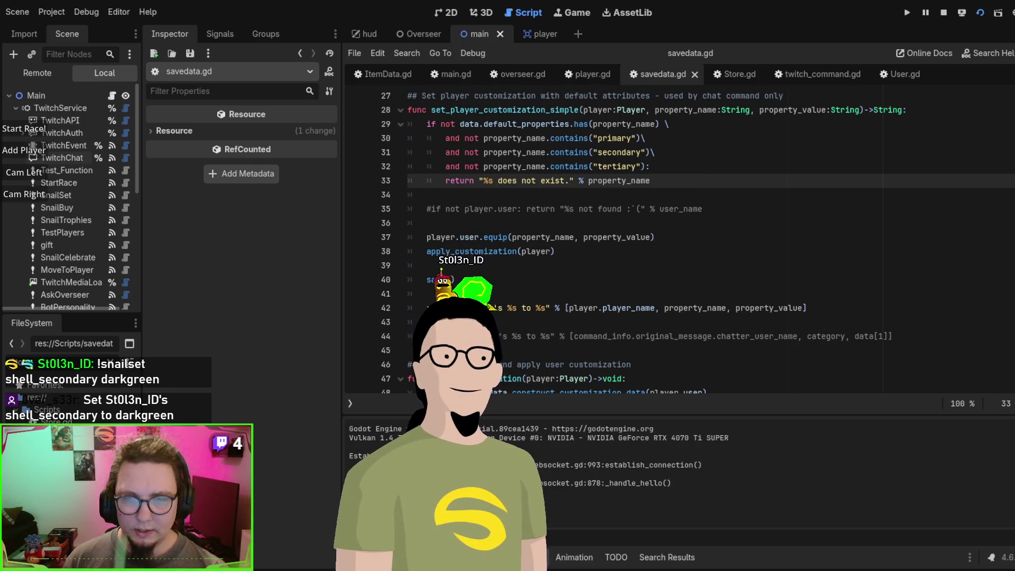
pyautogui.press('F8')
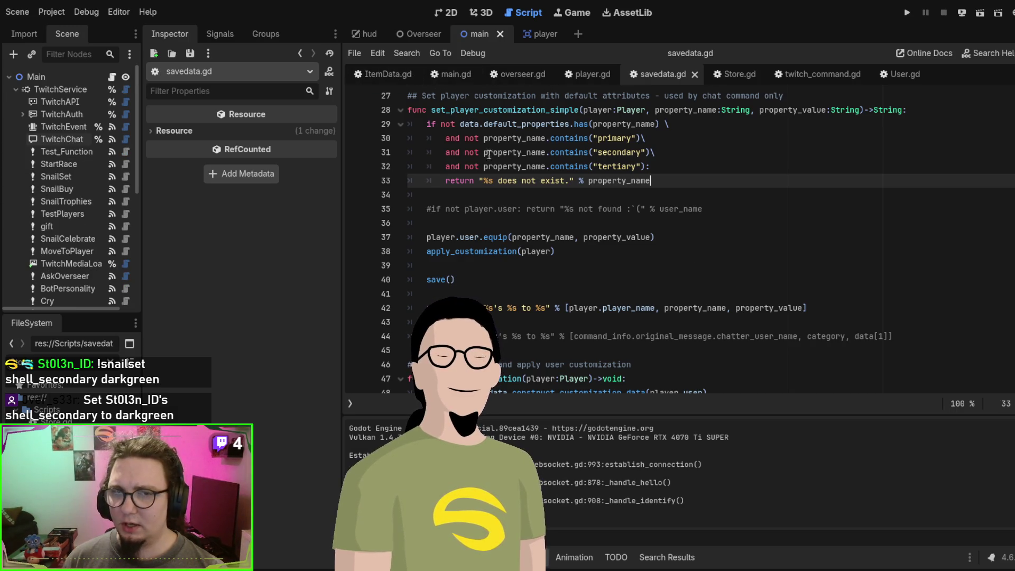
pyautogui.click(440, 279)
pyautogui.keyDown('ctrl'); pyautogui.click(441, 279); pyautogui.keyUp('ctrl')
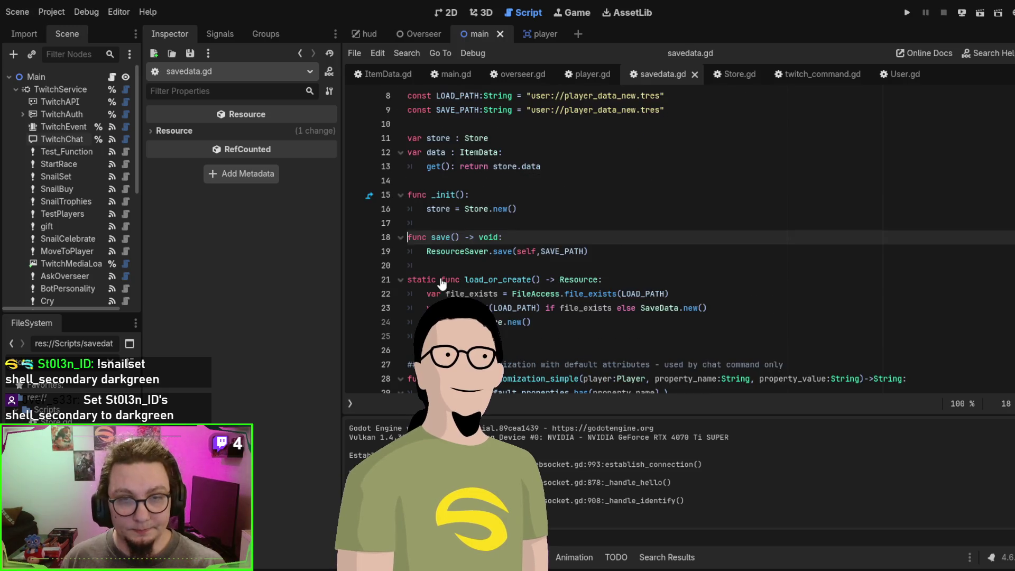
pyautogui.scroll(1, 622, 255)
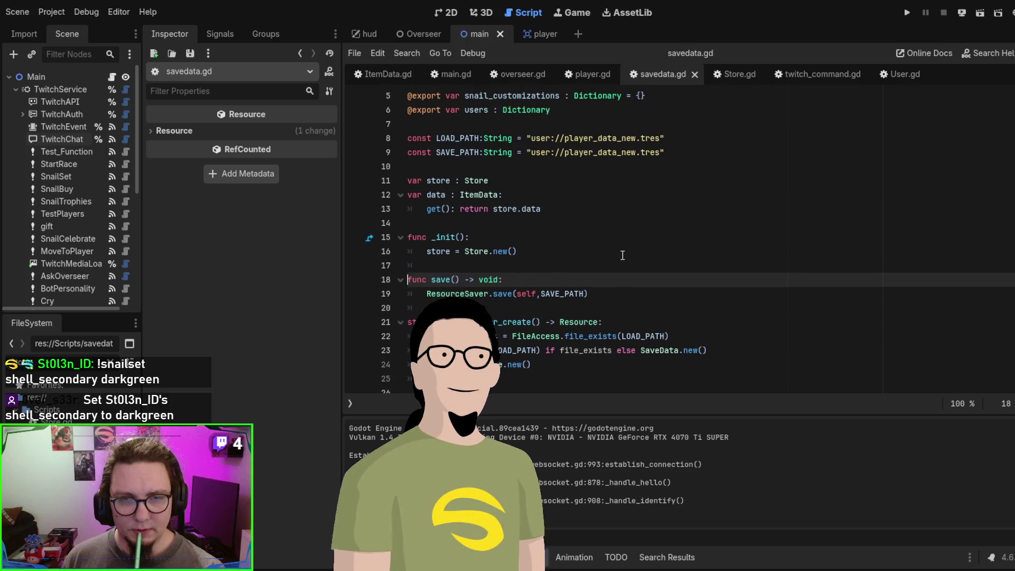
pyautogui.scroll(1, 622, 255)
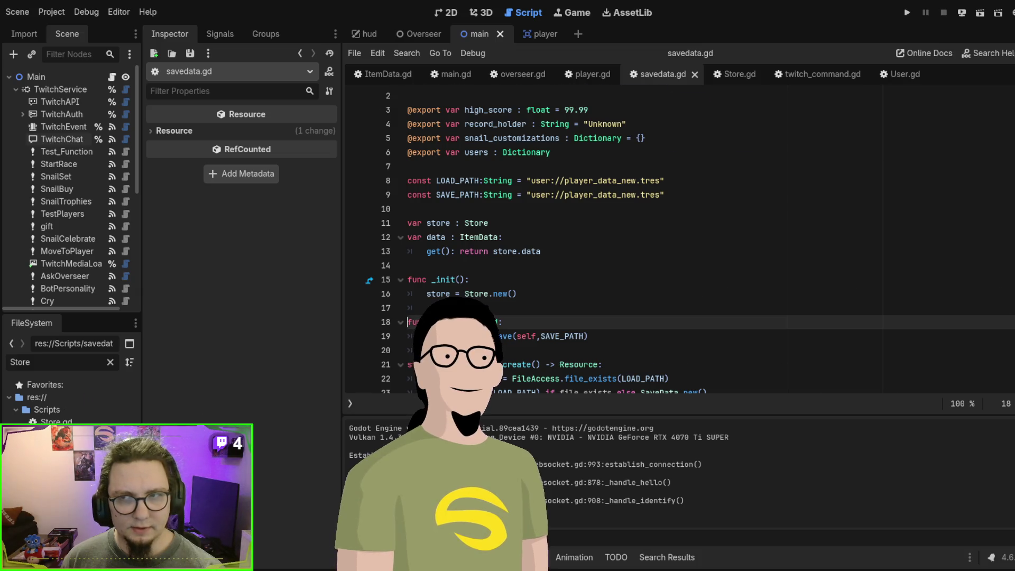
pyautogui.scroll(-20, 613, 243)
pyautogui.scroll(-15, 981, 331)
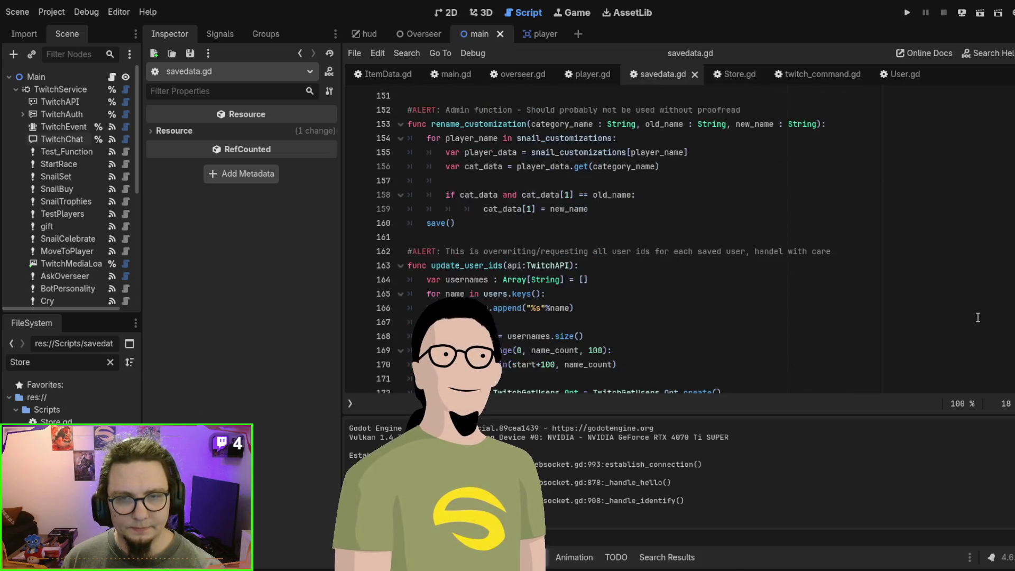
pyautogui.scroll(-4, 977, 317)
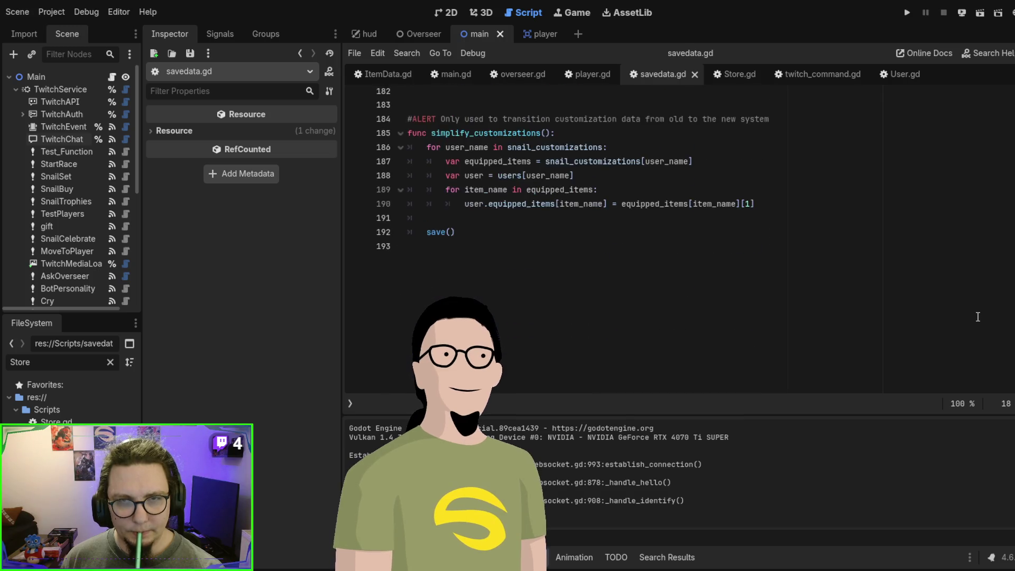
pyautogui.scroll(4, 978, 317)
pyautogui.scroll(3, 977, 317)
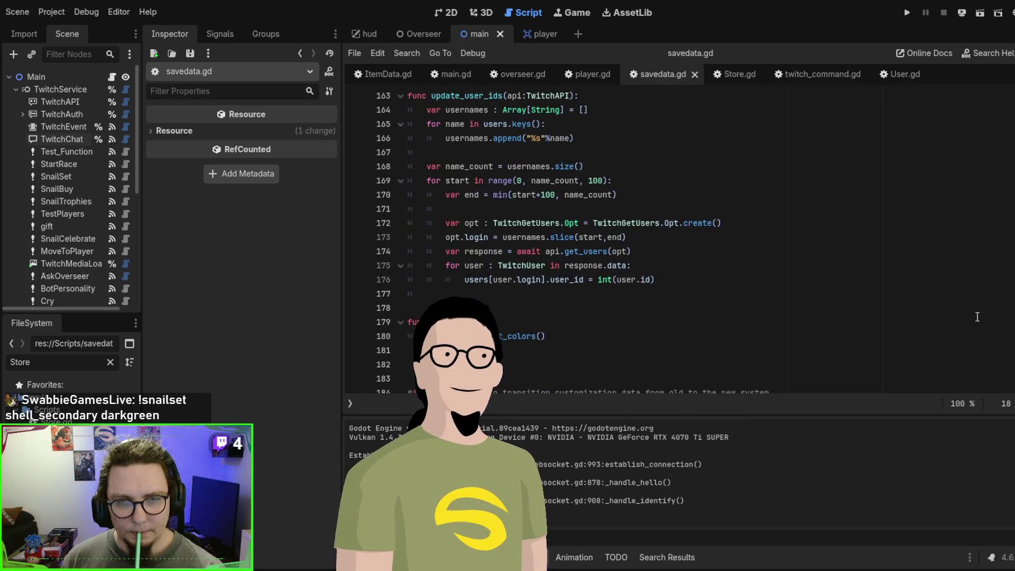
pyautogui.scroll(1, 976, 316)
pyautogui.scroll(4, 977, 316)
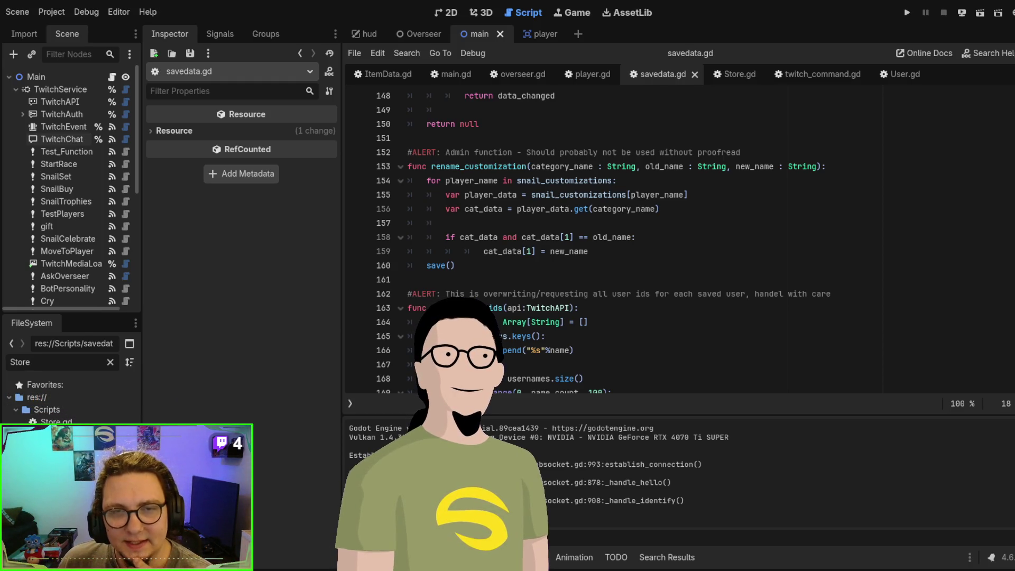
pyautogui.scroll(-3, 613, 238)
pyautogui.scroll(-2, 613, 238)
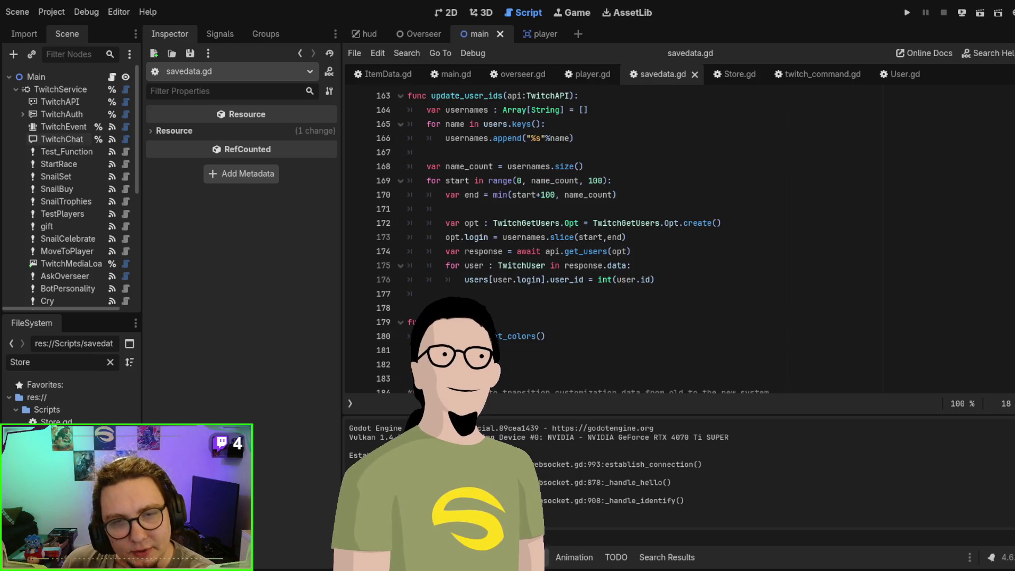
pyautogui.scroll(-5, 613, 238)
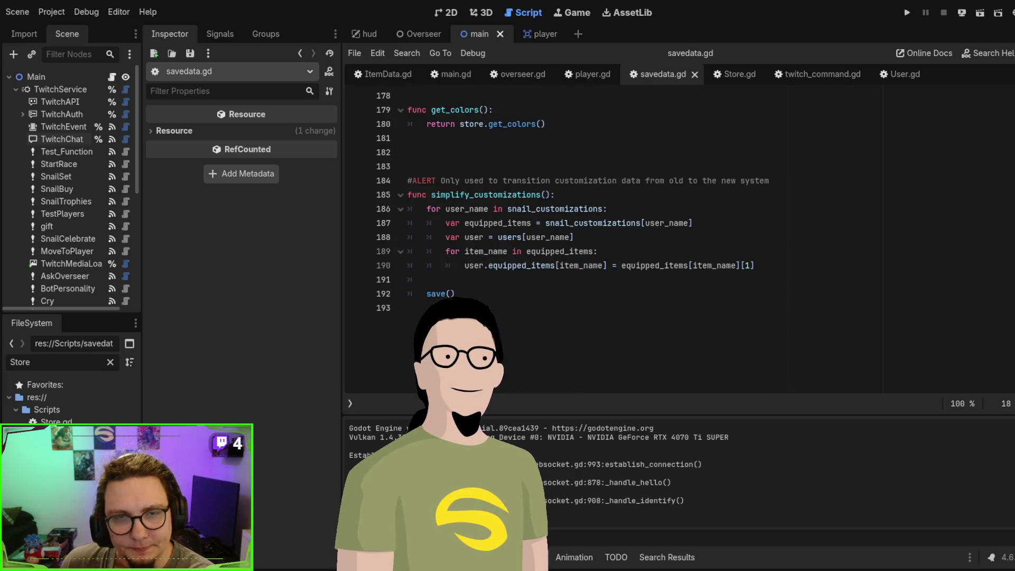
pyautogui.click(480, 195)
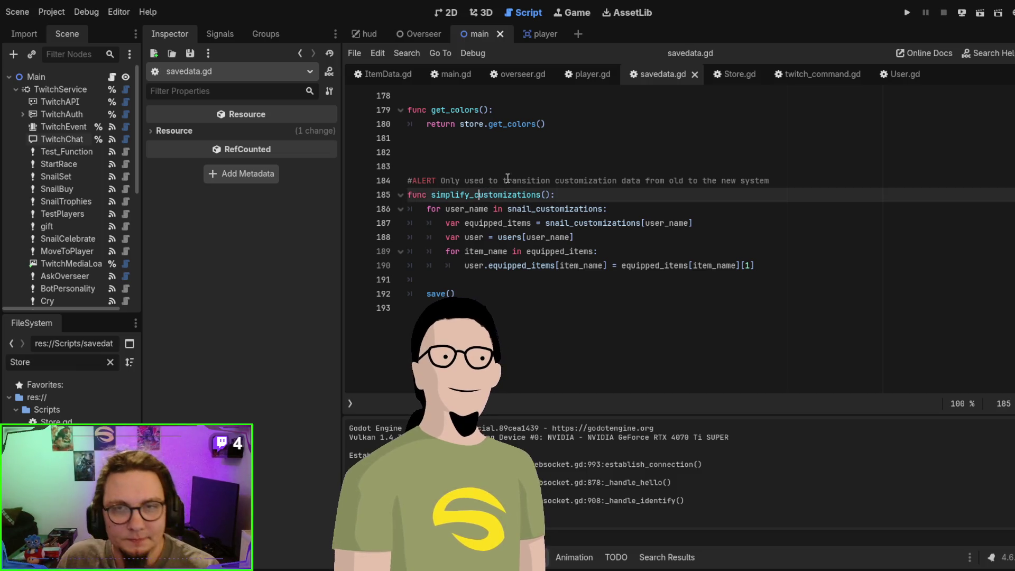
pyautogui.scroll(9, 600, 179)
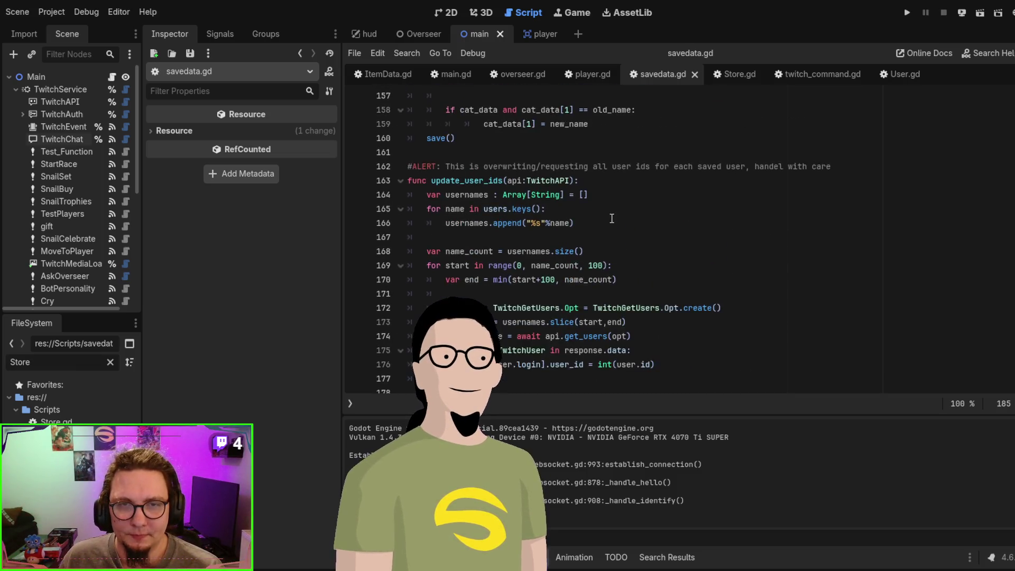
pyautogui.scroll(8, 611, 218)
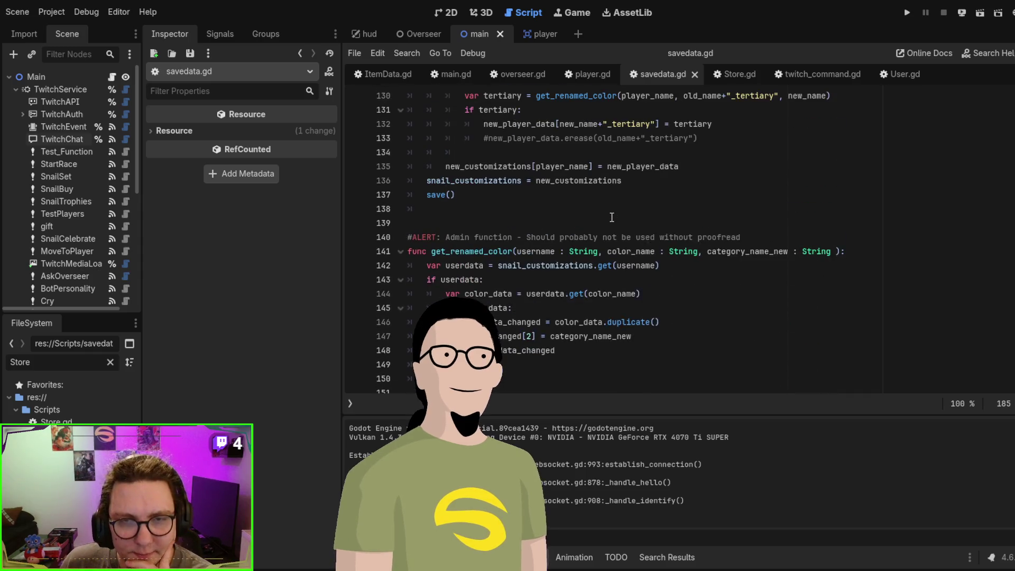
pyautogui.scroll(-5, 612, 217)
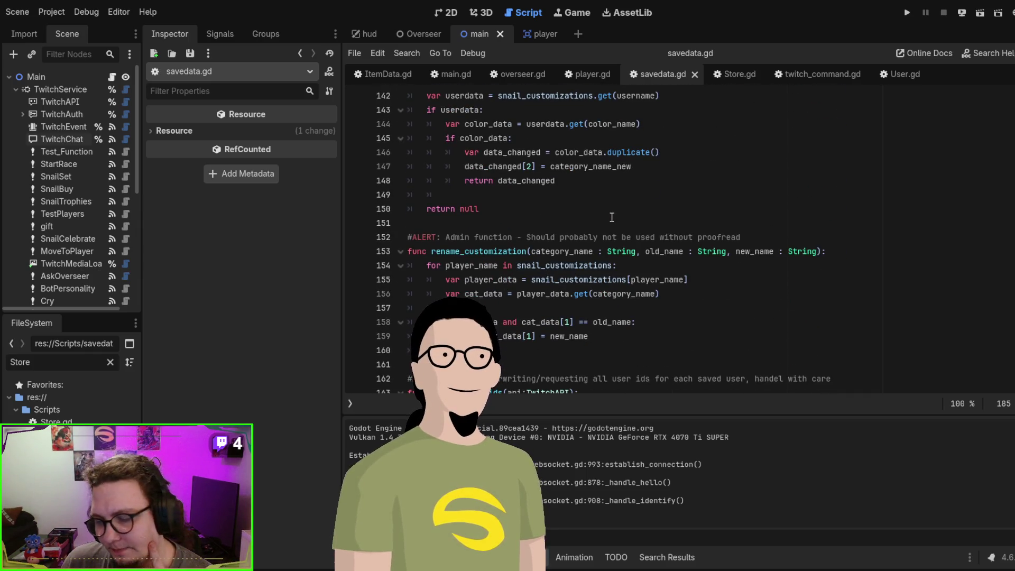
pyautogui.scroll(1, 612, 217)
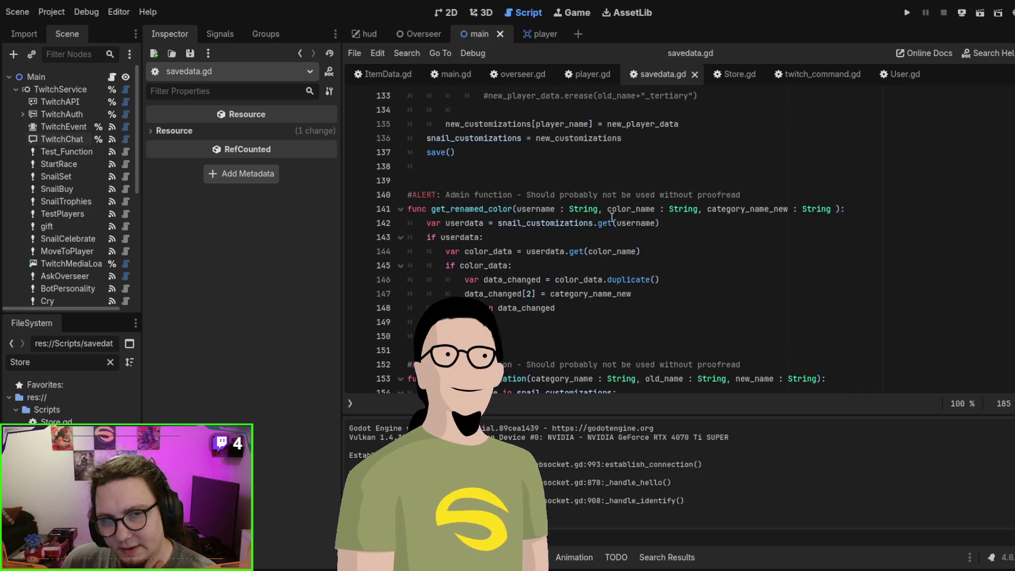
pyautogui.scroll(8, 611, 217)
pyautogui.scroll(6, 612, 217)
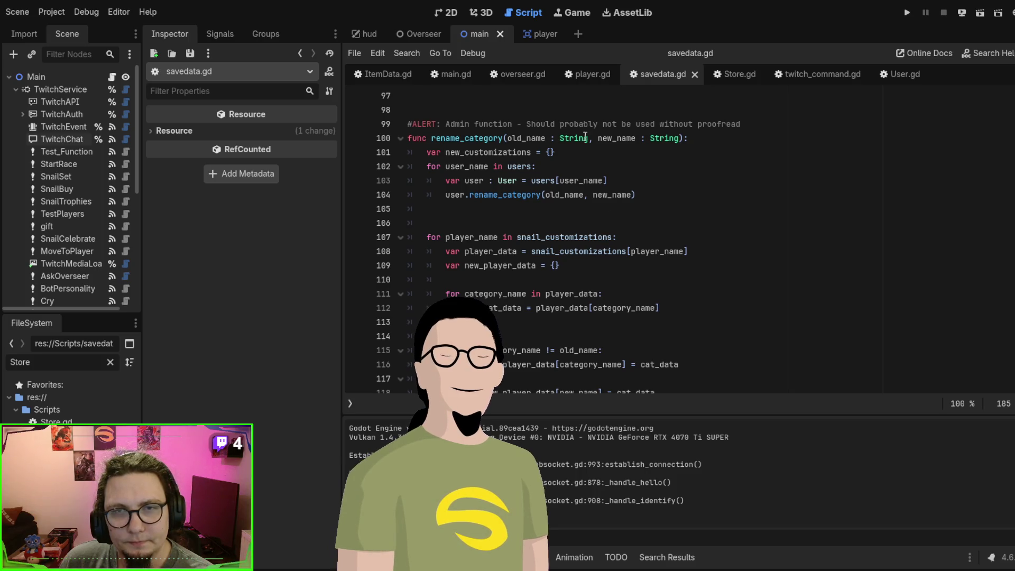
pyautogui.scroll(4, 584, 194)
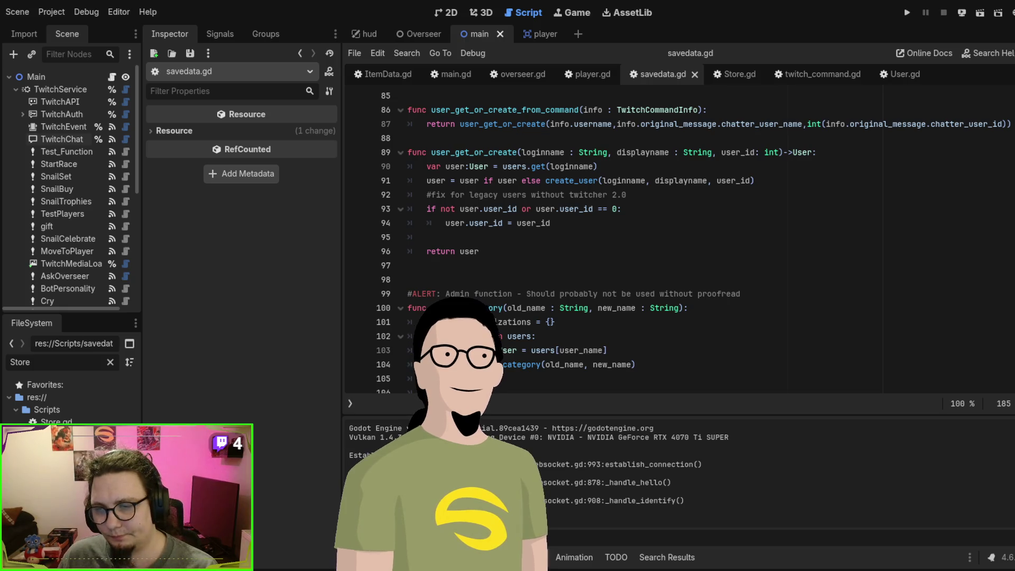
pyautogui.click(643, 262)
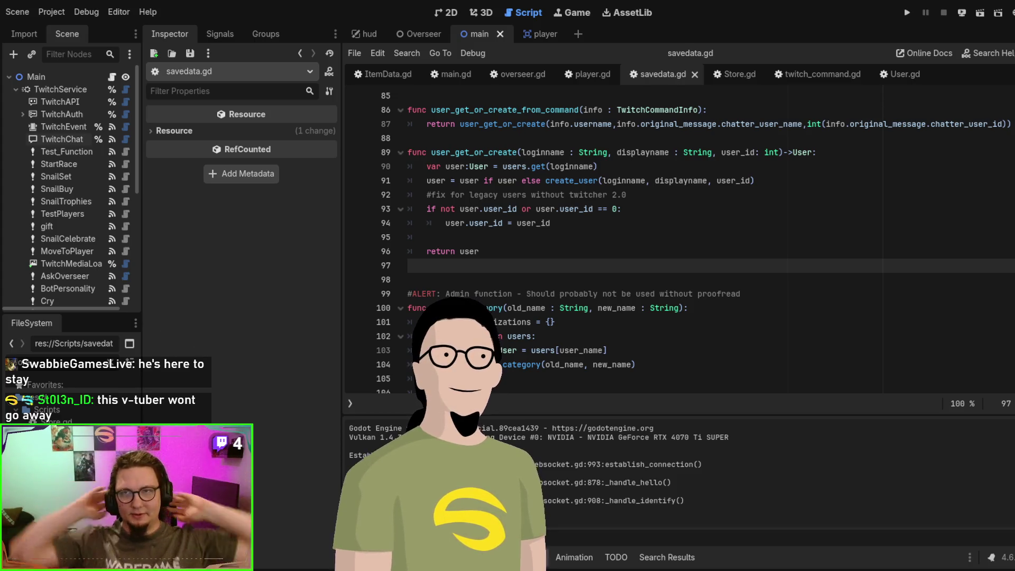
# Step: Launch the snail race project to test the game
pyautogui.press('F5')
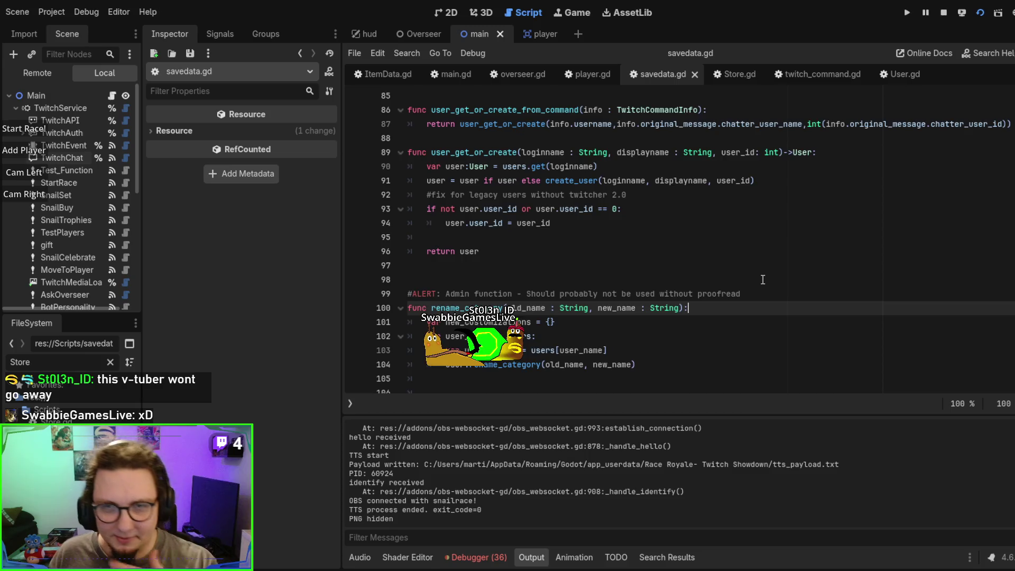
pyautogui.scroll(3, 763, 279)
pyautogui.scroll(1, 762, 279)
pyautogui.scroll(-3, 615, 275)
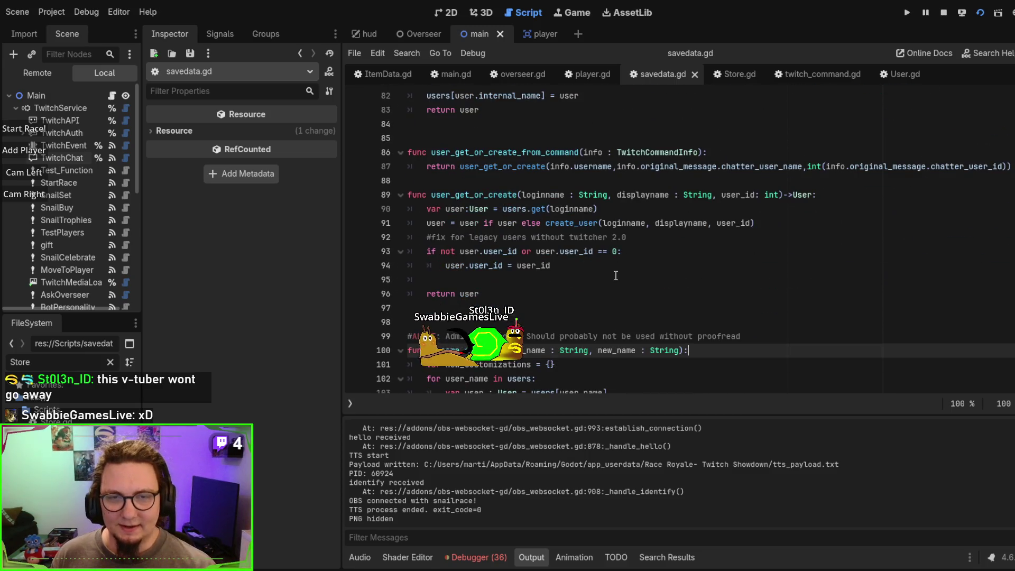
pyautogui.scroll(-12, 671, 260)
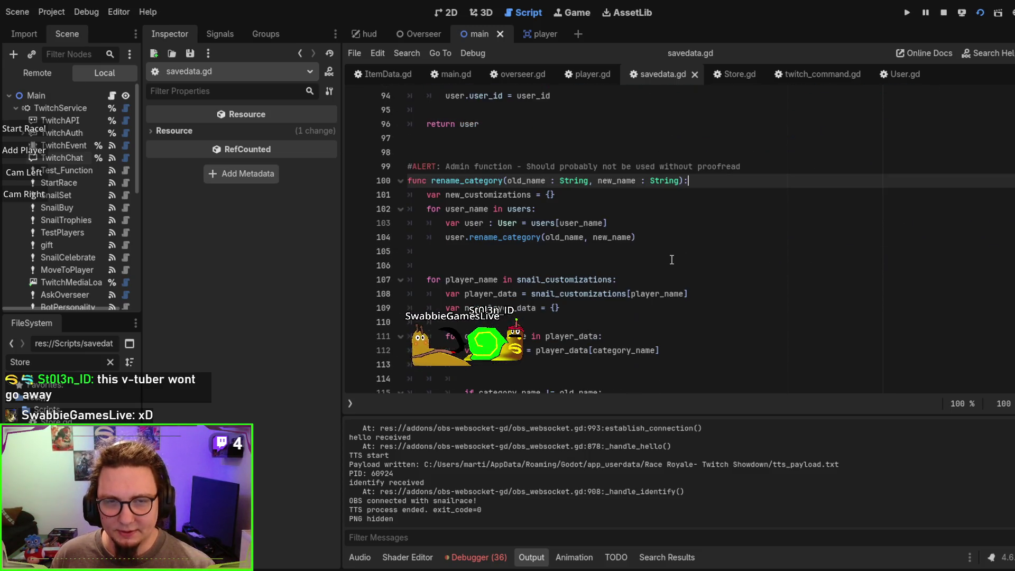
pyautogui.scroll(-7, 671, 259)
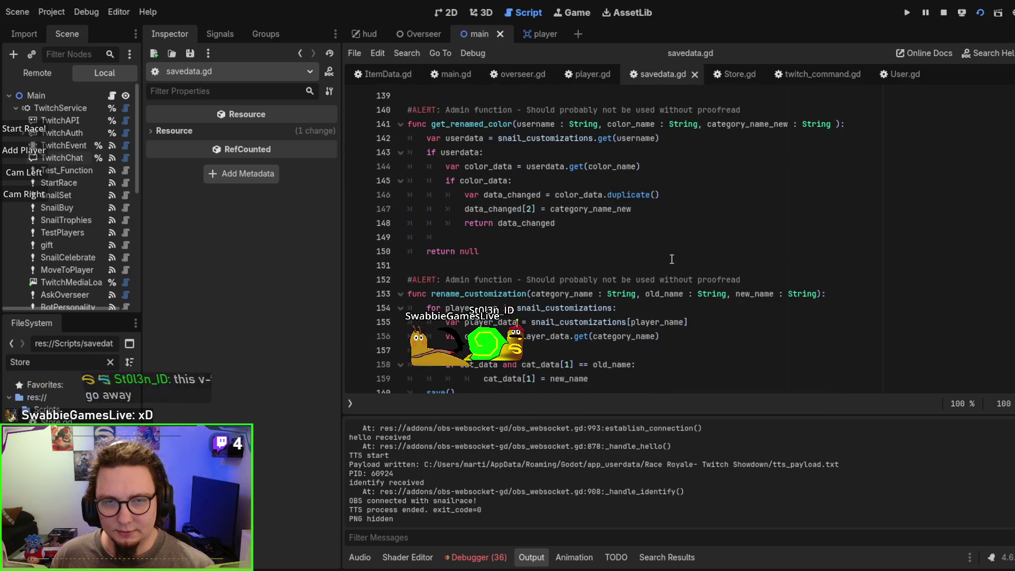
pyautogui.scroll(5, 496, 254)
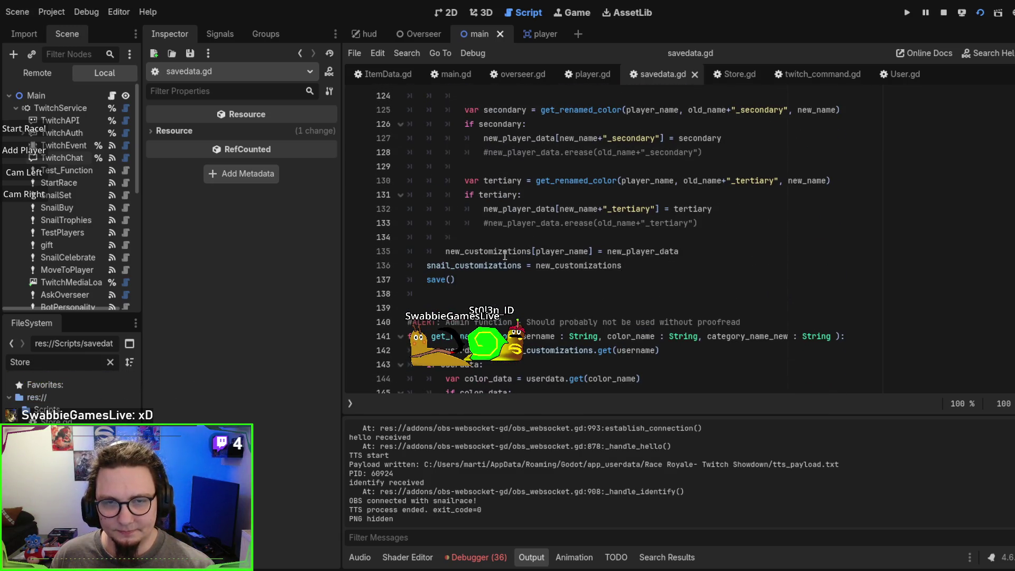
pyautogui.scroll(-1, 611, 308)
pyautogui.scroll(-2, 611, 307)
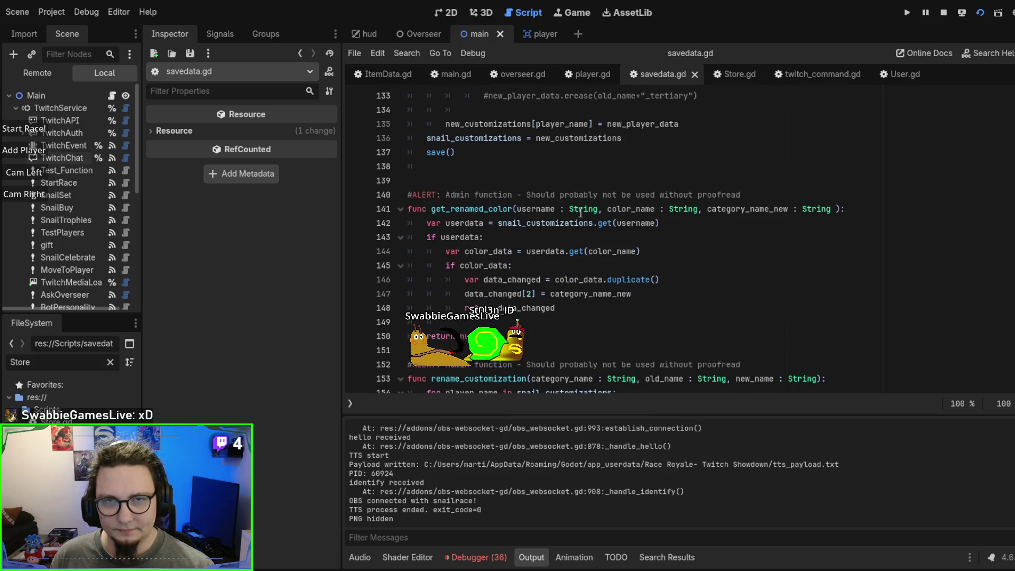
pyautogui.scroll(-6, 613, 212)
pyautogui.scroll(-10, 617, 235)
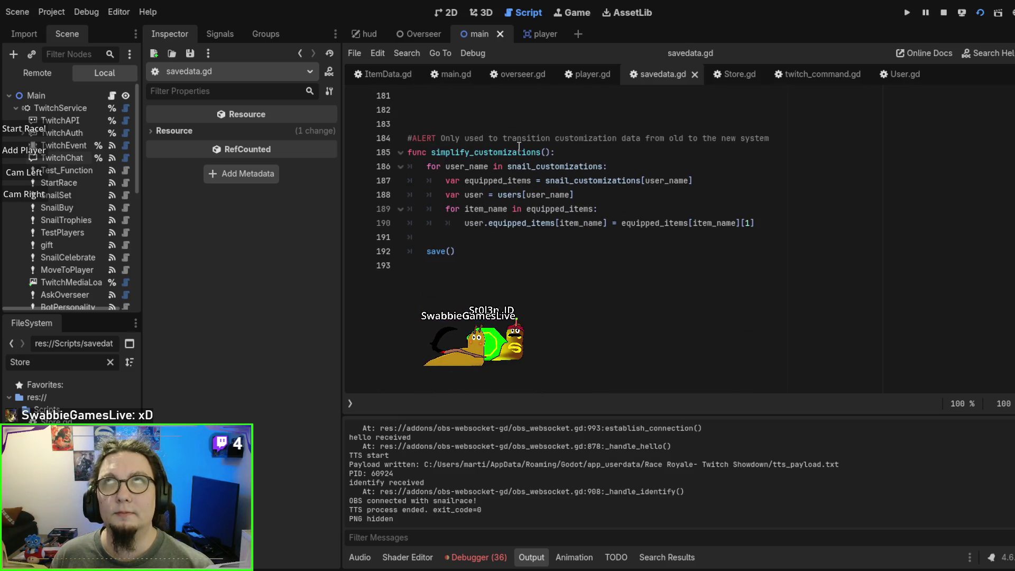
pyautogui.click(581, 115)
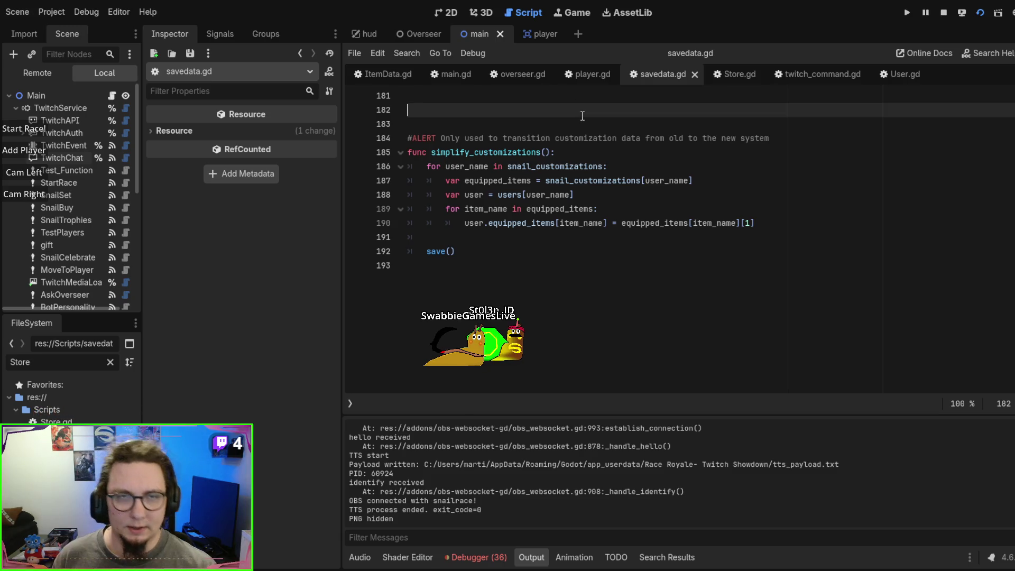
# Step: Go from main.gd to set_player_customization_simple and inspect its player.user.equip line
pyautogui.click(455, 73)
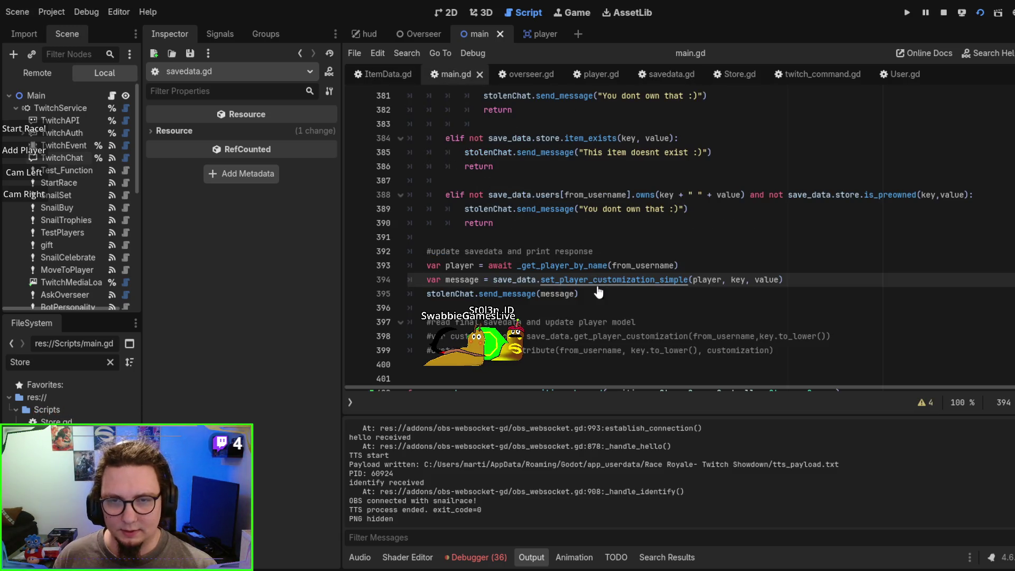
pyautogui.keyDown('ctrl'); pyautogui.click(596, 287); pyautogui.keyUp('ctrl')
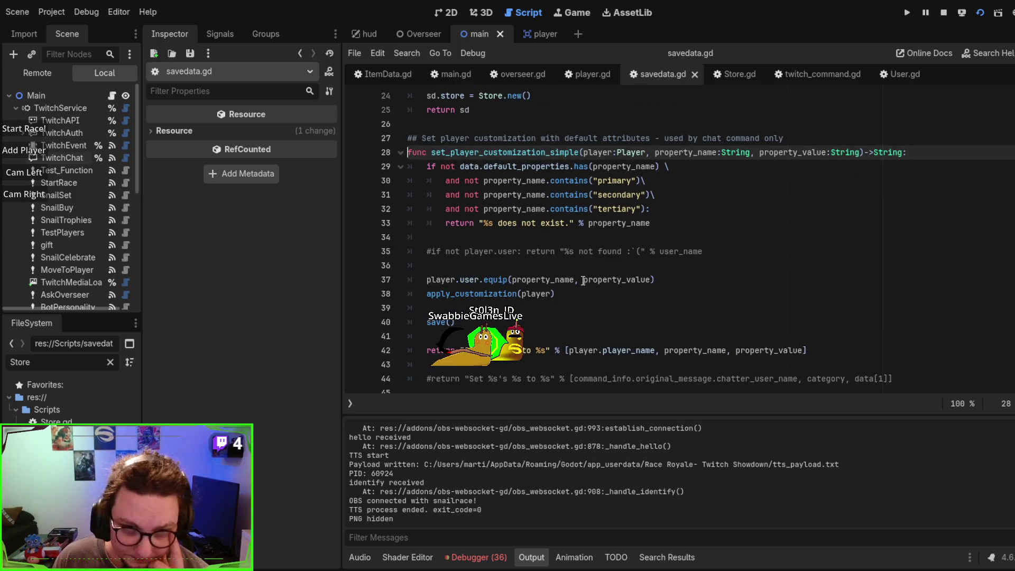
pyautogui.doubleClick(434, 280)
pyautogui.doubleClick(494, 280)
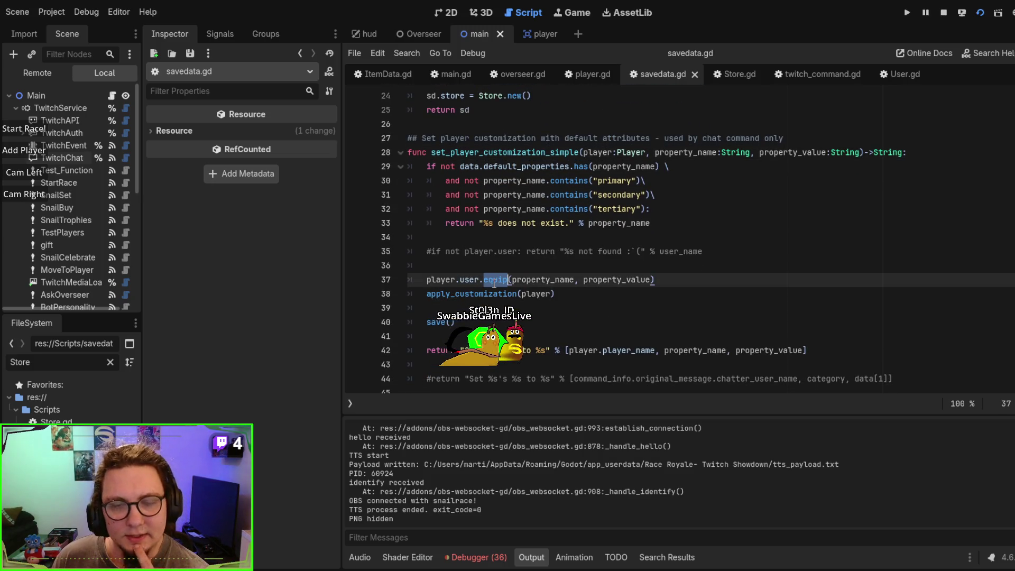
pyautogui.click(750, 261)
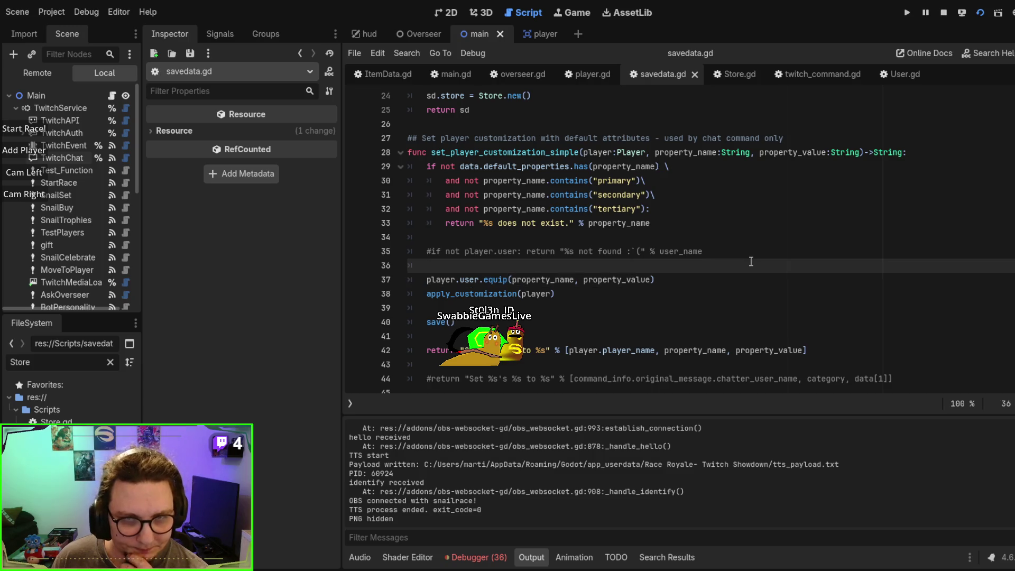
pyautogui.scroll(8, 891, 189)
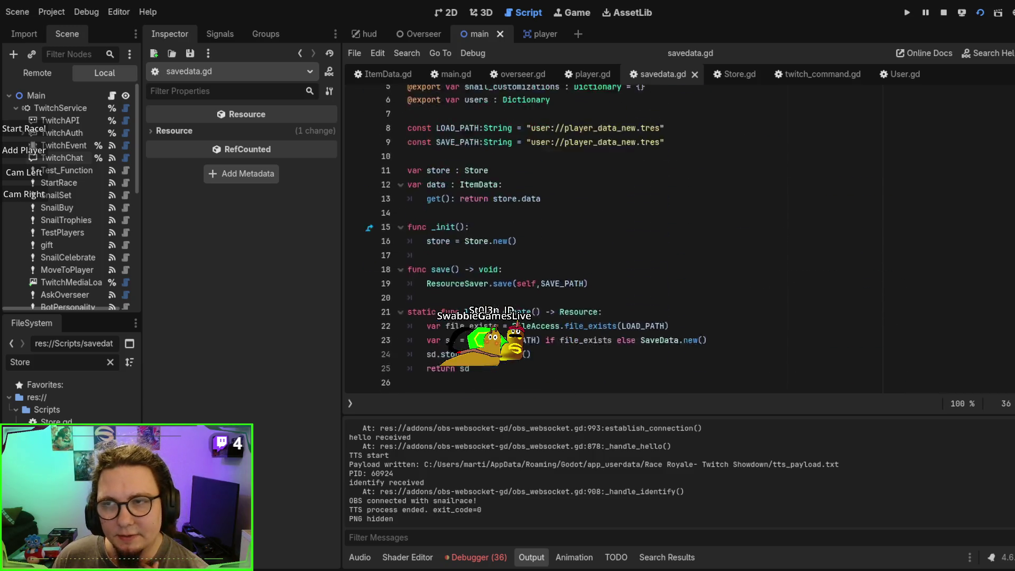
pyautogui.scroll(-7, 786, 219)
pyautogui.scroll(7, 784, 223)
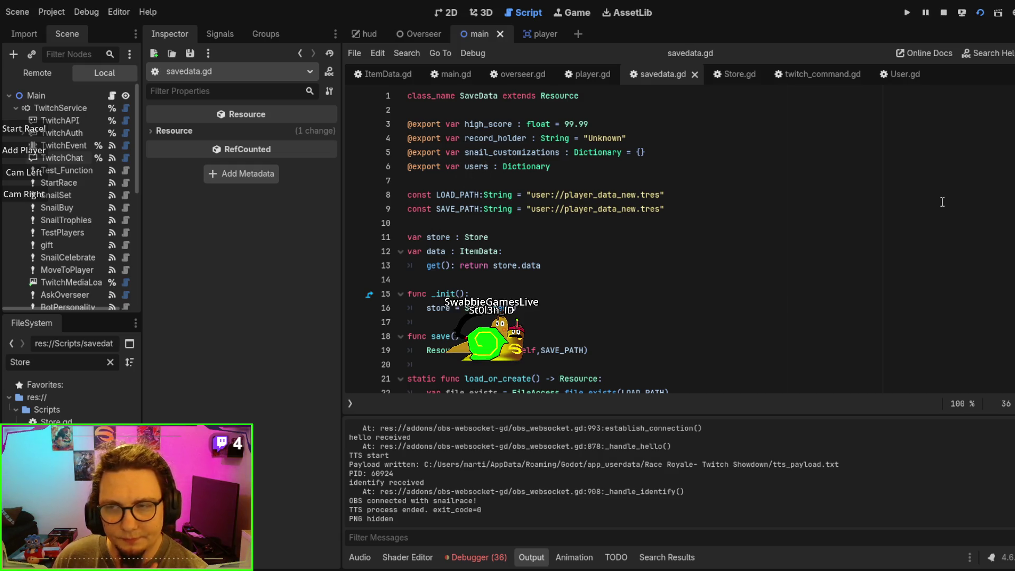
pyautogui.scroll(-11, 894, 230)
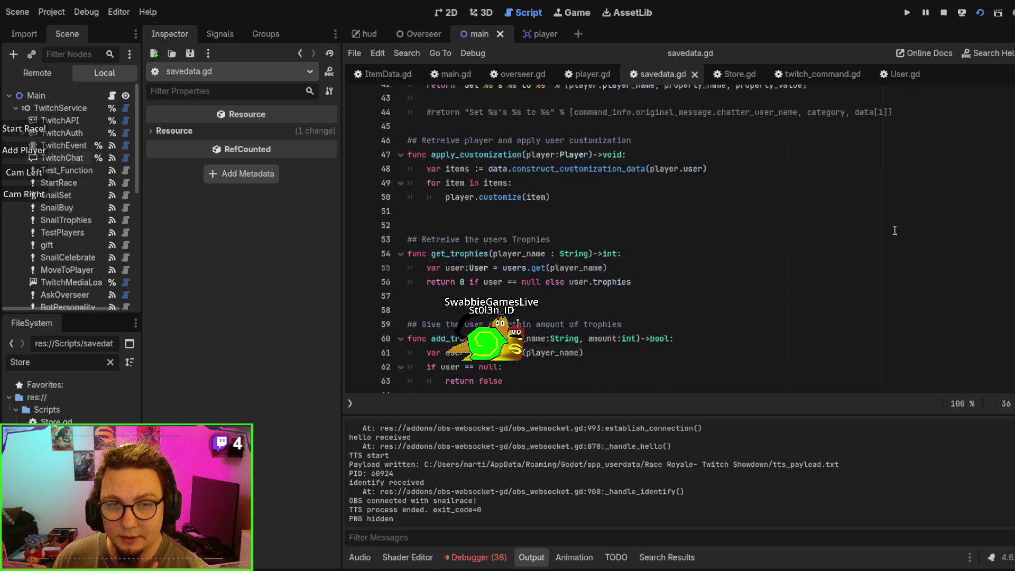
pyautogui.scroll(3, 894, 230)
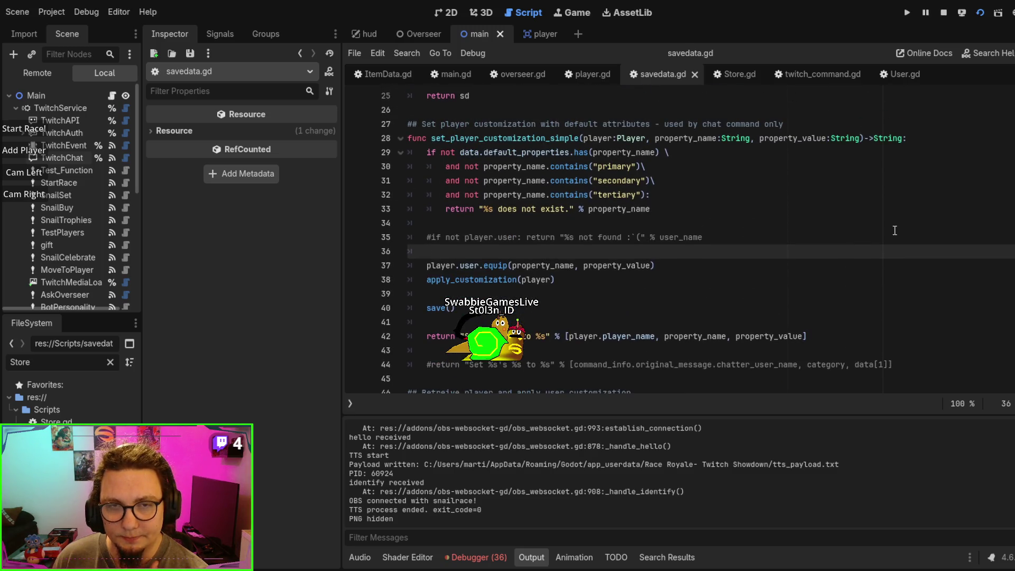
# Step: Add a line users.get(player.internal_name) below the equip call
pyautogui.click(674, 271)
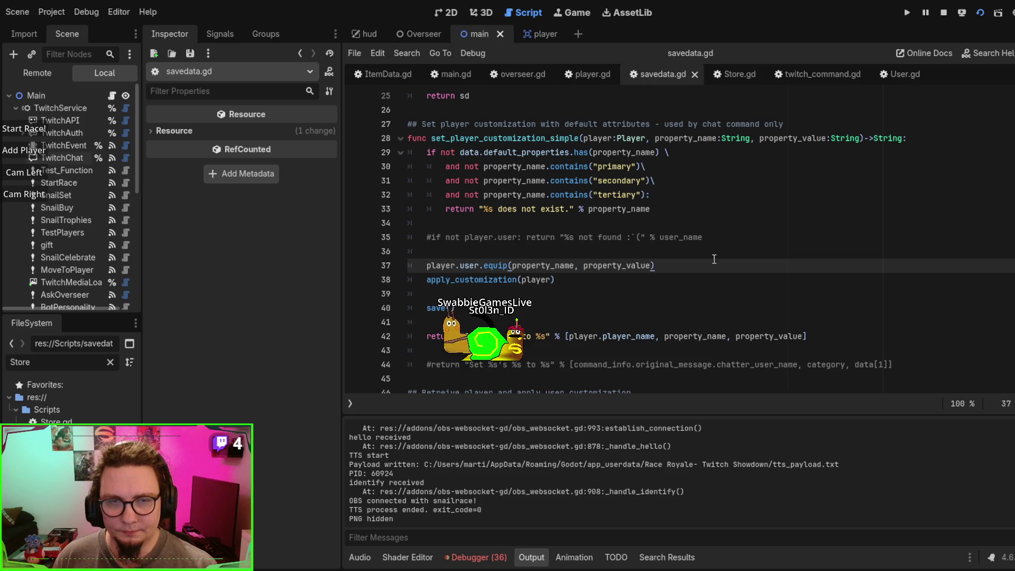
pyautogui.press('Return')
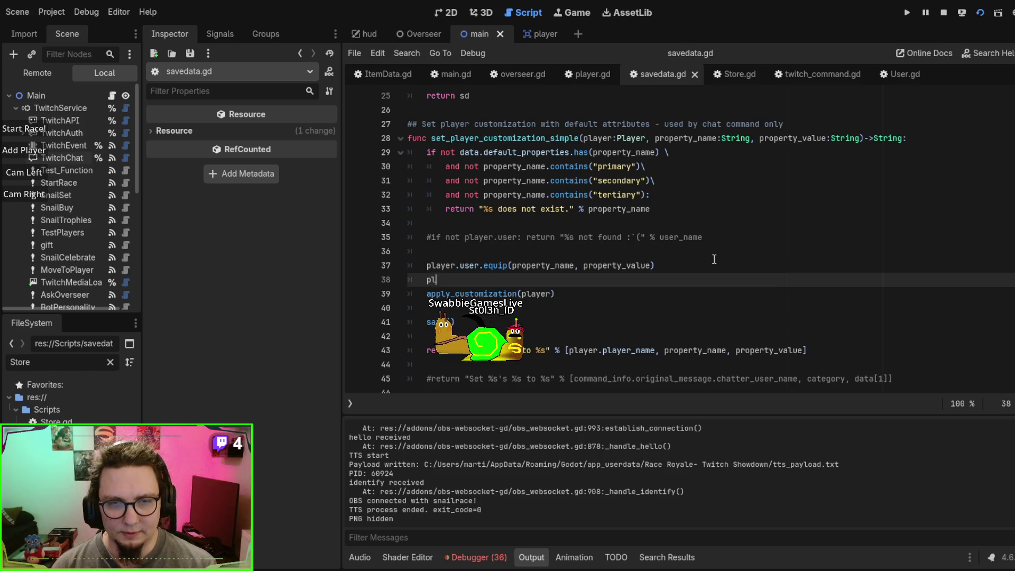
pyautogui.write('ay')
pyautogui.press('Escape')
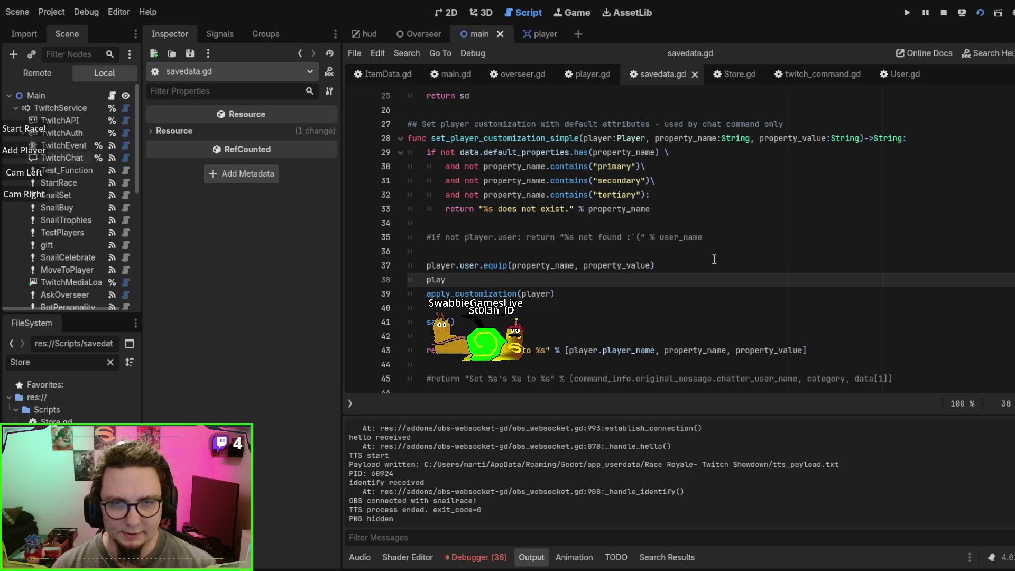
pyautogui.write('user')
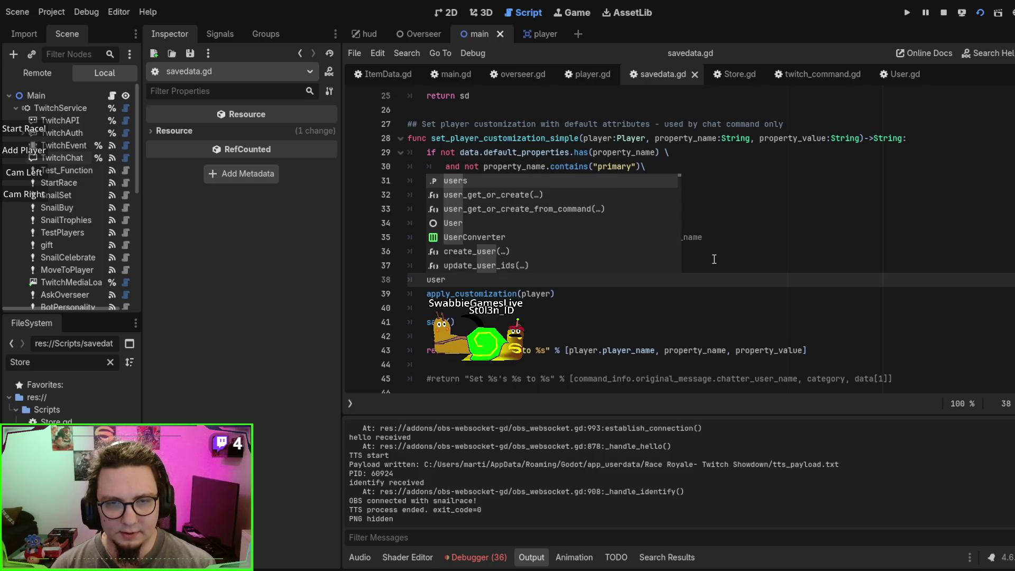
pyautogui.write('s.get(p')
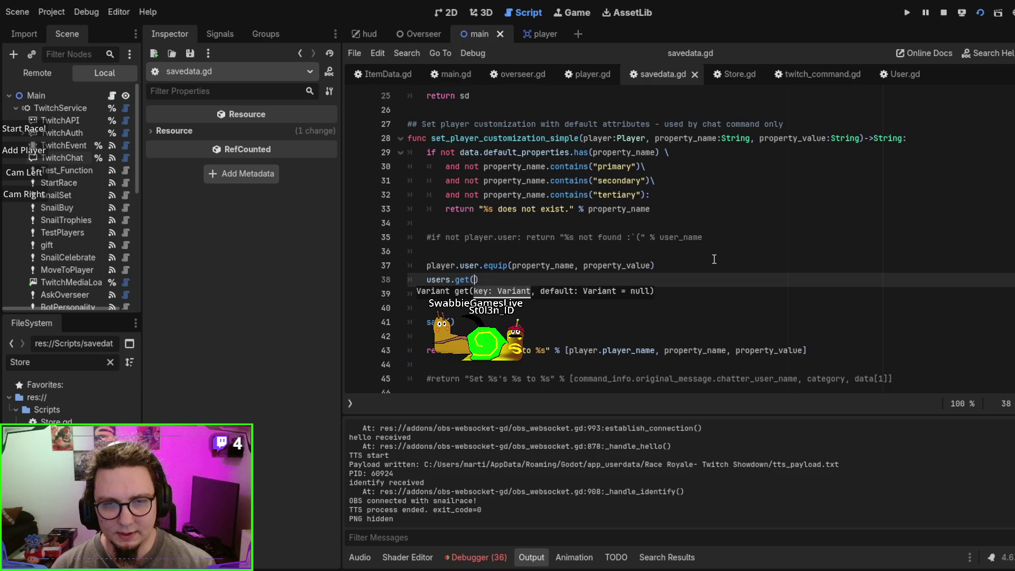
pyautogui.write('layer.')
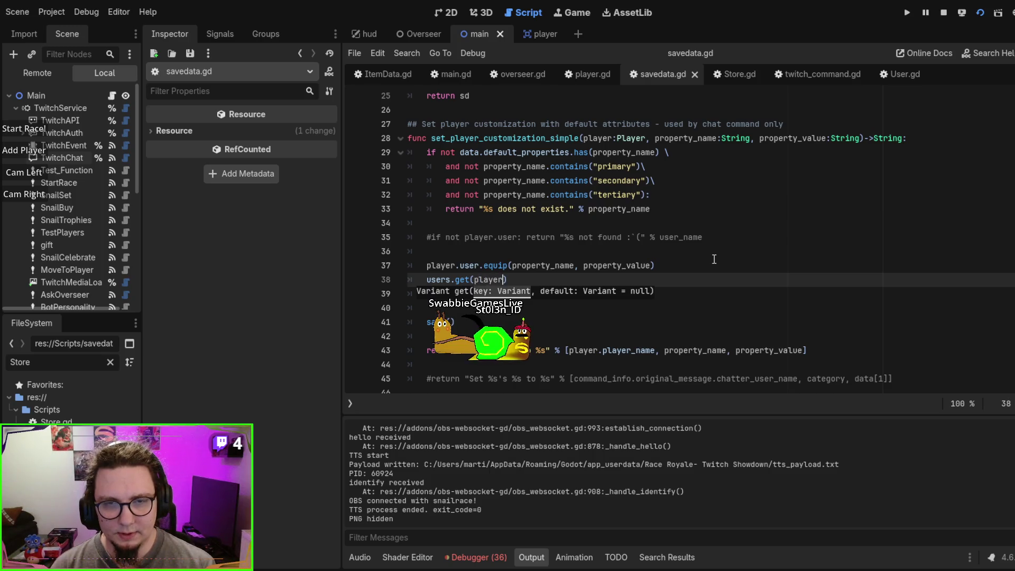
pyautogui.write('inter')
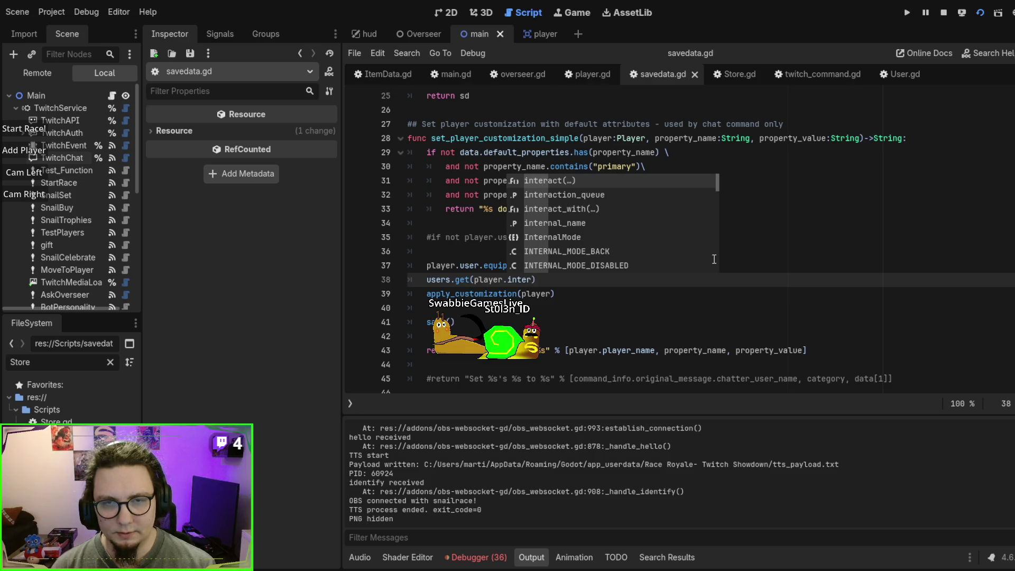
pyautogui.write('nal')
pyautogui.press('Return')
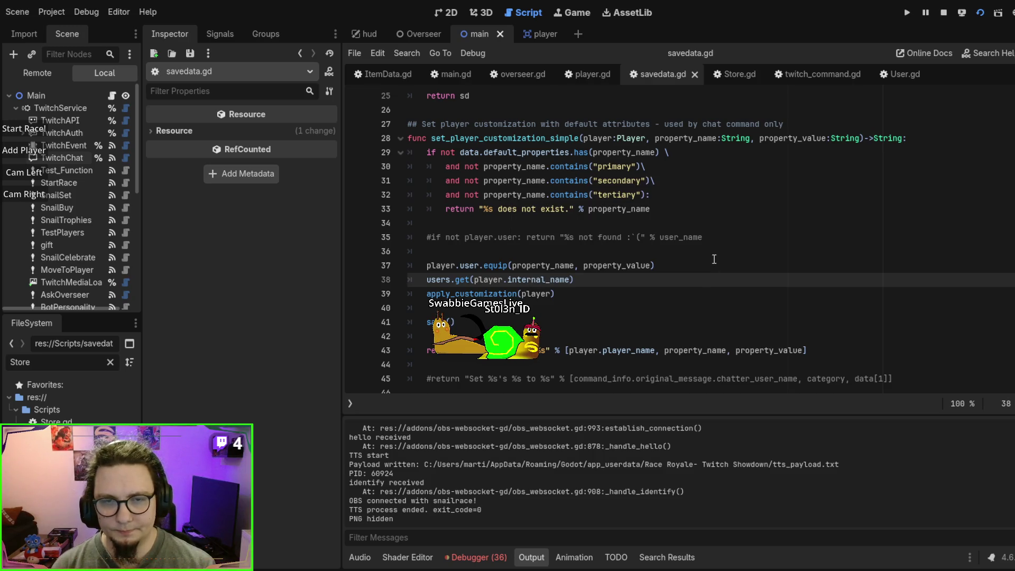
# Step: Turn that line into var user := users.get(player.internal_name)
pyautogui.click(427, 281)
pyautogui.write('var use')
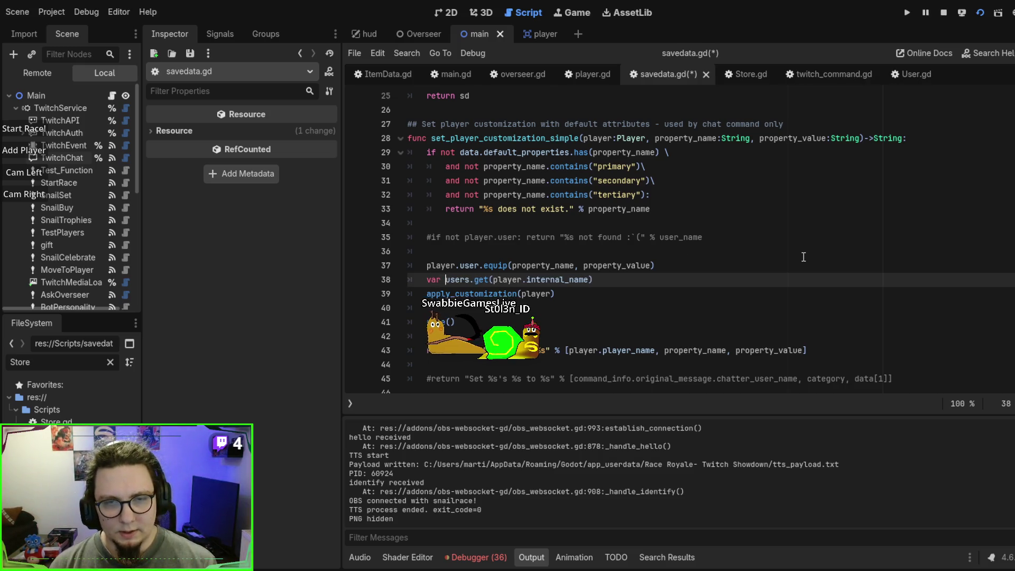
pyautogui.write('r =')
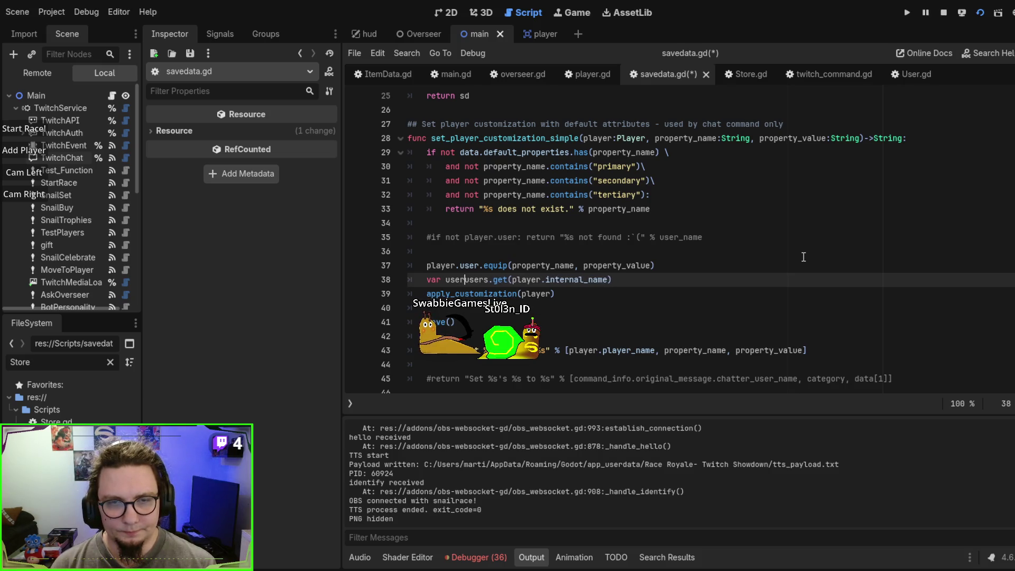
pyautogui.press('Escape')
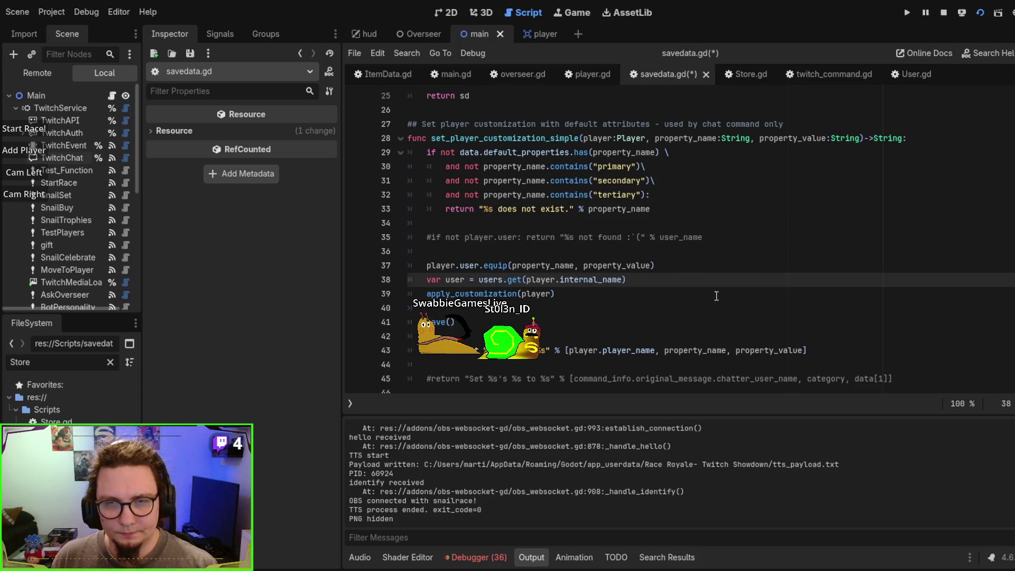
pyautogui.click(698, 287)
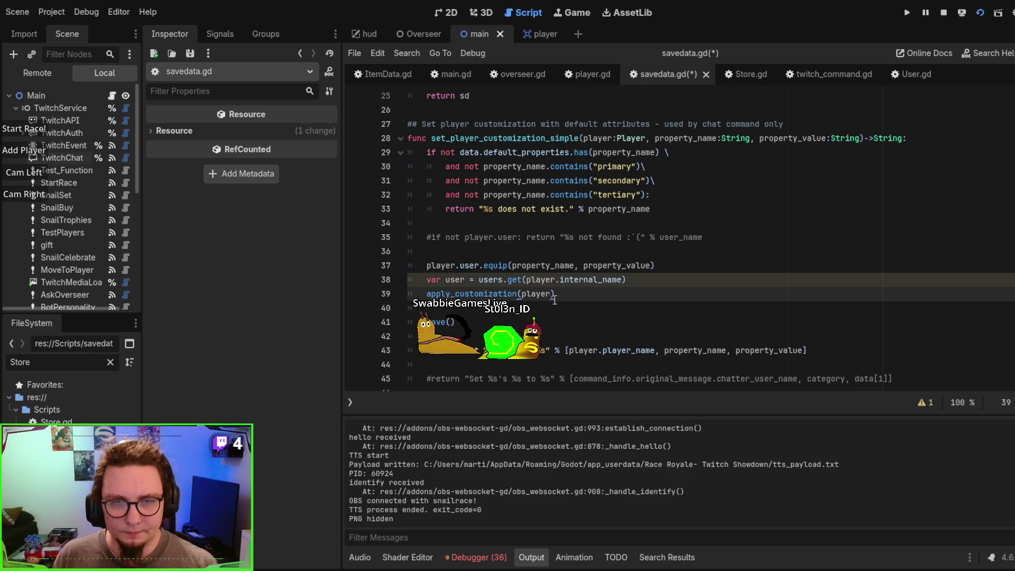
pyautogui.click(471, 280)
pyautogui.write(':')
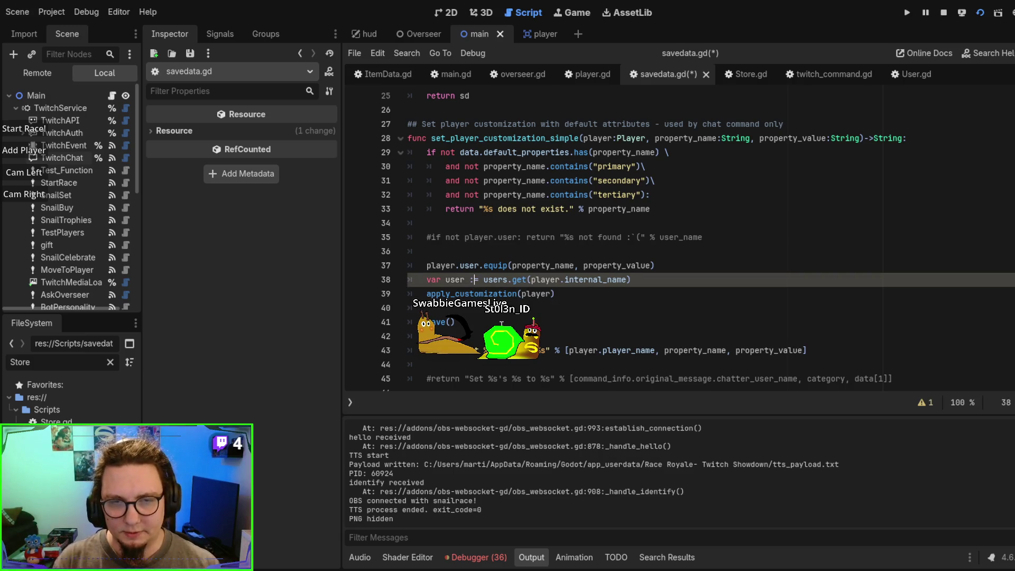
# Step: Start a new line beginning with u and select the .equip(...) call on line 37
pyautogui.click(643, 279)
pyautogui.press('Return')
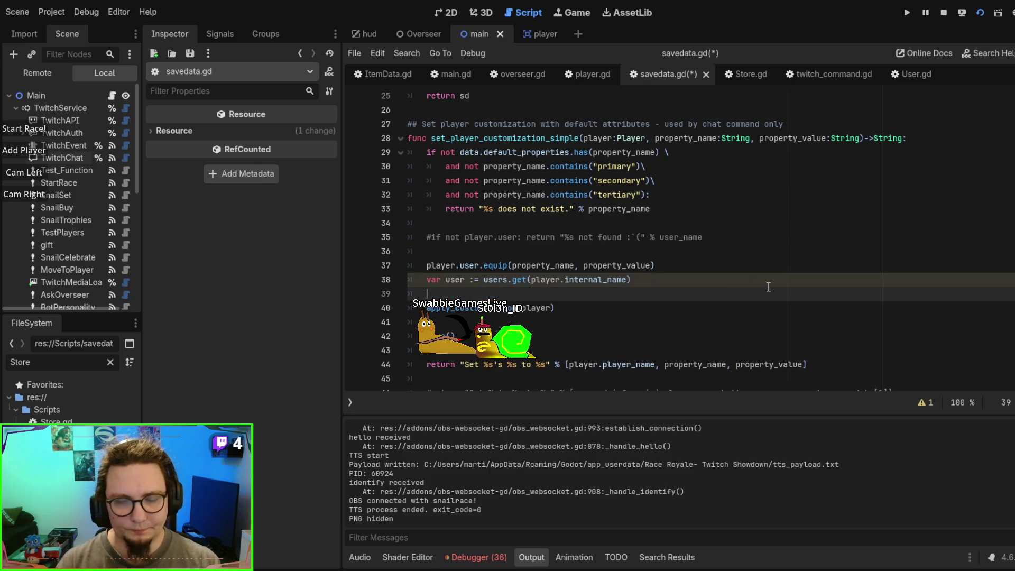
pyautogui.write('u')
pyautogui.press('Escape')
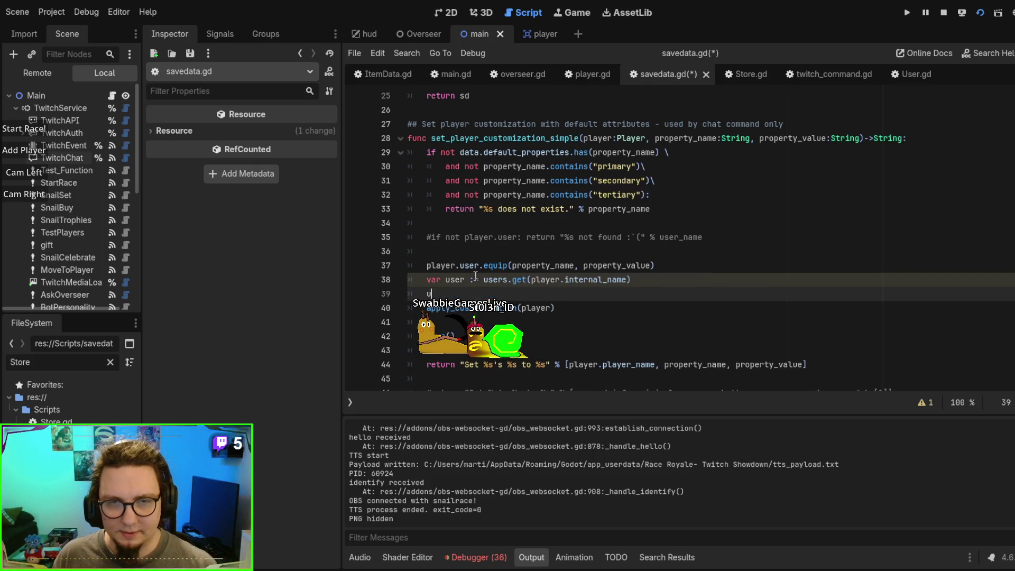
pyautogui.moveTo(479, 264); pyautogui.dragTo(660, 265)
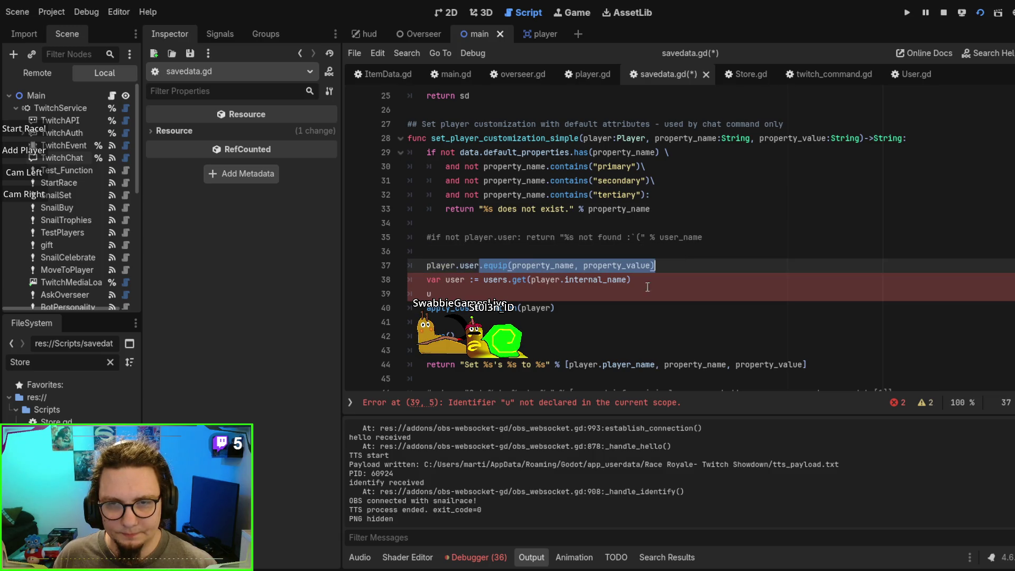
# Step: Write user.equip(property_name, property_value) on line 39 using the copied equip call
pyautogui.hotkey('ctrl', 'c')
pyautogui.doubleClick(429, 294)
pyautogui.hotkey('ctrl', 'v')
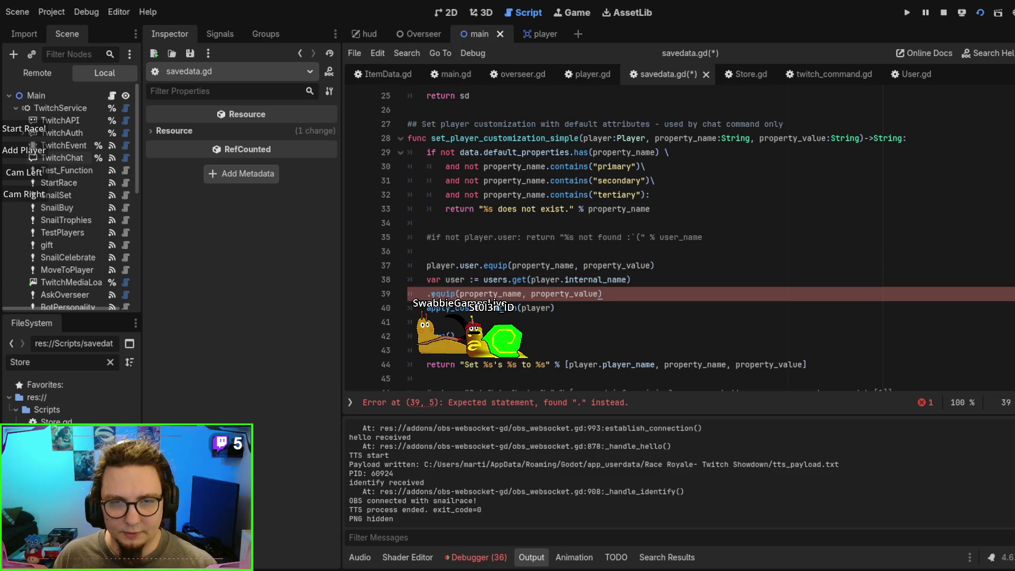
pyautogui.press('Home')
pyautogui.write('uus')
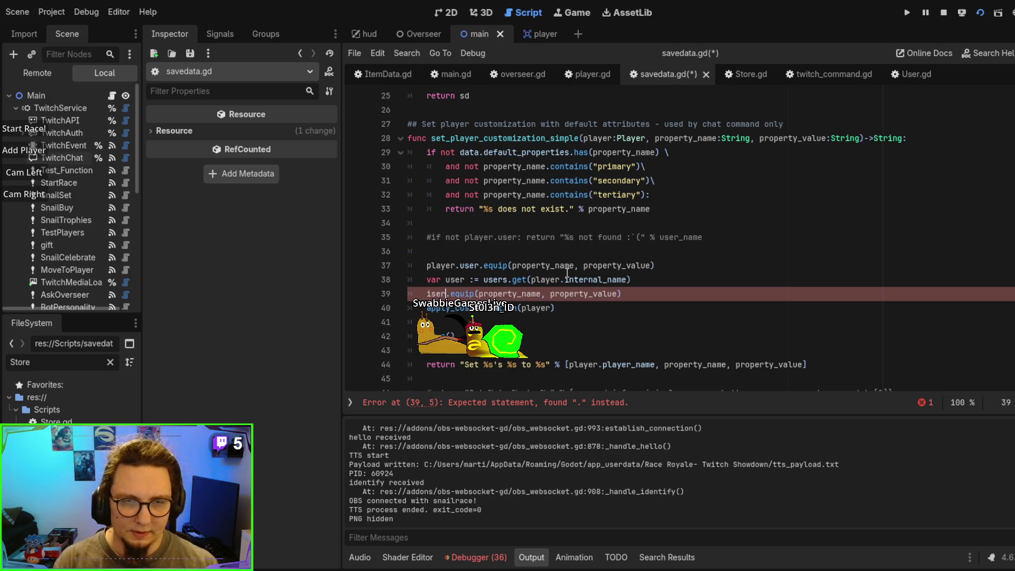
pyautogui.write('er')
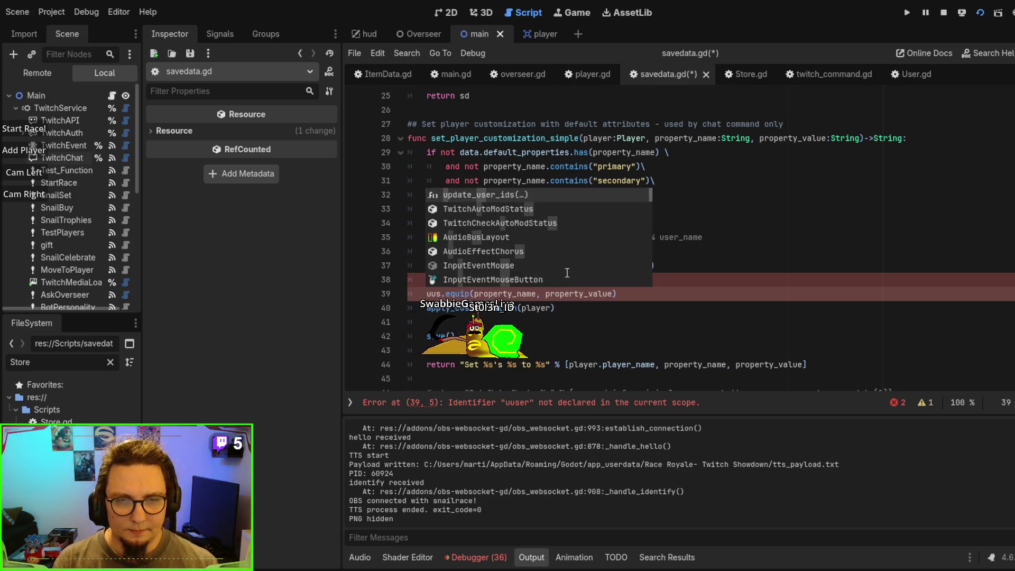
pyautogui.press('Home')
pyautogui.press('Delete')
pyautogui.hotkey('ctrl', 'Right')
pyautogui.press('Escape')
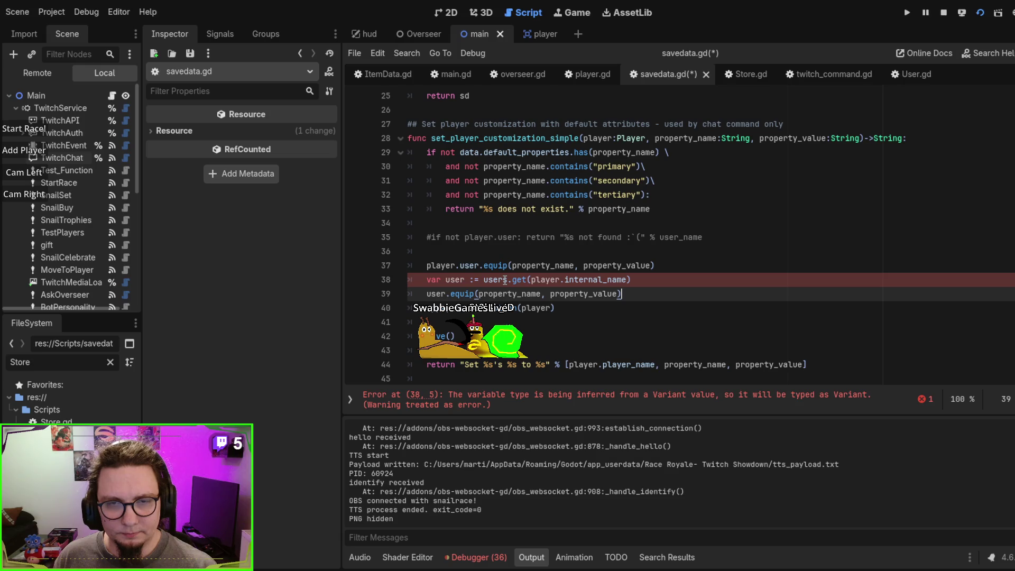
# Step: Declare the lookup as var user :User= instead of :=
pyautogui.click(485, 280)
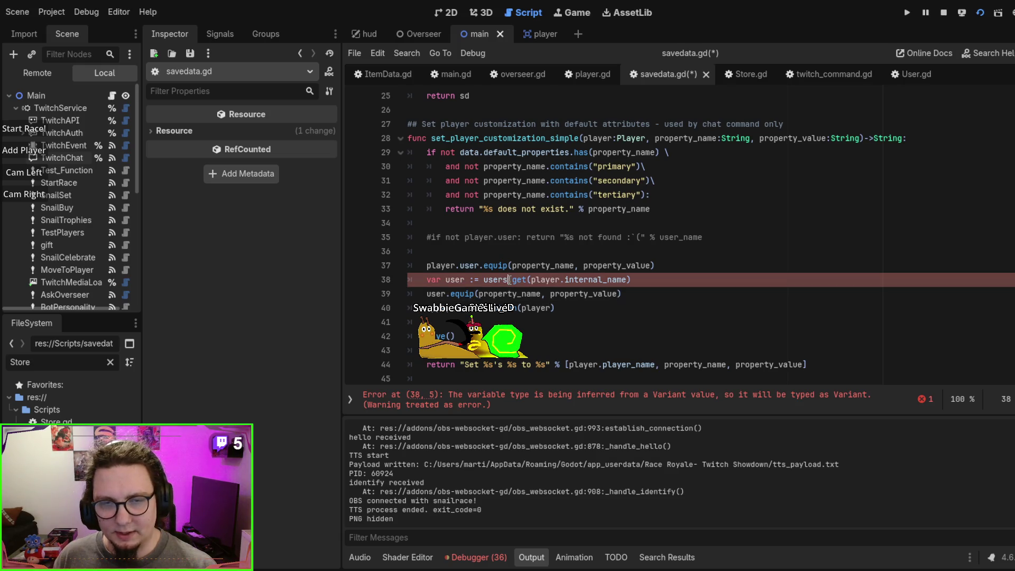
pyautogui.click(477, 279)
pyautogui.press('BackSpace')
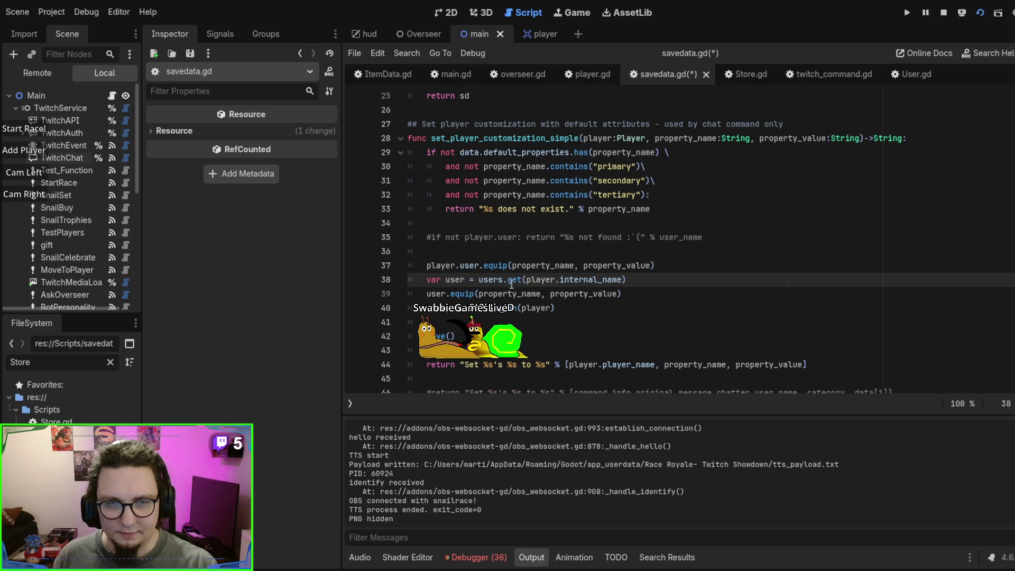
pyautogui.write(':User')
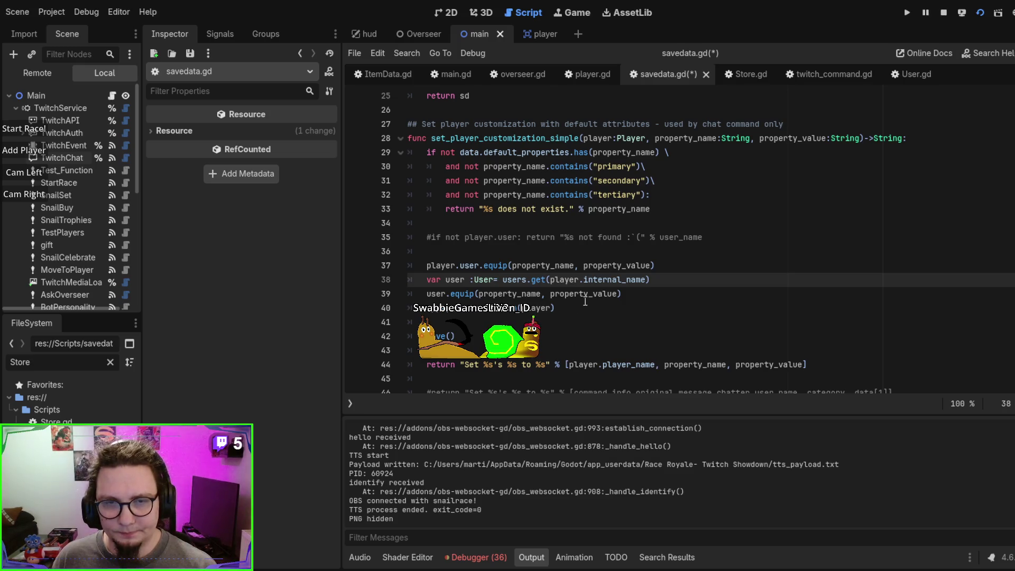
pyautogui.tripleClick(645, 295)
# Step: Move the user.equip call to just after apply_customization
pyautogui.press('BackSpace')
pyautogui.click(647, 308)
pyautogui.press('Return')
pyautogui.hotkey('ctrl', 'v')
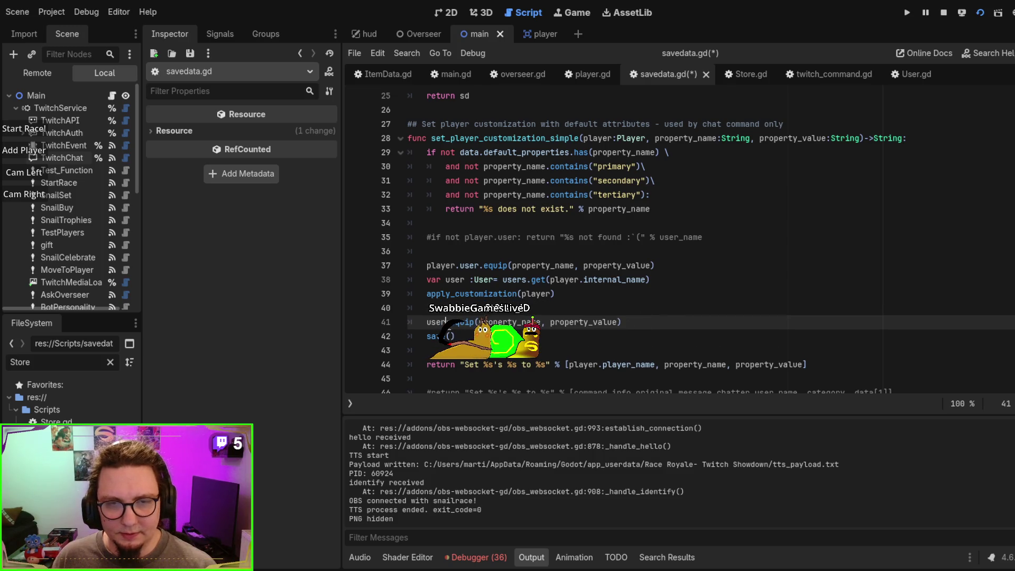
pyautogui.moveTo(428, 321); pyautogui.dragTo(427, 350)
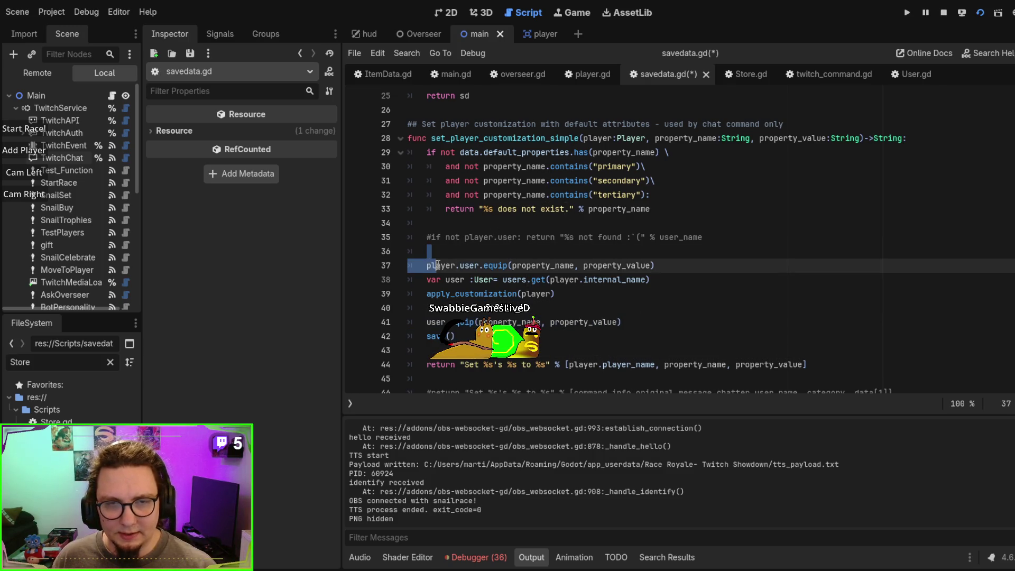
# Step: Replace the commented user check with '#Update live player' and add an '#Update save data' comment
pyautogui.click(467, 253)
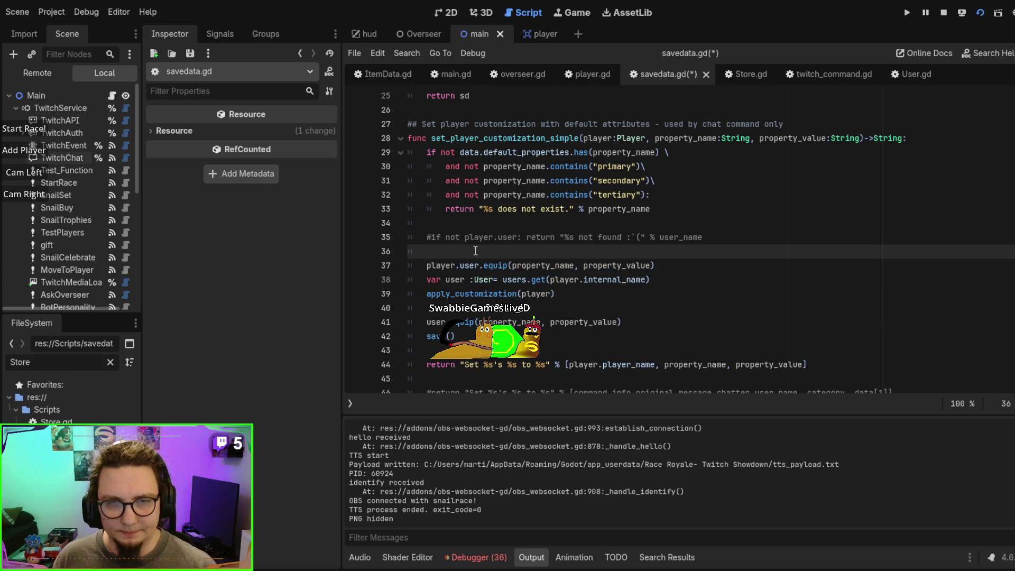
pyautogui.click(439, 236)
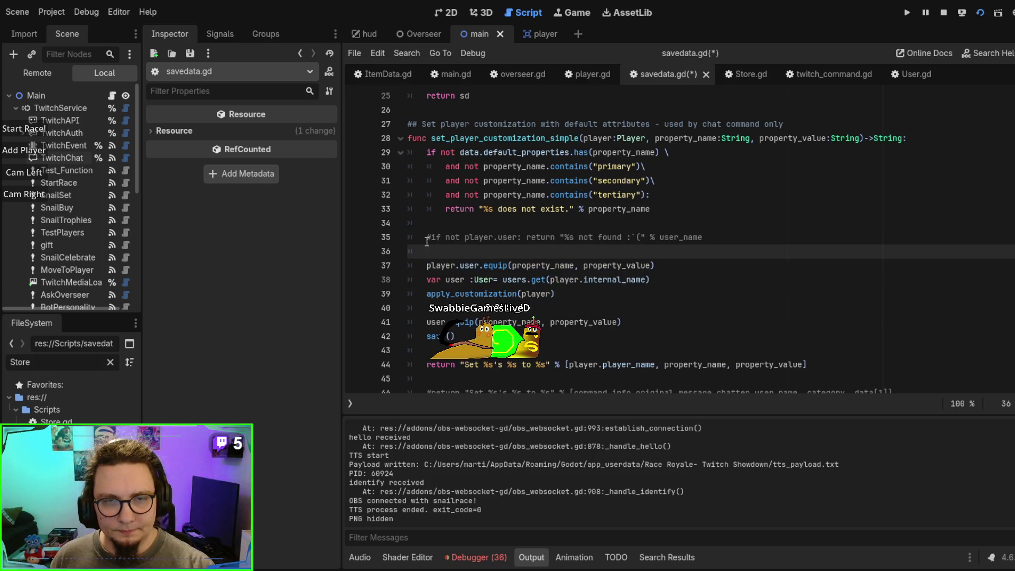
pyautogui.hotkey('ctrl', 'shift', 'k')
pyautogui.write('Up')
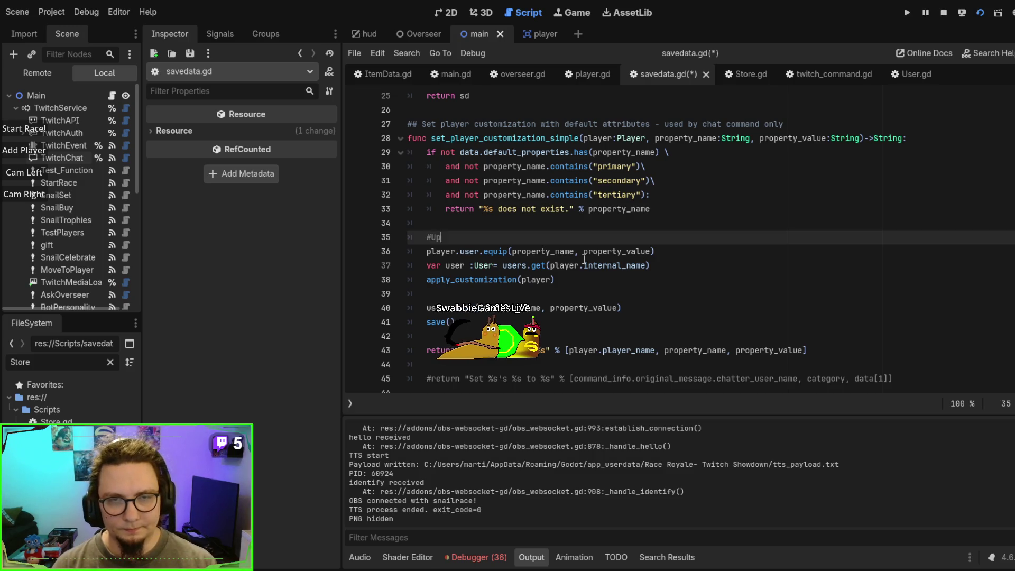
pyautogui.write('date l')
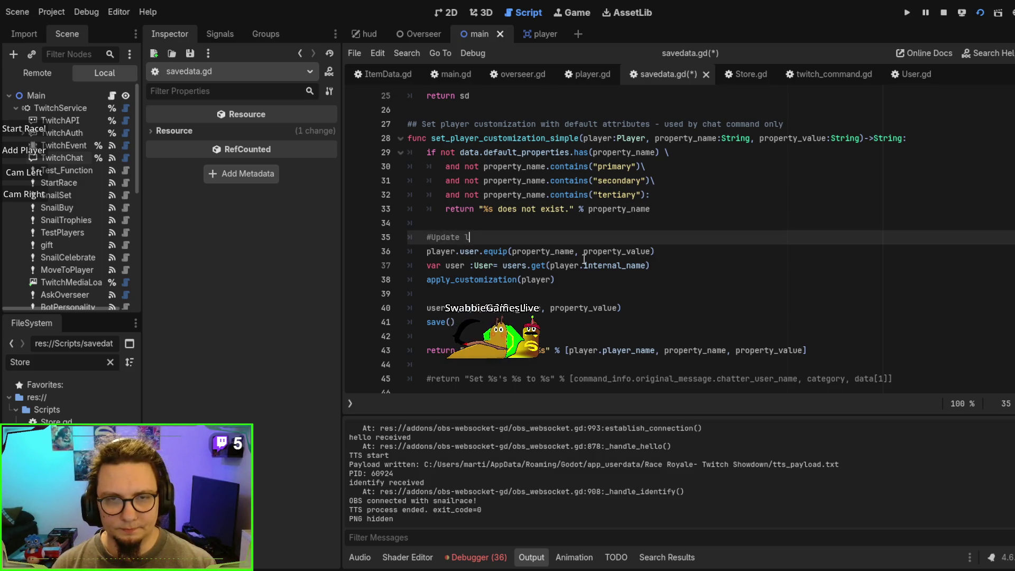
pyautogui.write('ive player')
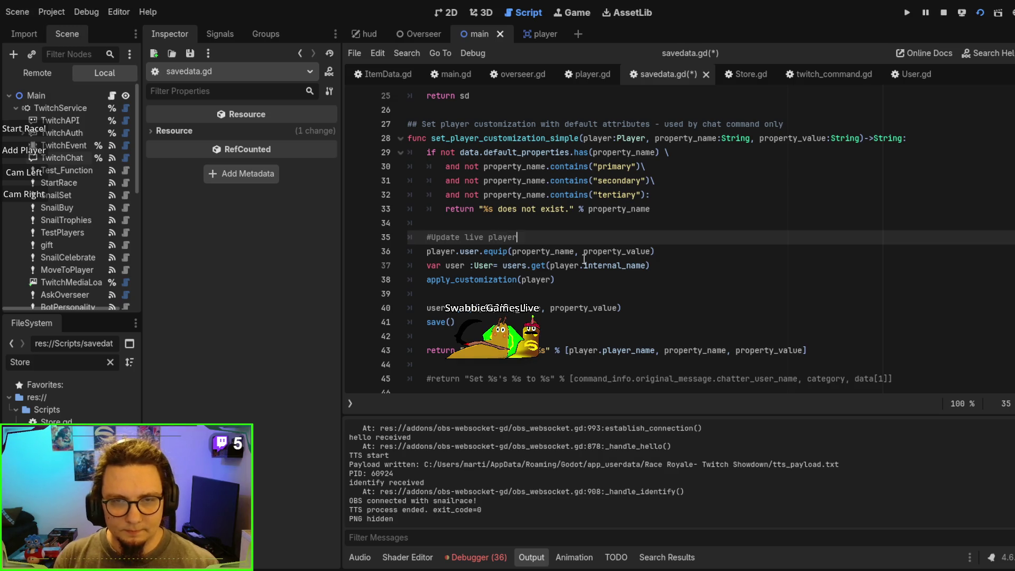
pyautogui.press('Down')
pyautogui.press('Down')
pyautogui.press('Down')
pyautogui.press('Down')
pyautogui.press('Return')
pyautogui.write('#Upd')
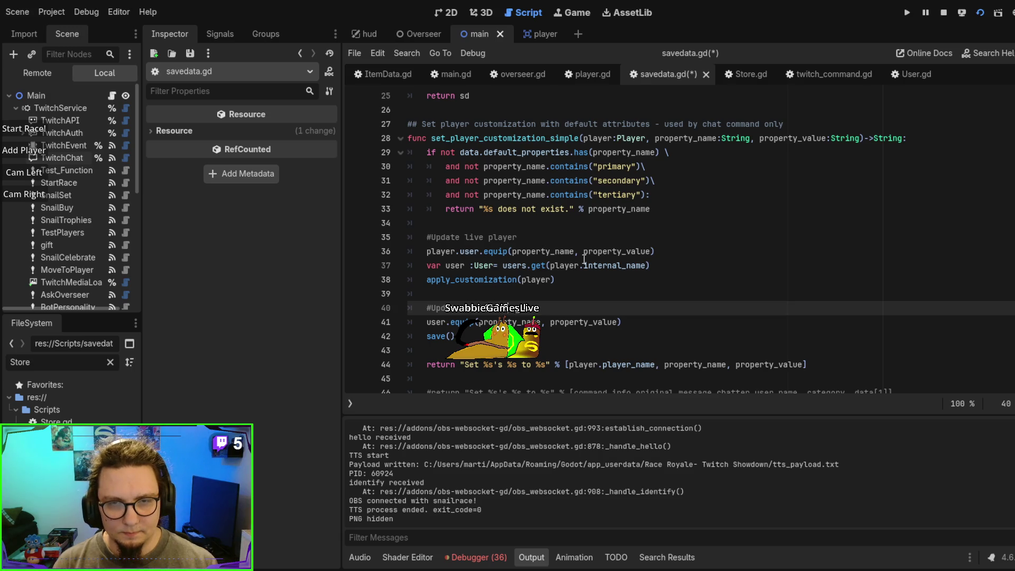
# Step: Delete the old commented-out return line, save savedata.gd, and relaunch the game
pyautogui.scroll(-2, 584, 259)
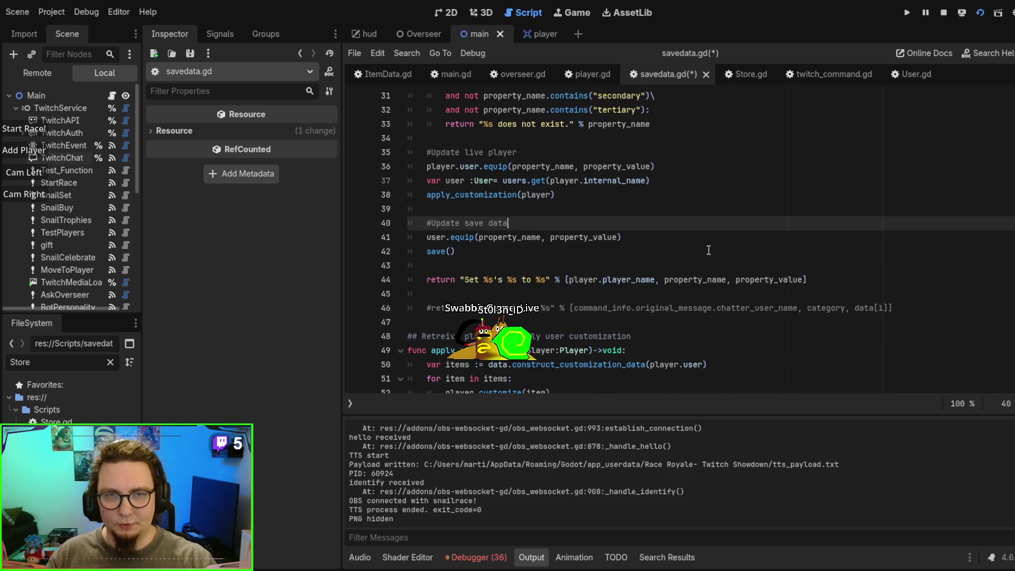
pyautogui.moveTo(835, 320); pyautogui.dragTo(951, 281)
pyautogui.press('BackSpace')
pyautogui.scroll(1, 745, 201)
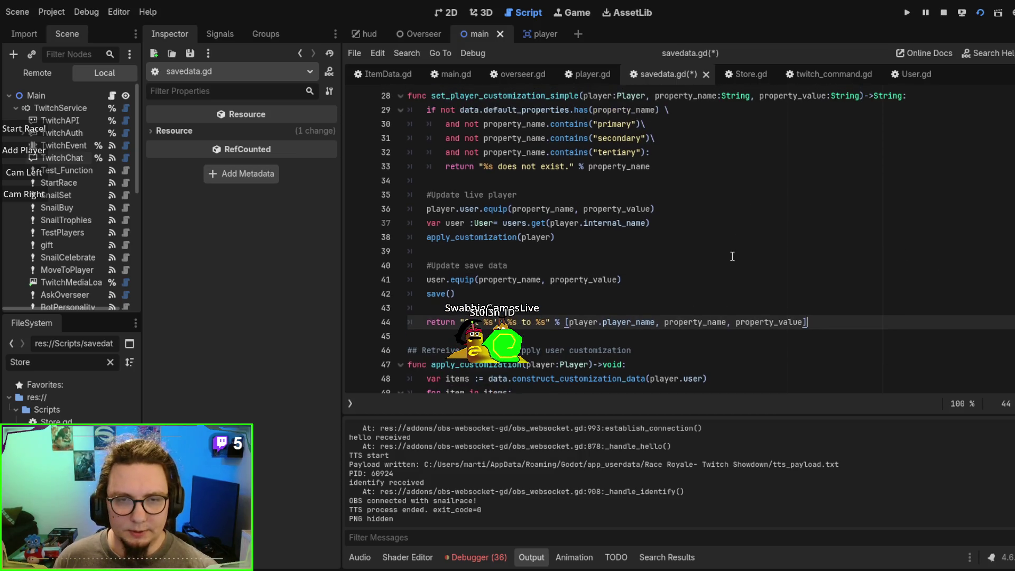
pyautogui.press('Return')
pyautogui.hotkey('ctrl', 'z')
pyautogui.hotkey('ctrl', 'z')
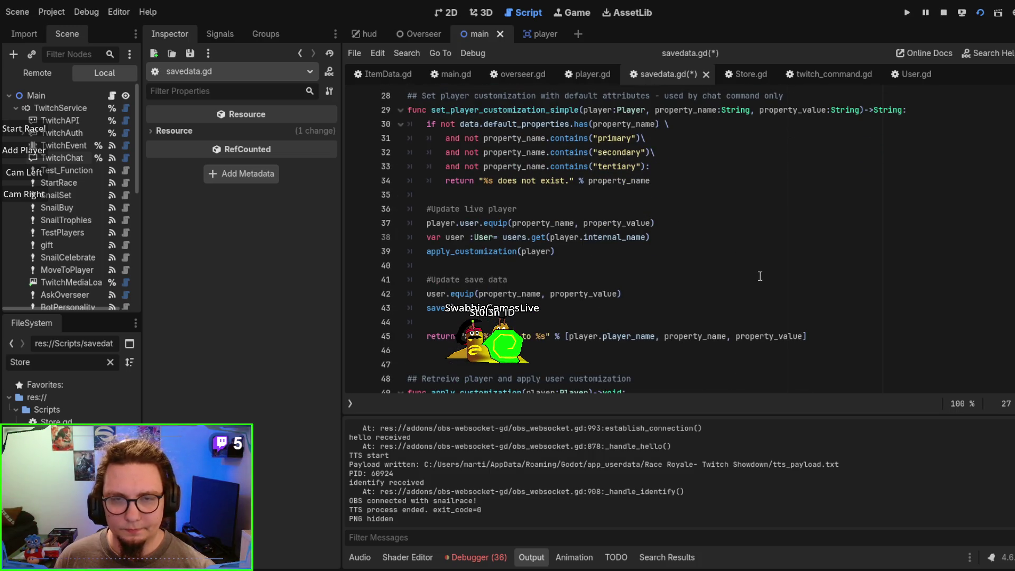
pyautogui.hotkey('ctrl', 's')
pyautogui.press('F5')
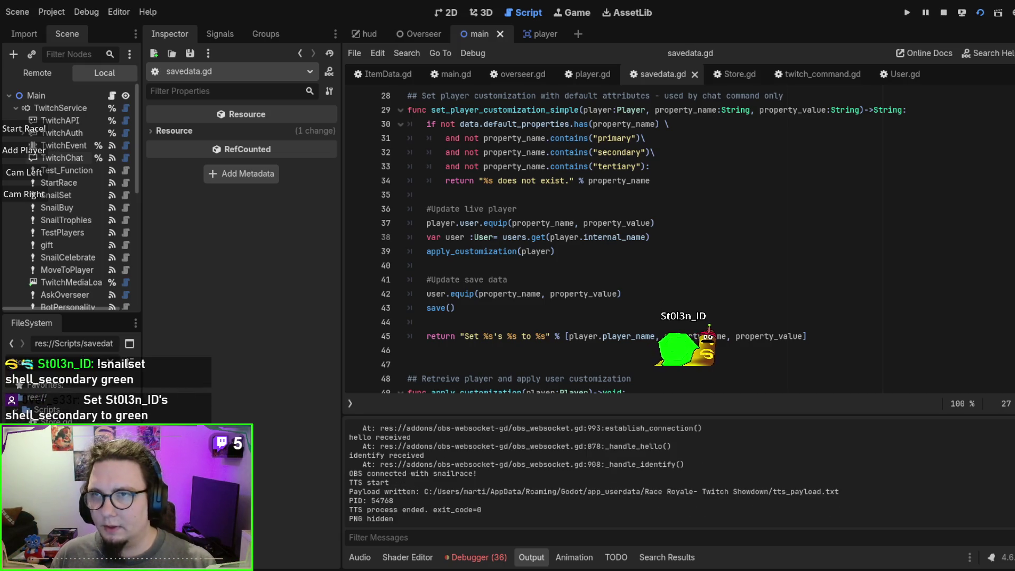
# Step: Stop and relaunch the game, then look over the save() function in savedata.gd
pyautogui.press('F8')
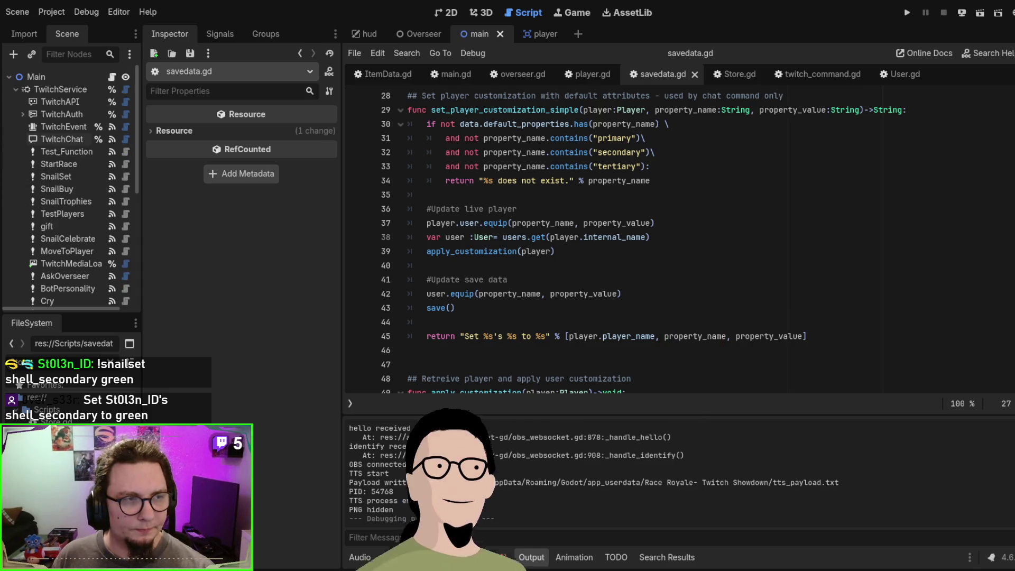
pyautogui.click(617, 223)
pyautogui.press('F5')
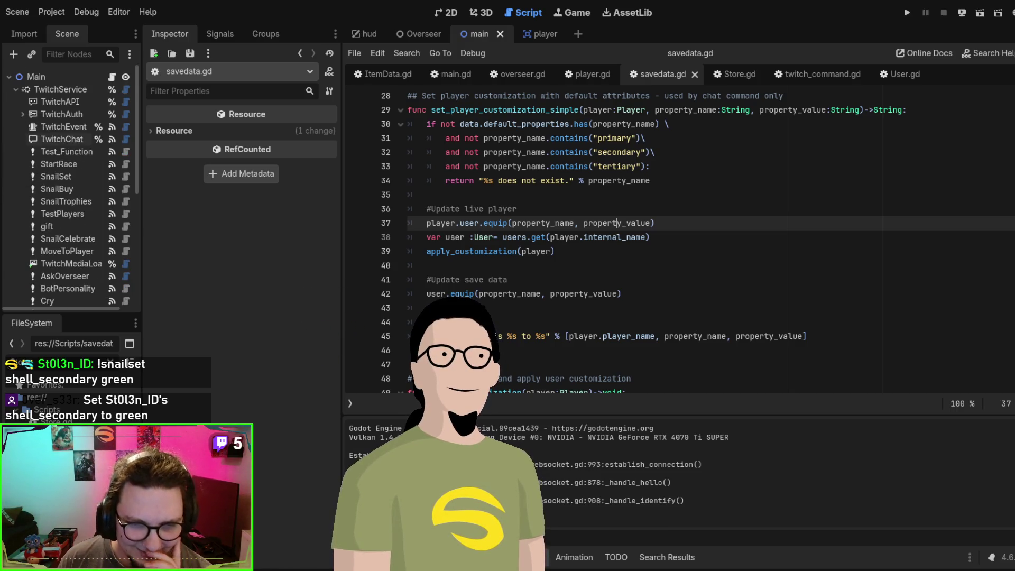
pyautogui.scroll(1, 675, 282)
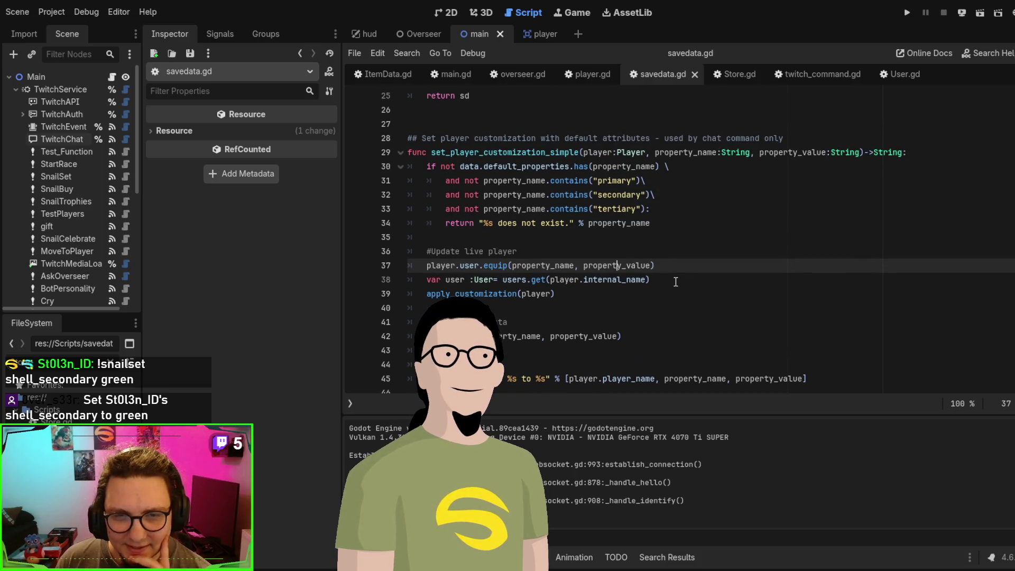
pyautogui.scroll(1, 675, 282)
pyautogui.scroll(-2, 675, 282)
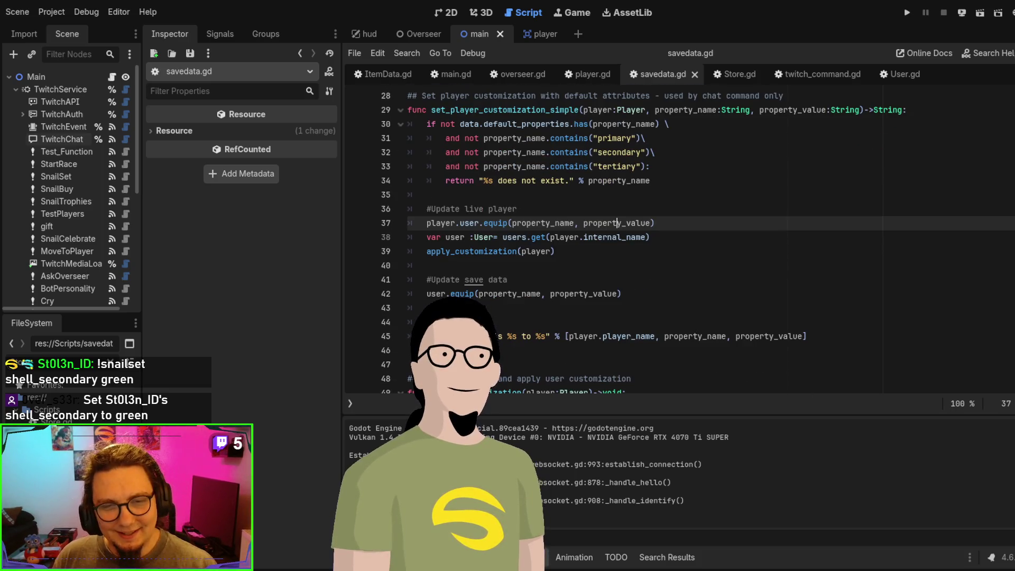
pyautogui.hotkey('ctrl', 'z')
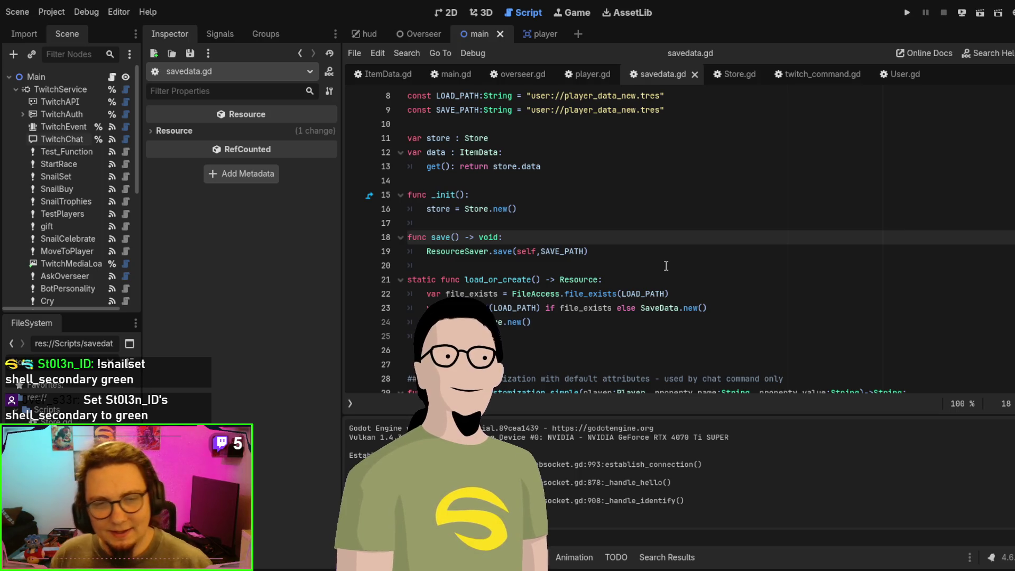
pyautogui.hotkey('ctrl', 'z')
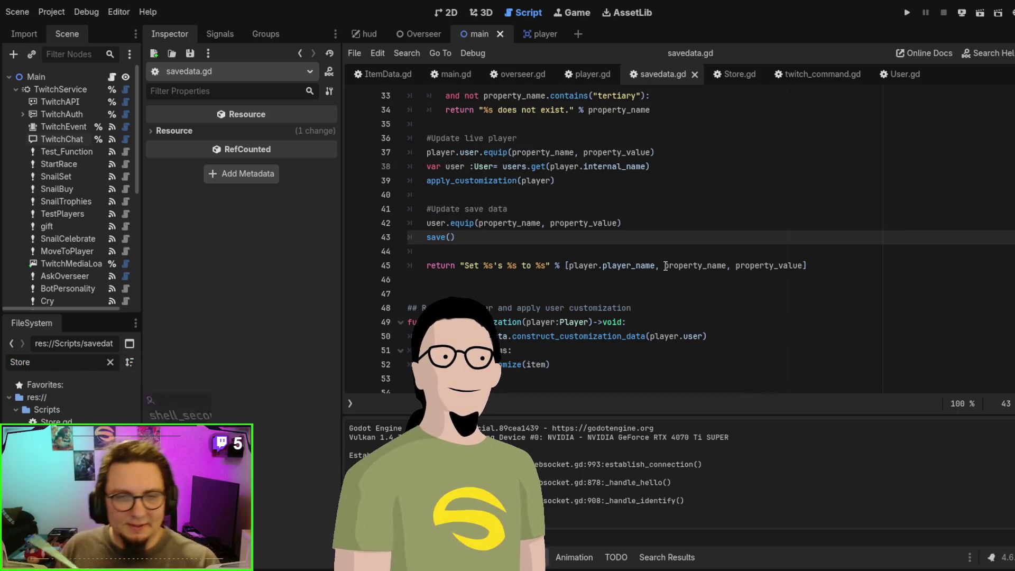
pyautogui.scroll(1, 663, 266)
pyautogui.scroll(2, 661, 267)
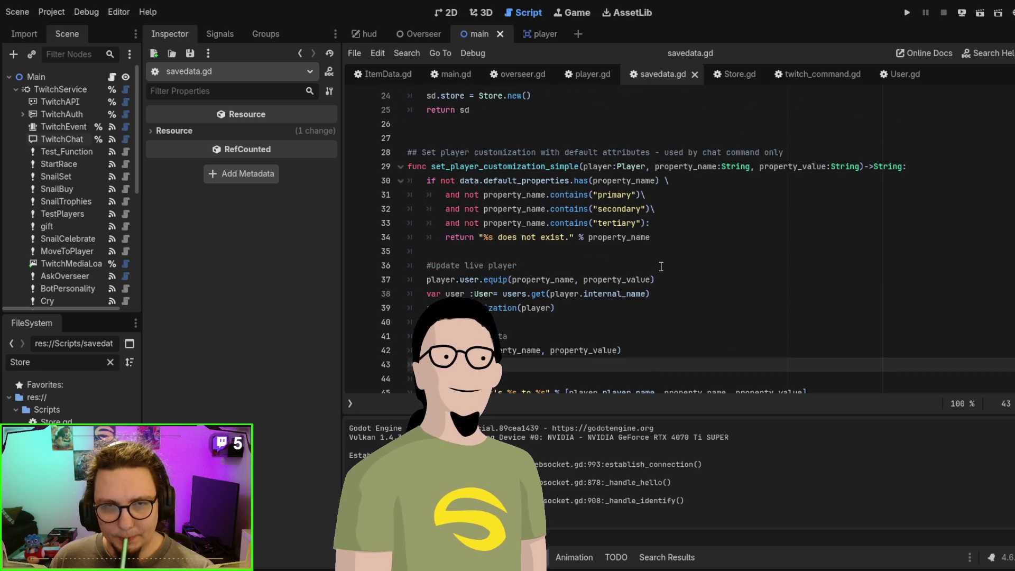
pyautogui.scroll(-1, 660, 266)
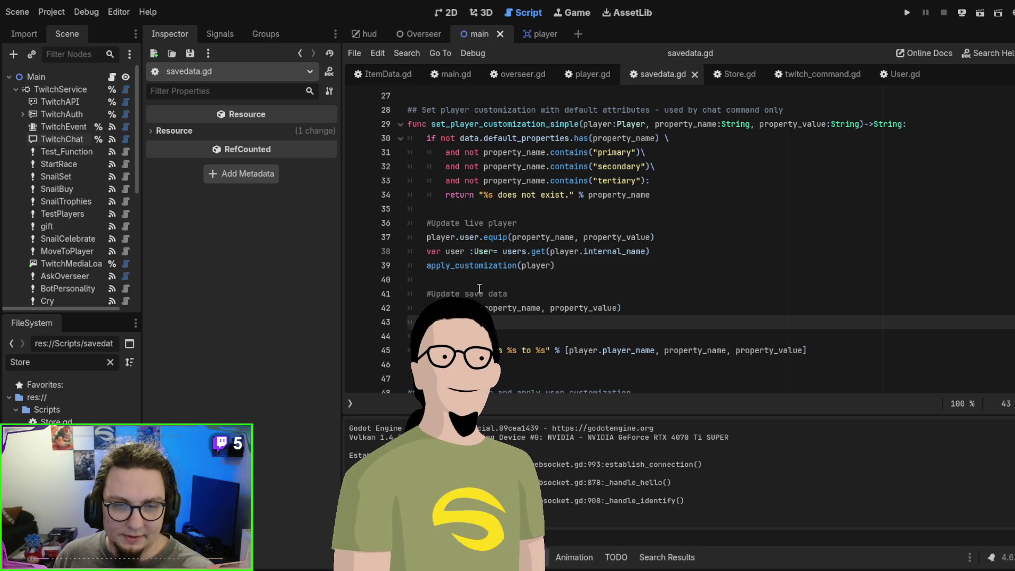
# Step: Review the equip function's definition and export vars in User.gd, then run the project
pyautogui.keyDown('ctrl'); pyautogui.click(494, 237); pyautogui.keyUp('ctrl')
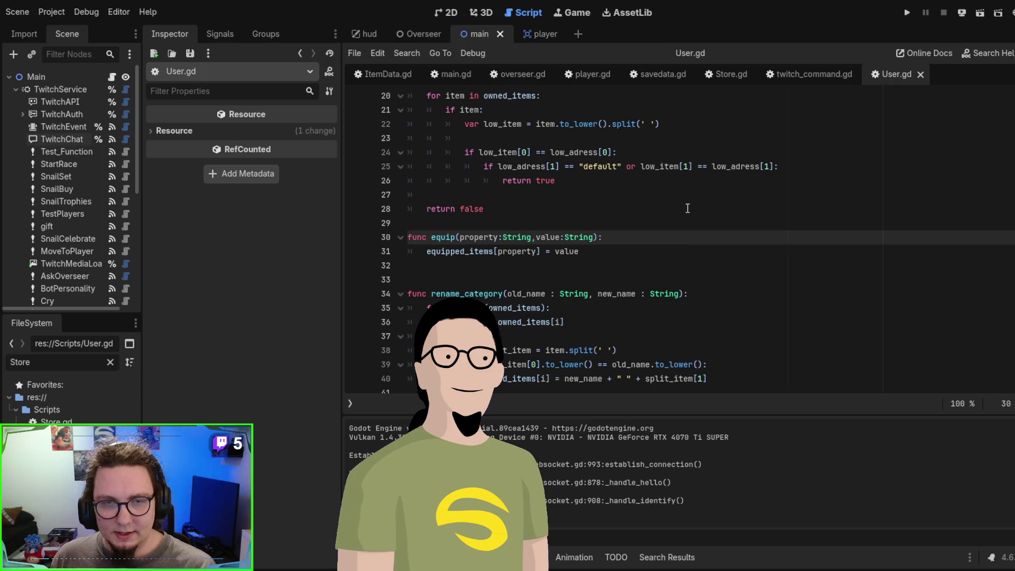
pyautogui.scroll(1, 685, 249)
pyautogui.scroll(3, 684, 255)
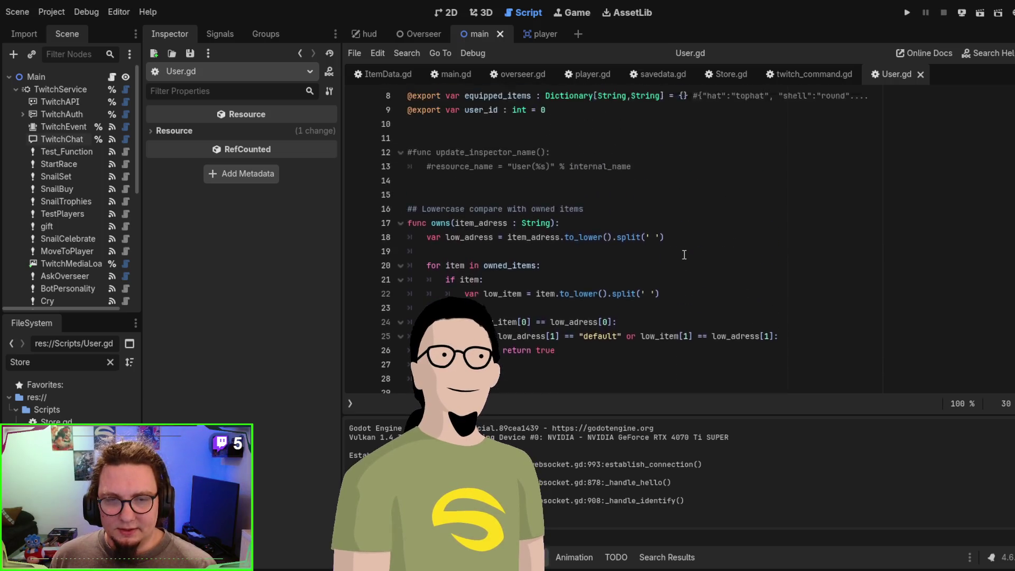
pyautogui.scroll(2, 684, 255)
pyautogui.scroll(-5, 684, 254)
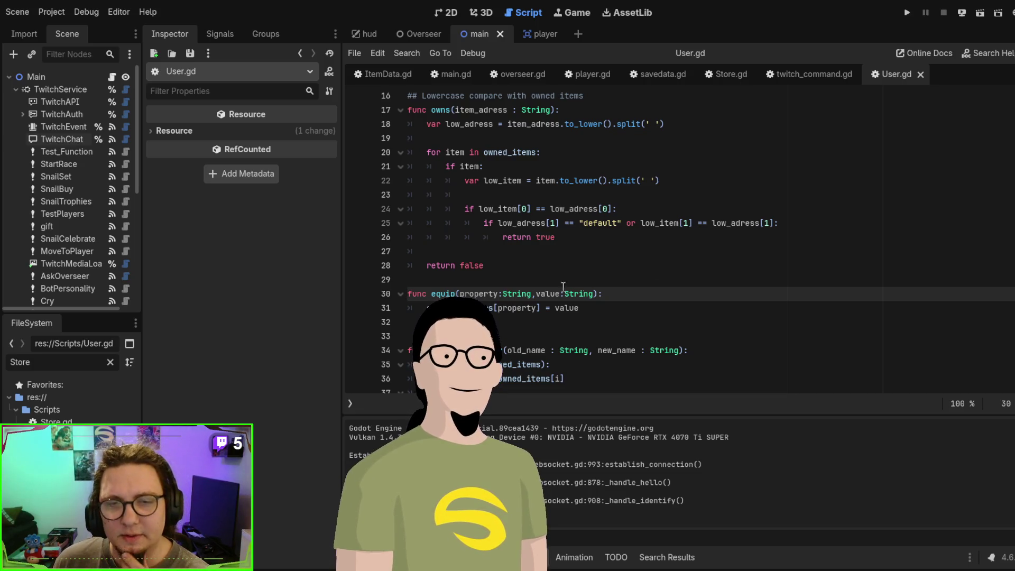
pyautogui.scroll(5, 493, 181)
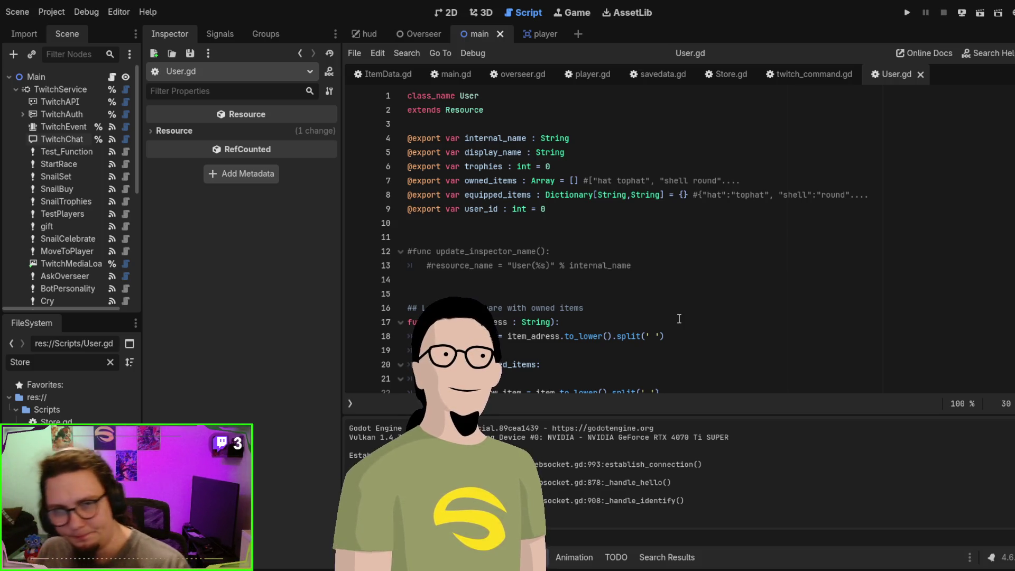
pyautogui.press('F5')
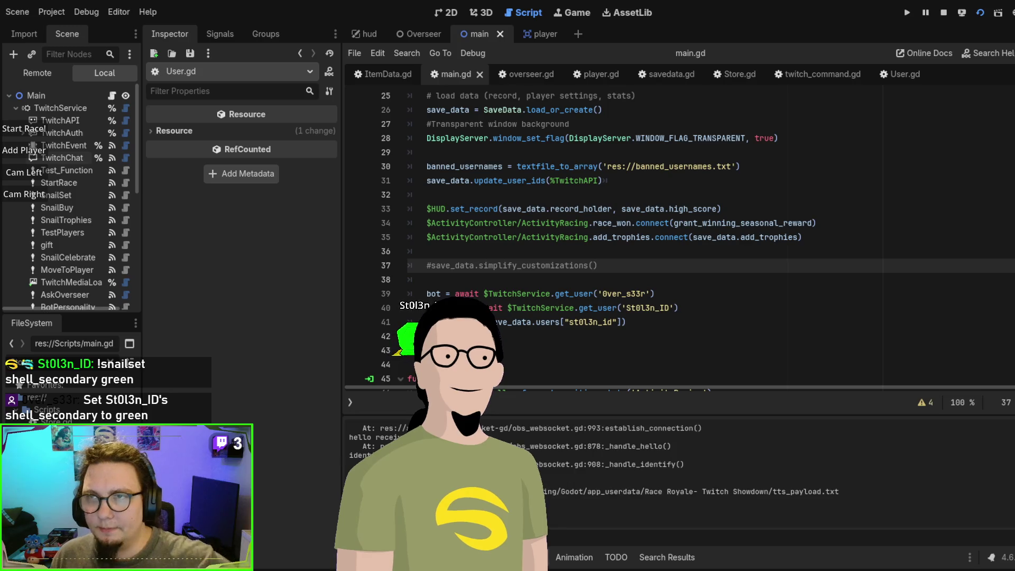
# Step: Stop and relaunch the game from main.gd line 38, then switch to ItemData.gd
pyautogui.click(675, 270)
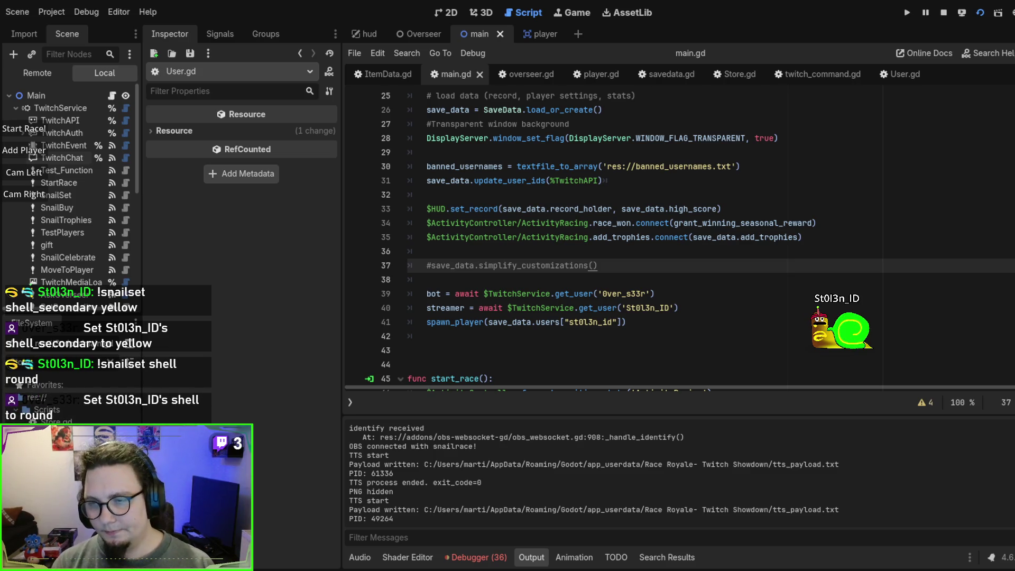
pyautogui.press('F5')
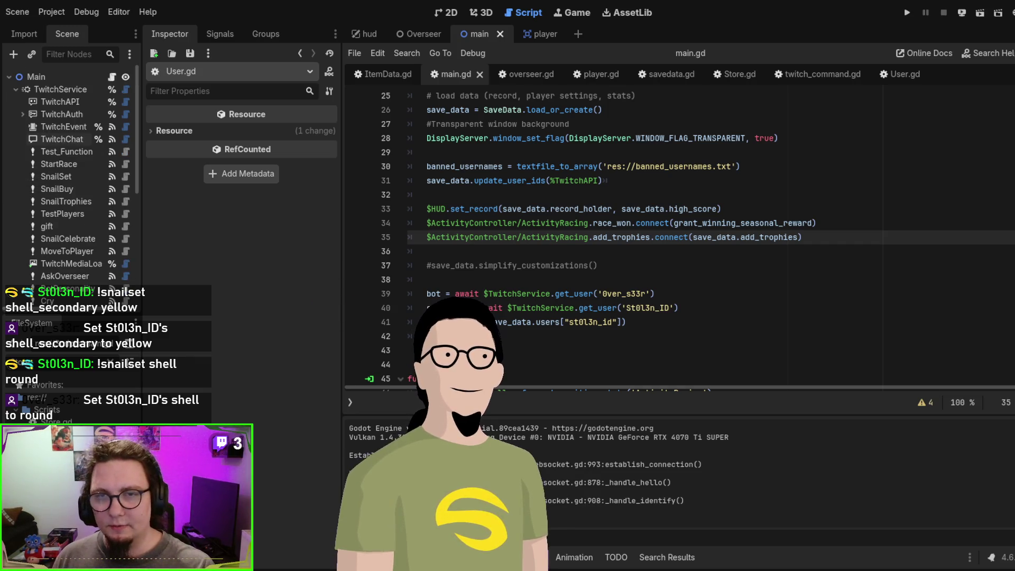
pyautogui.click(426, 279)
pyautogui.press('F5')
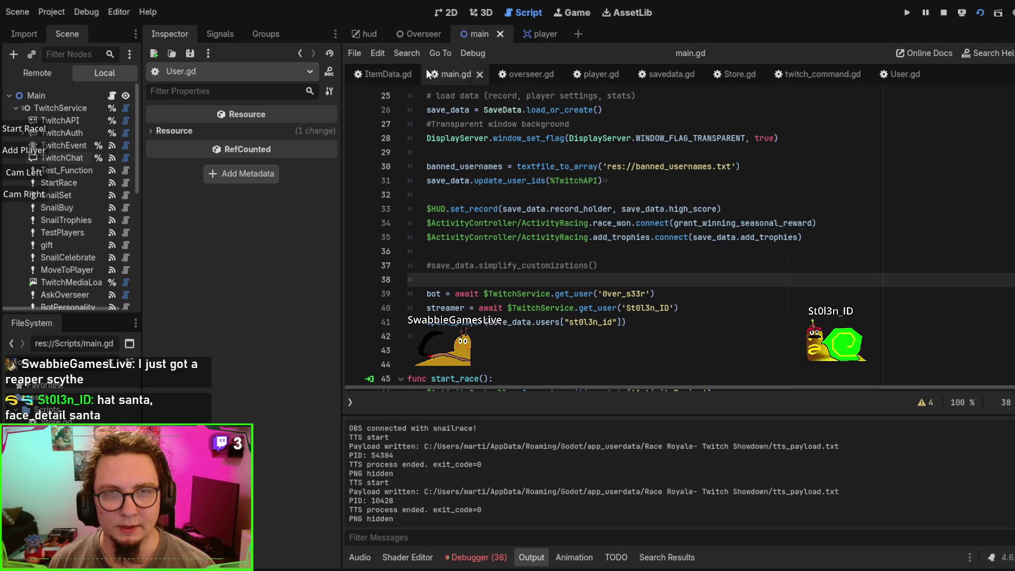
pyautogui.click(363, 78)
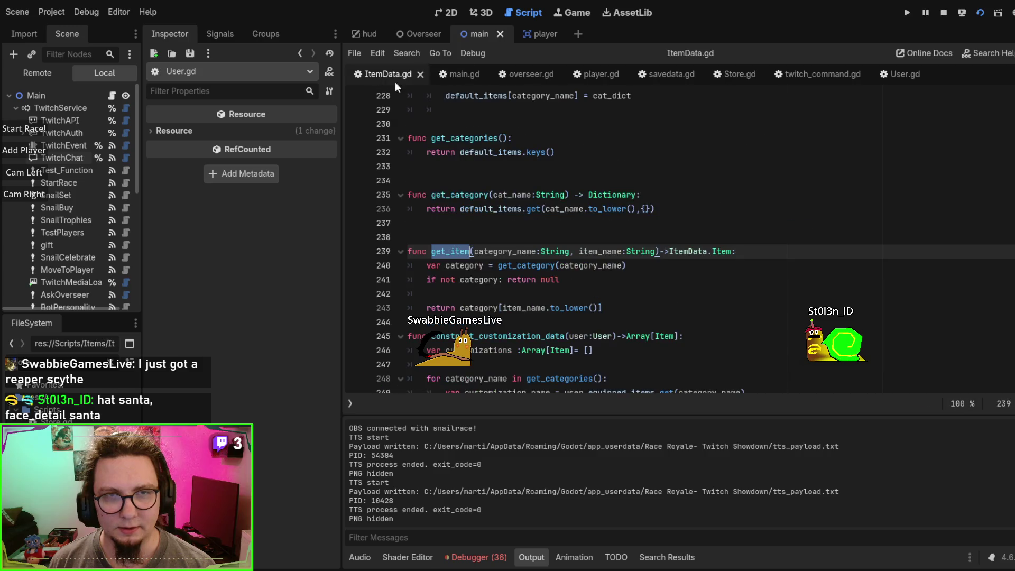
# Step: Set the none and scythe shell indexes in ItemData.gd to 0, then save and re-run the game
pyautogui.scroll(15, 582, 238)
pyautogui.scroll(-3, 581, 238)
pyautogui.scroll(3, 624, 203)
pyautogui.scroll(-10, 623, 203)
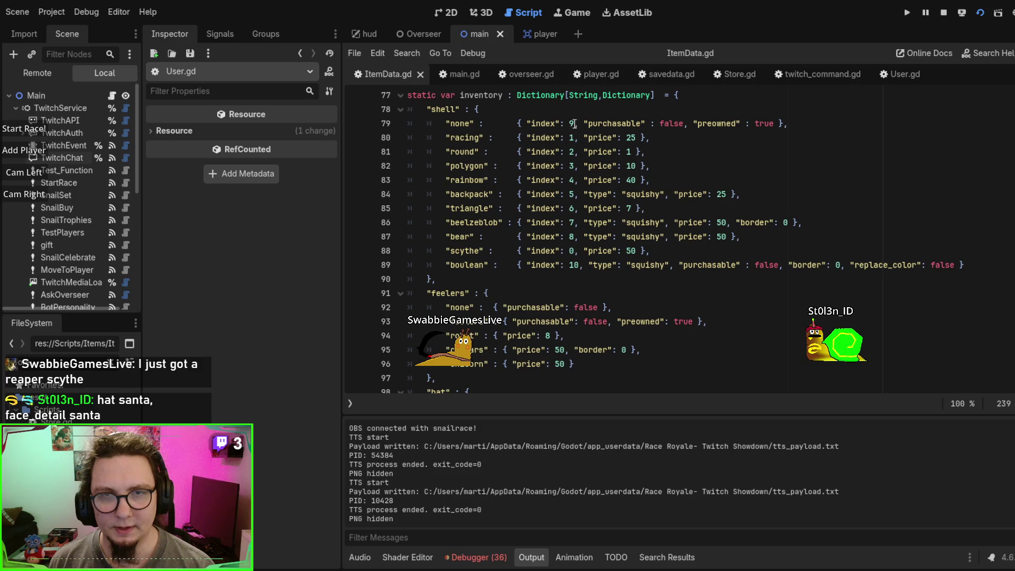
pyautogui.click(570, 123)
pyautogui.press('Delete')
pyautogui.write('0')
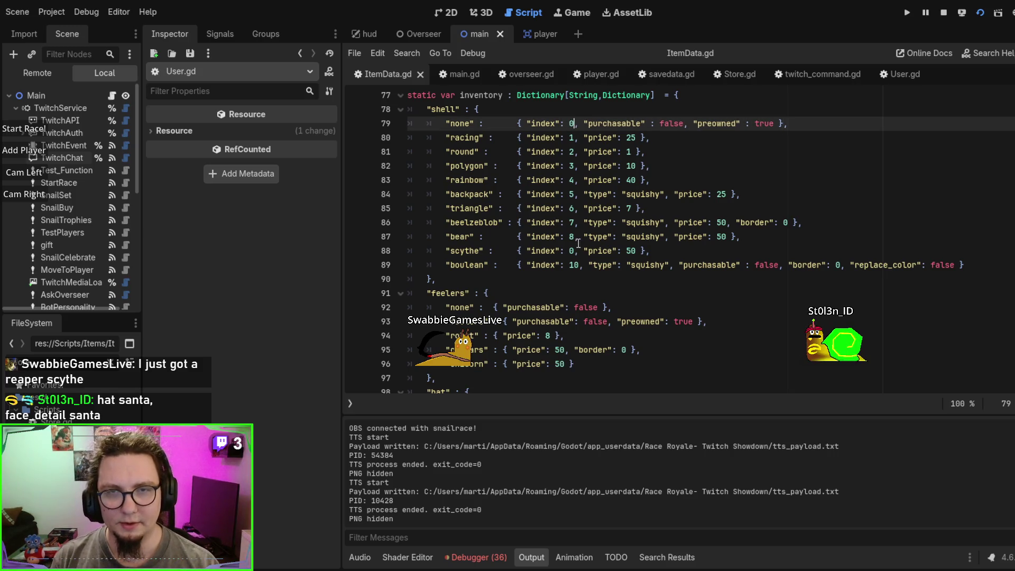
pyautogui.click(570, 250)
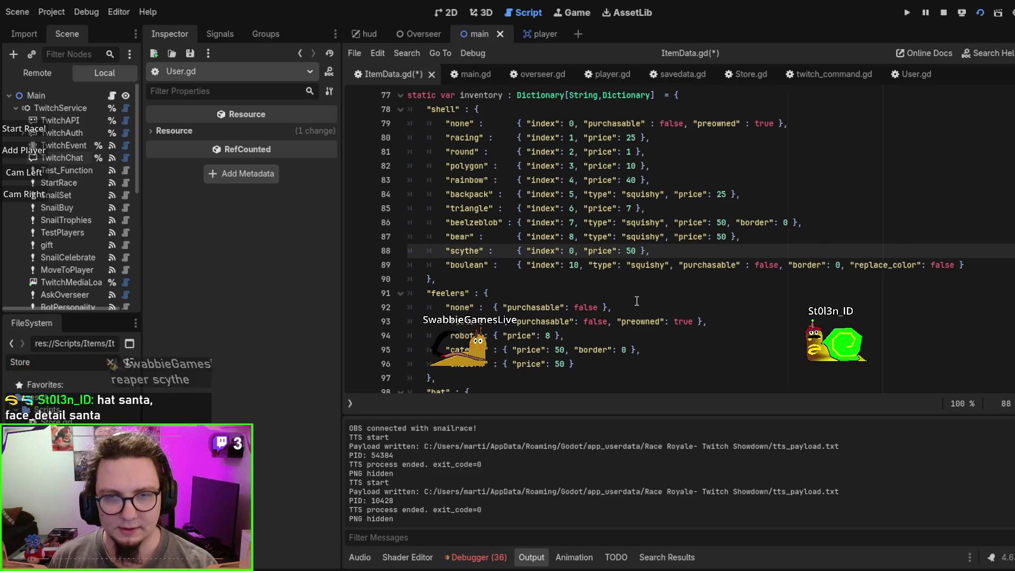
pyautogui.press('Delete')
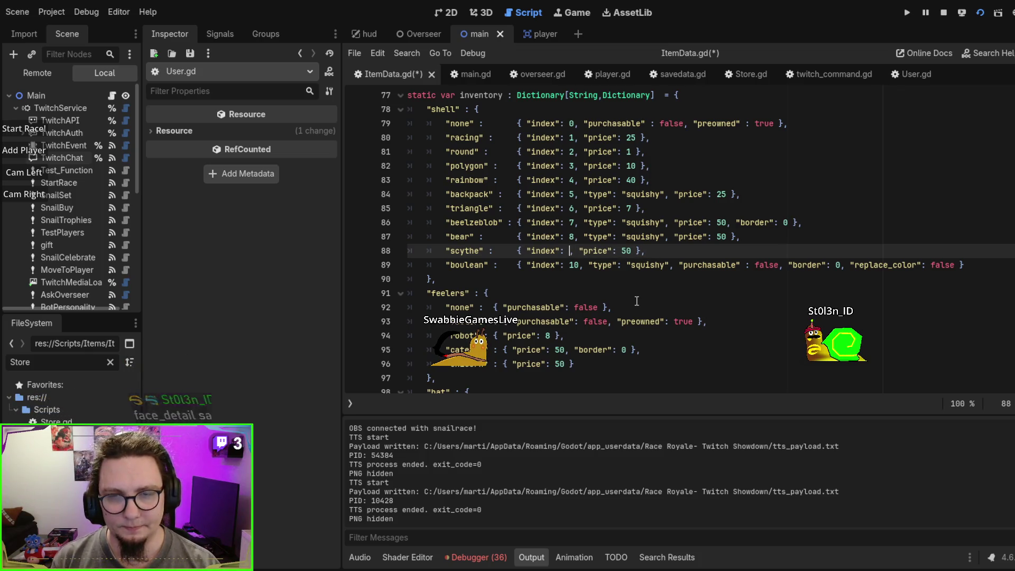
pyautogui.write('0')
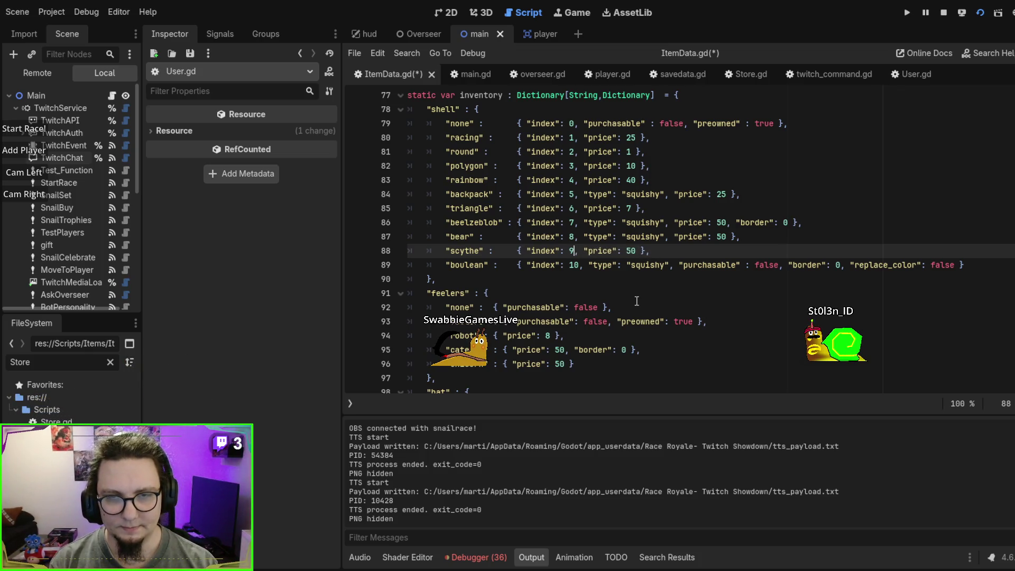
pyautogui.press('F5')
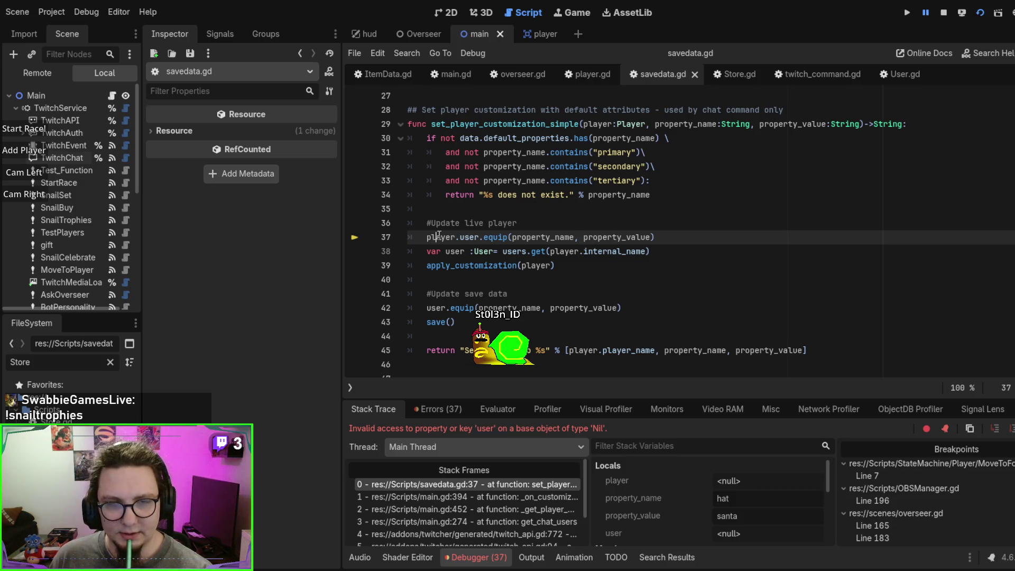
# Step: Follow the error from set_player_customization_simple to its caller at main.gd line 394
pyautogui.scroll(2, 534, 233)
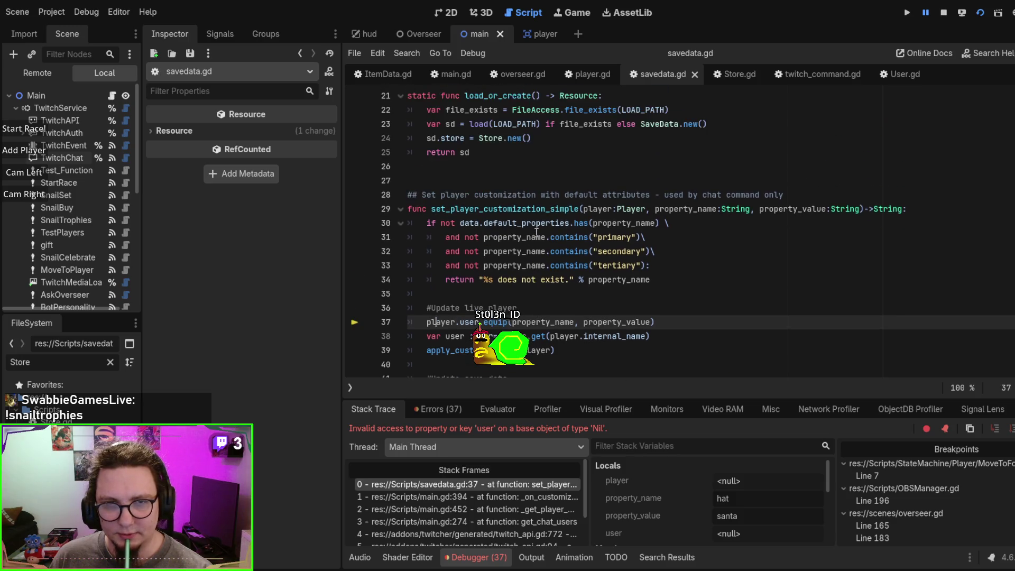
pyautogui.click(512, 211)
pyautogui.click(480, 496)
pyautogui.scroll(2, 579, 275)
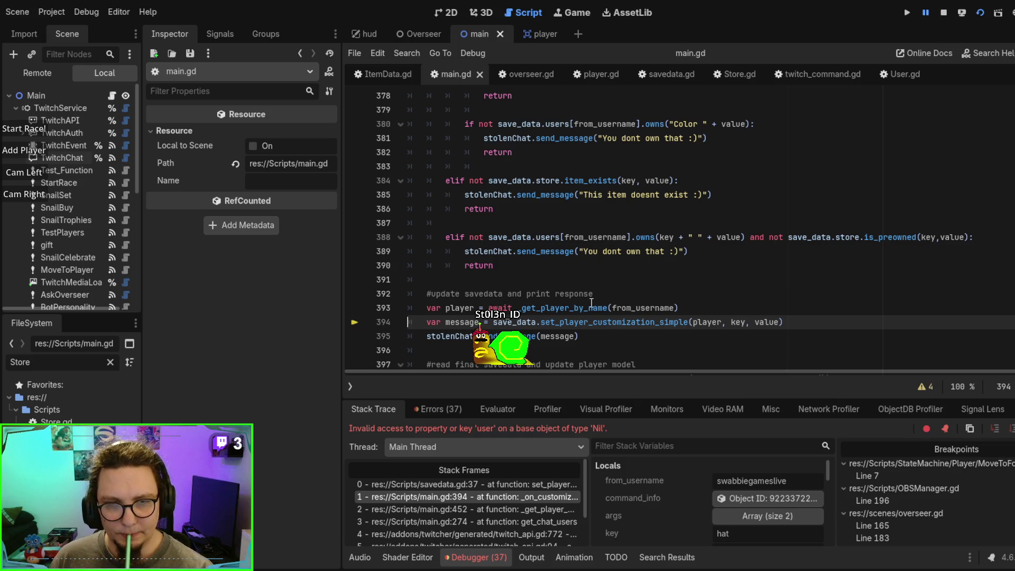
pyautogui.doubleClick(564, 307)
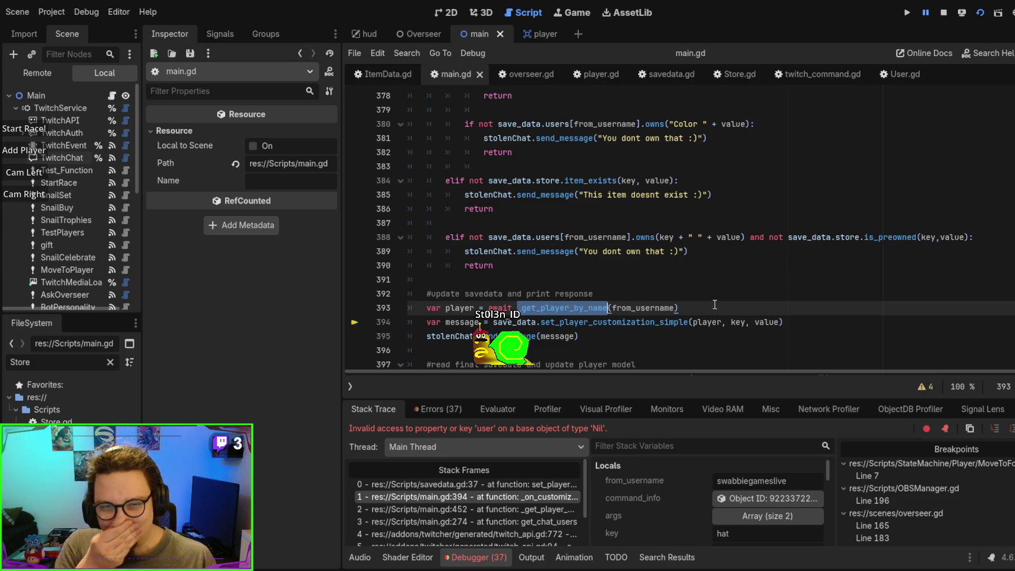
# Step: Search for spawn_player, inspect its definition, and return below the update-savedata comment at line 392
pyautogui.hotkey('ctrl', 'f')
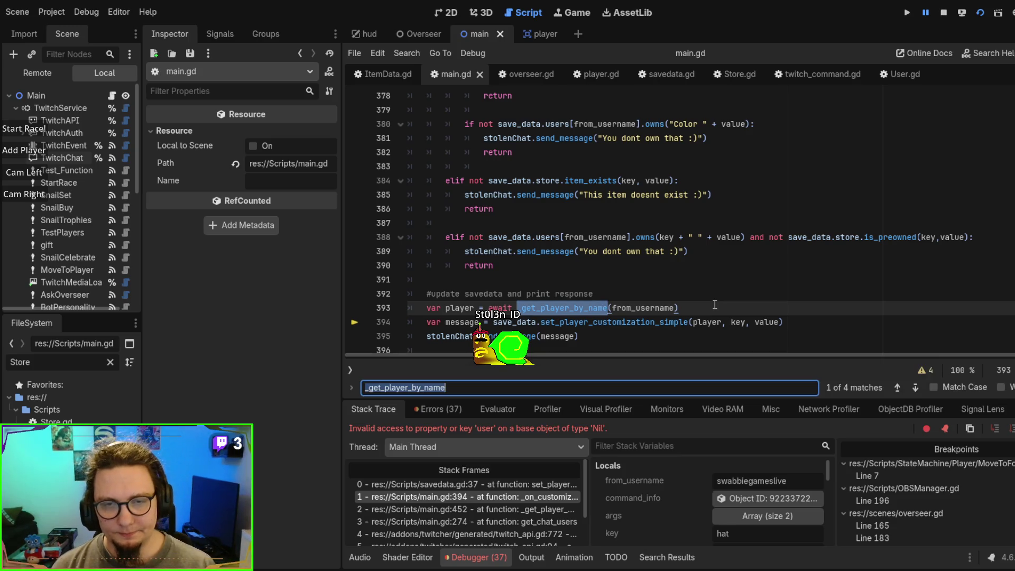
pyautogui.write('spawn')
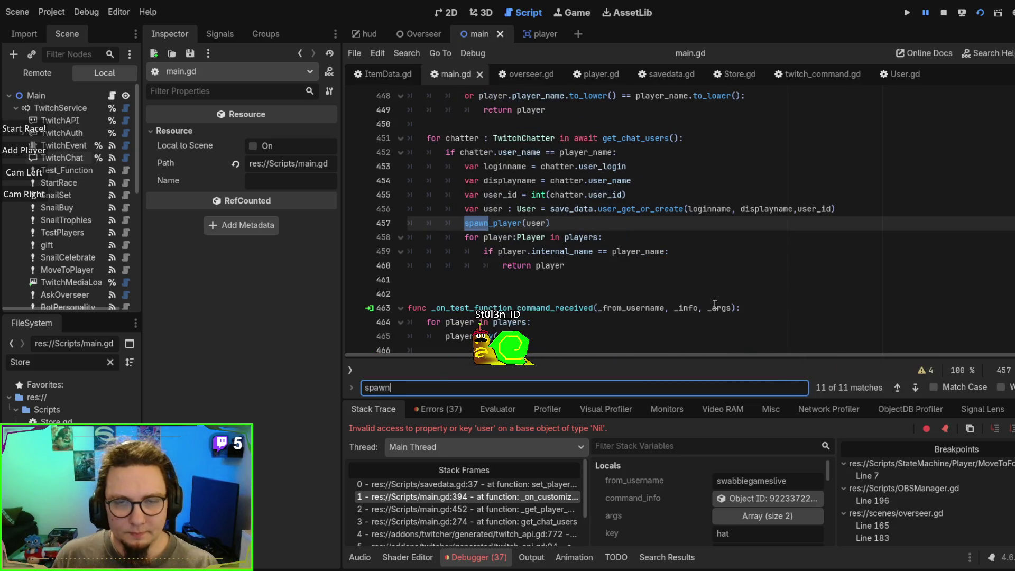
pyautogui.keyDown('ctrl'); pyautogui.click(500, 226); pyautogui.keyUp('ctrl')
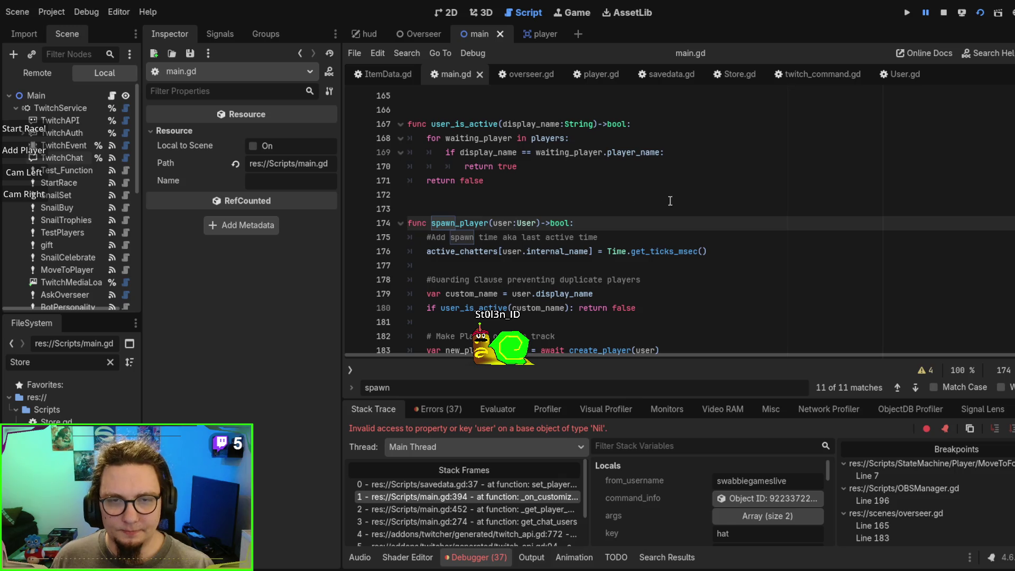
pyautogui.scroll(-1, 661, 204)
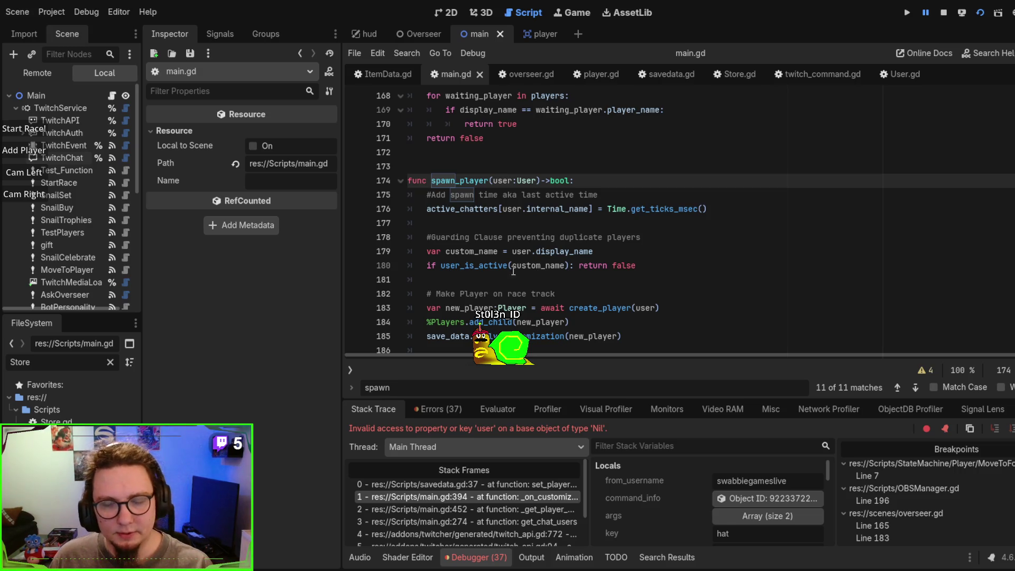
pyautogui.doubleClick(482, 268)
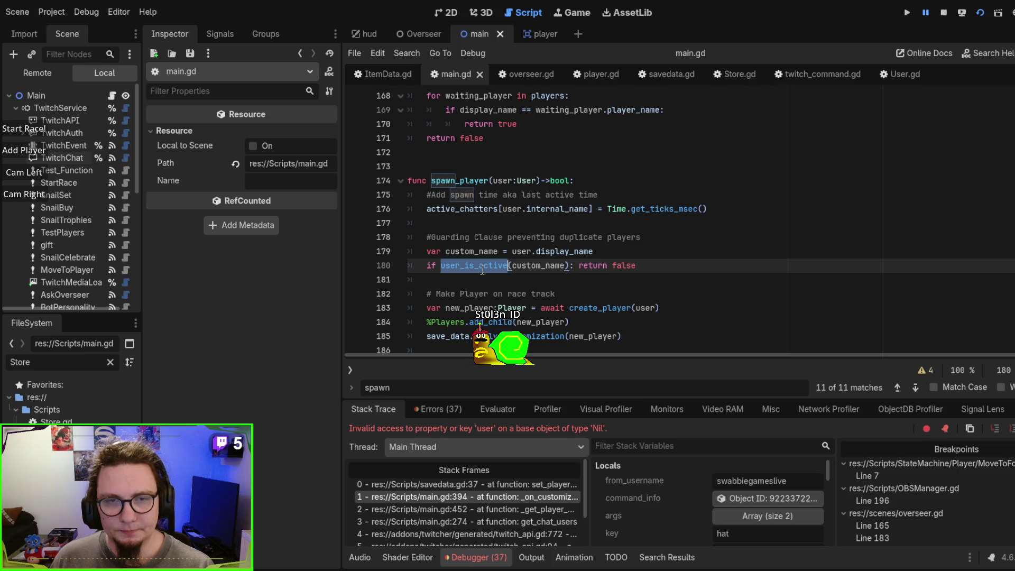
pyautogui.doubleClick(462, 180)
pyautogui.hotkey('ctrl', 'c')
pyautogui.press('F3')
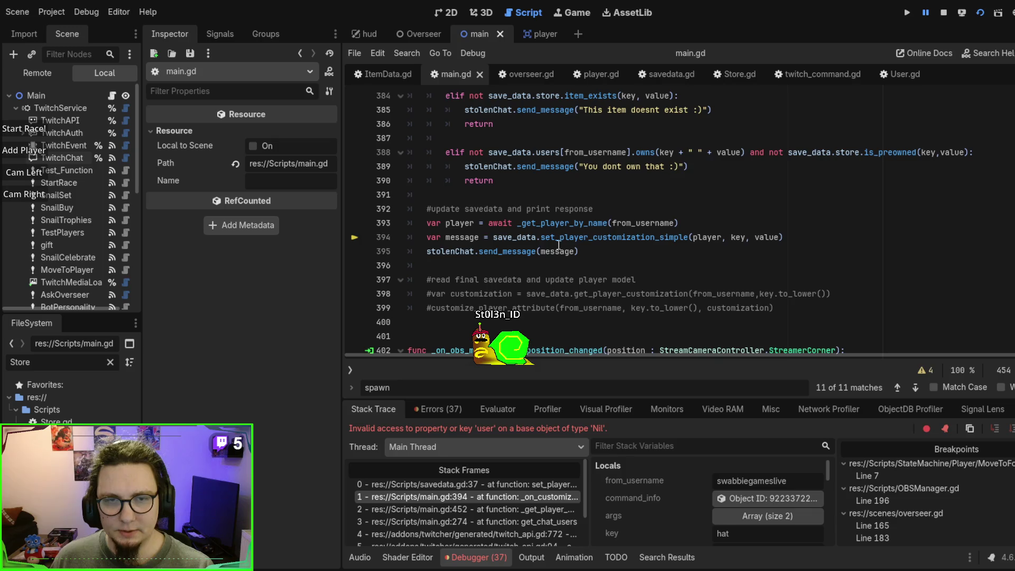
pyautogui.click(629, 209)
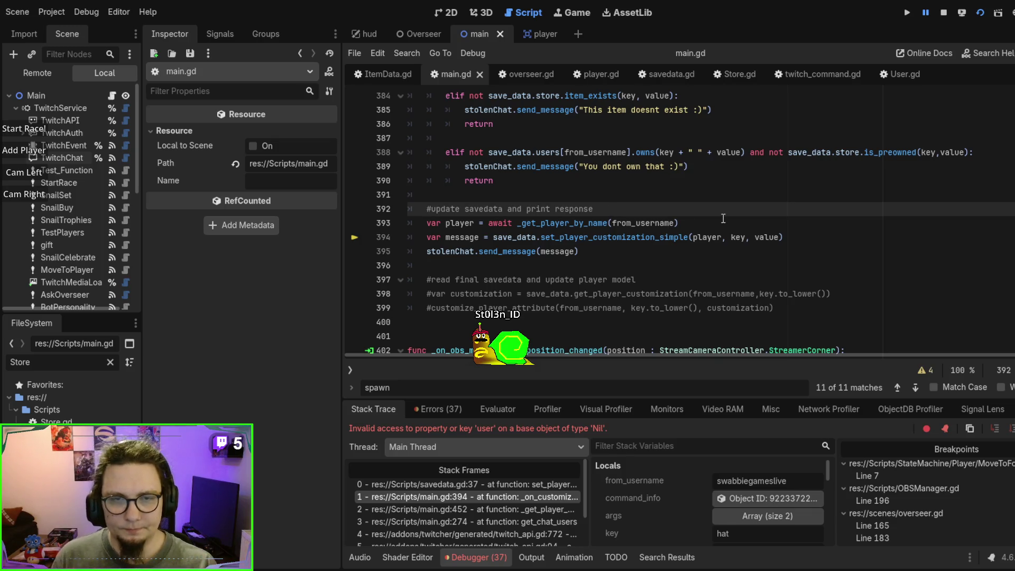
# Step: Add a bare spawn_player line below the update-savedata comment
pyautogui.press('Return')
pyautogui.hotkey('ctrl', 'v')
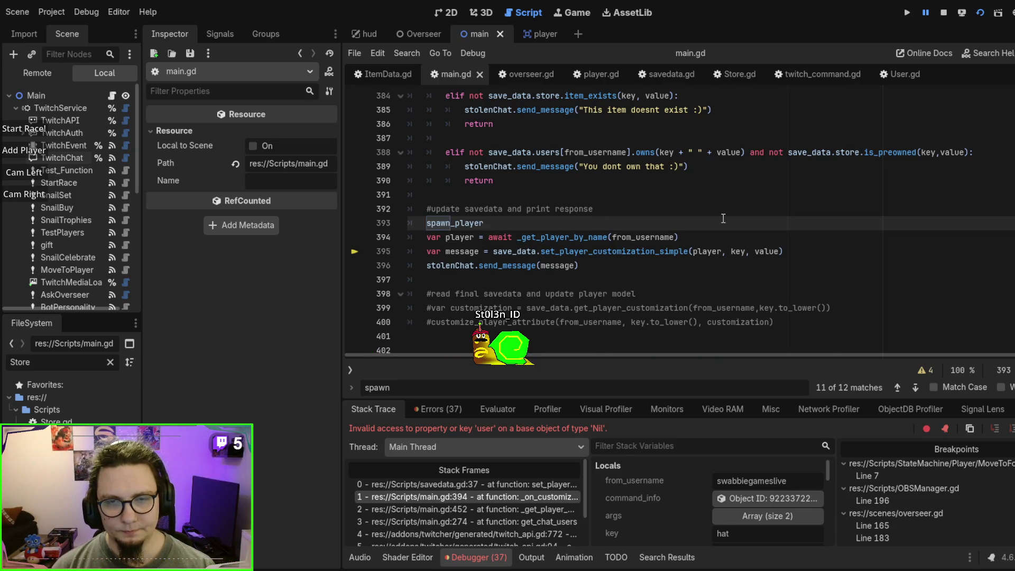
pyautogui.write('(f')
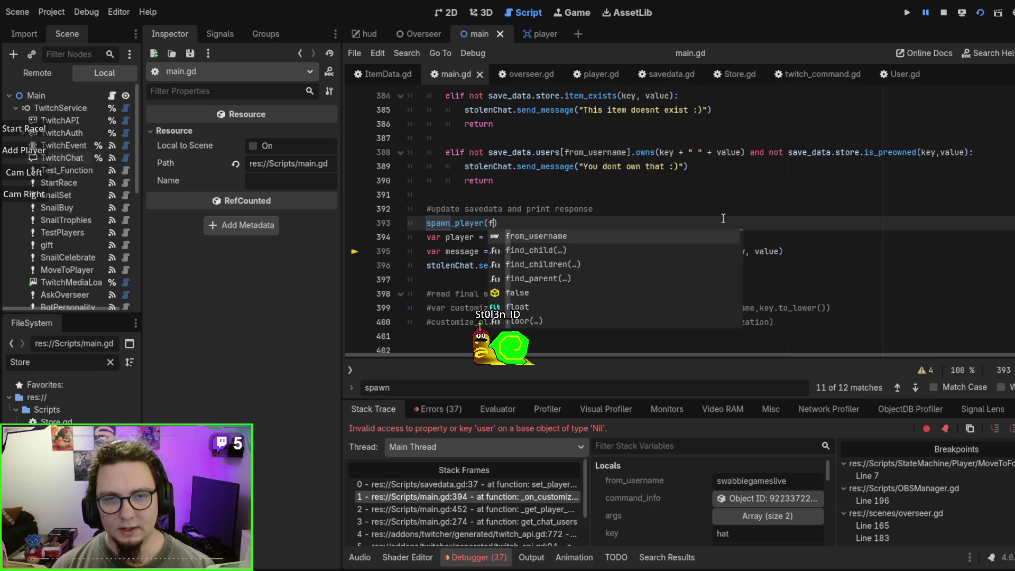
pyautogui.press('BackSpace')
pyautogui.press('BackSpace')
# Step: Search spawn_player and step through matches to the call at line 319 in _on_message_received
pyautogui.scroll(7, 723, 218)
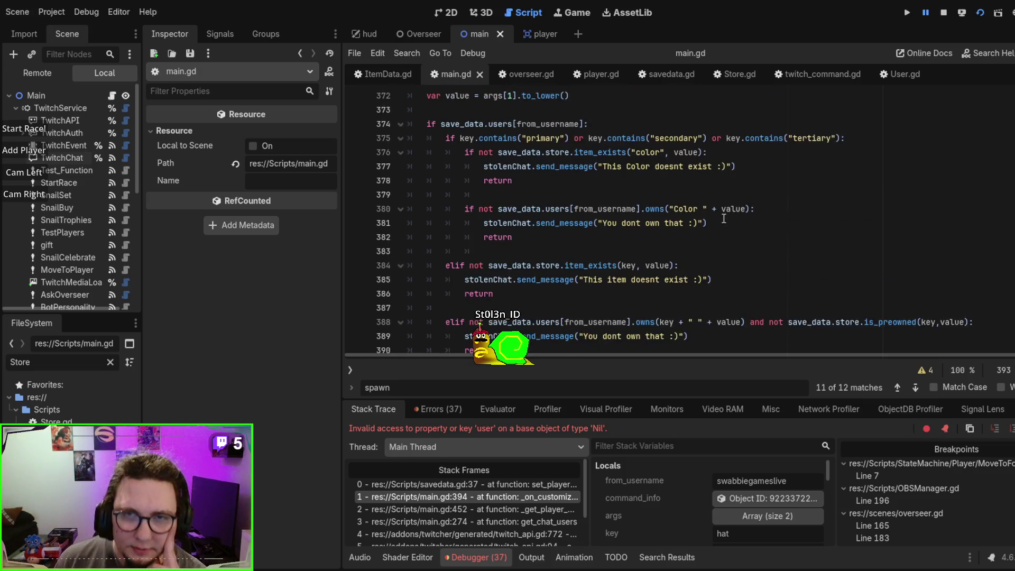
pyautogui.scroll(2, 723, 219)
pyautogui.scroll(-4, 723, 218)
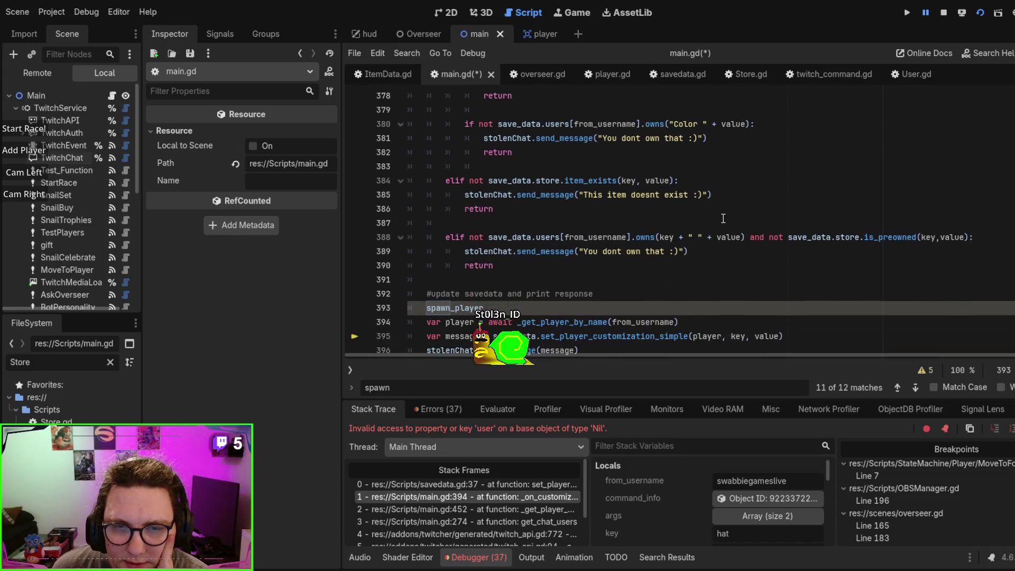
pyautogui.hotkey('ctrl', 'f')
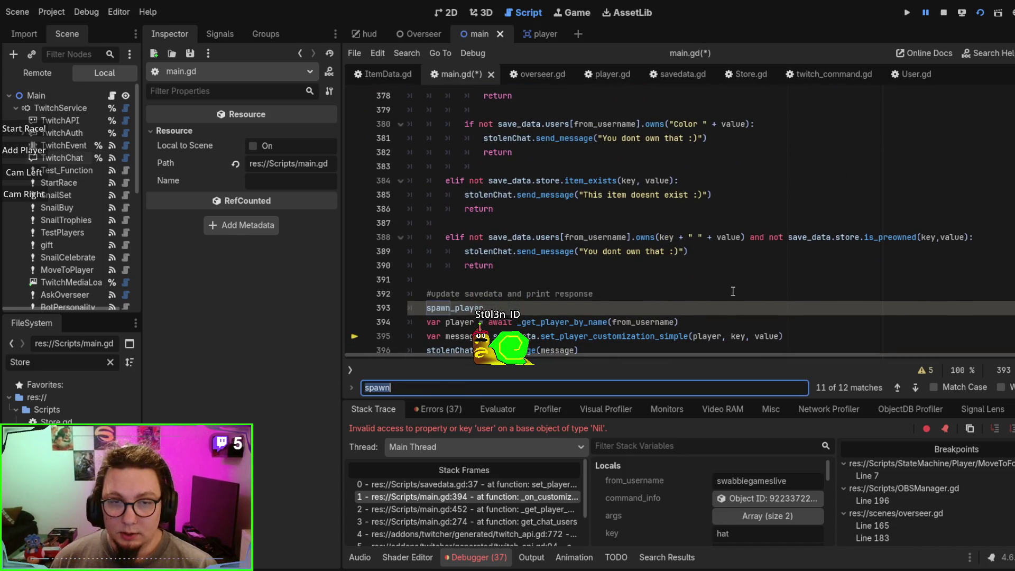
pyautogui.write('spawn_player')
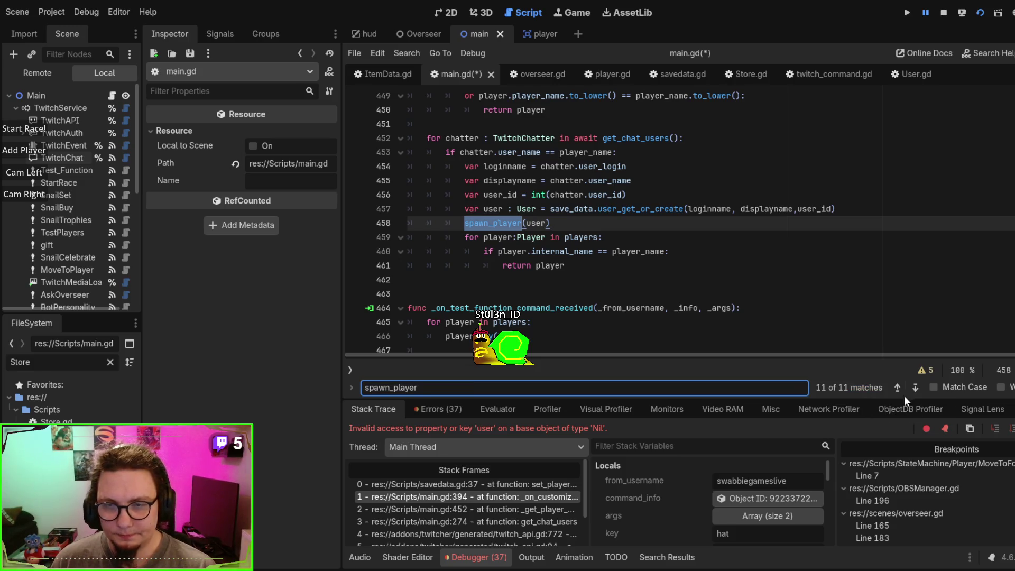
pyautogui.click(897, 387)
pyautogui.click(898, 388)
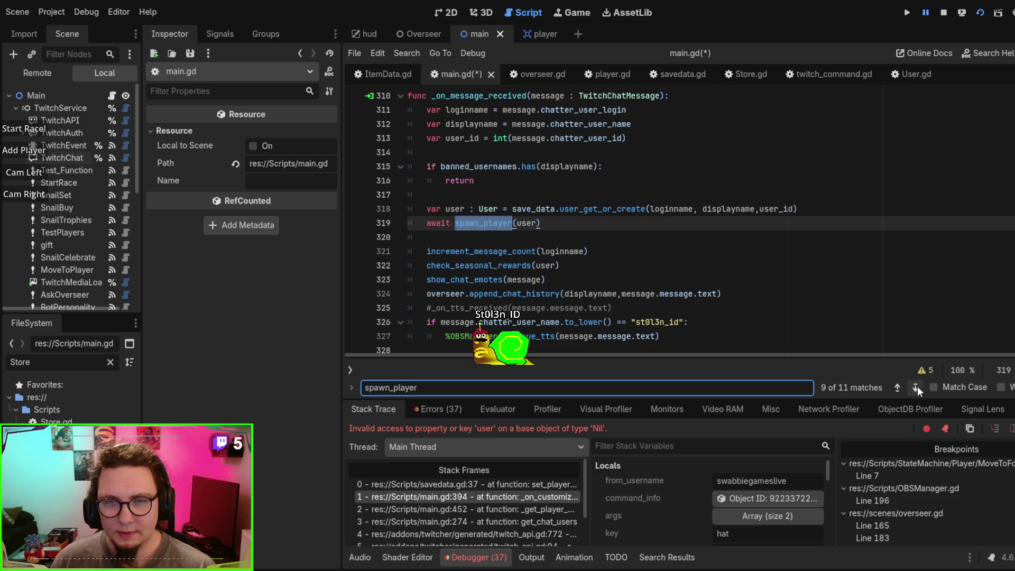
pyautogui.click(916, 387)
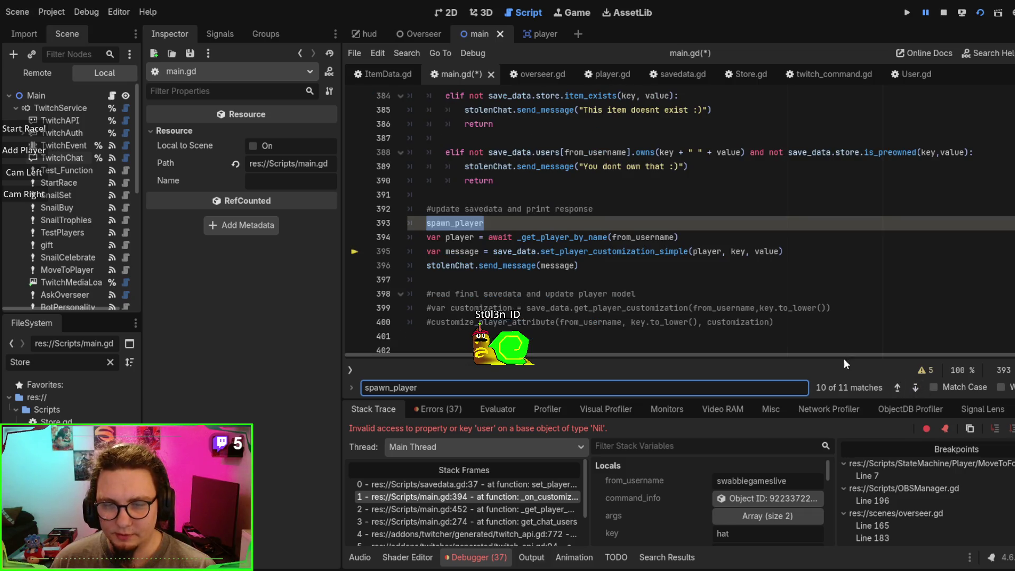
pyautogui.click(897, 387)
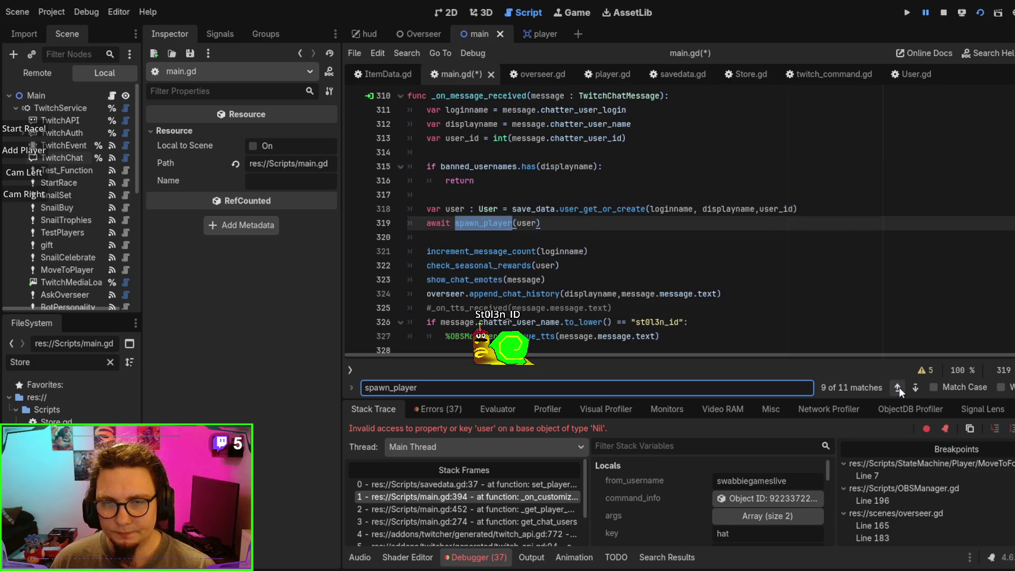
# Step: Copy the user lookup and spawn_player lines 318–319, then return to line 393
pyautogui.click(814, 212)
pyautogui.moveTo(540, 222)
pyautogui.mouseDown()
pyautogui.moveTo(423, 224)
pyautogui.moveTo(473, 205)
pyautogui.mouseUp()
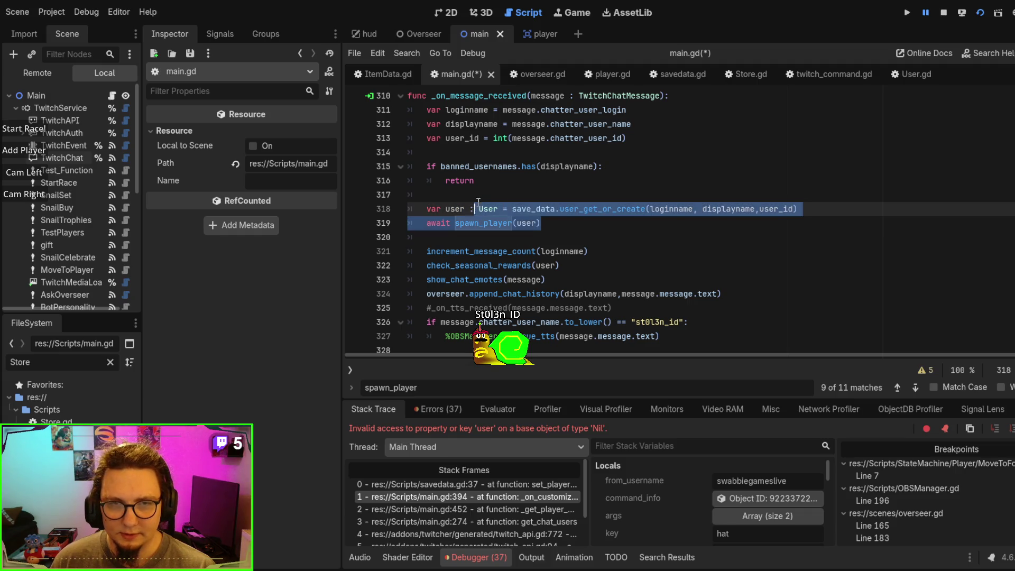
pyautogui.press('Right')
pyautogui.doubleClick(470, 222)
pyautogui.click(915, 392)
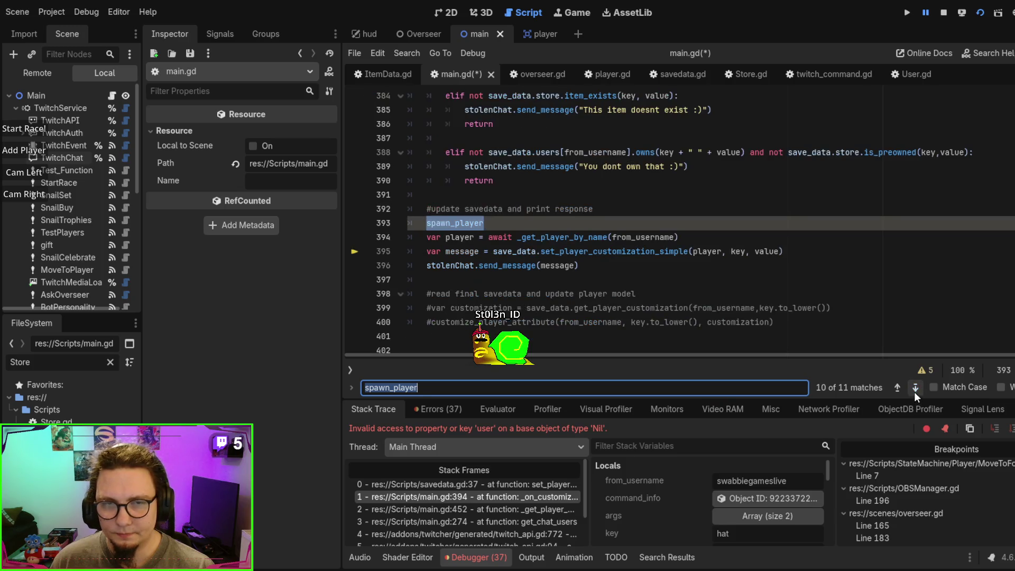
pyautogui.press('Escape')
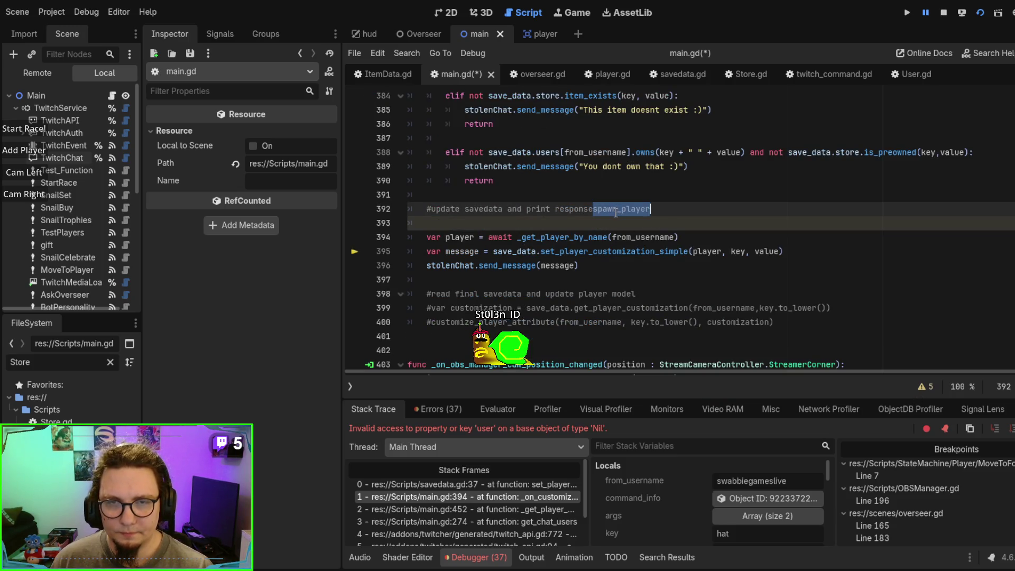
# Step: Replace the bare spawn_player at line 393 with the copied user lookup and spawn lines
pyautogui.write('var user : User = save_data.user_get_or_create(loginname, displayname,user_id) \tawait spawn_player(user)')
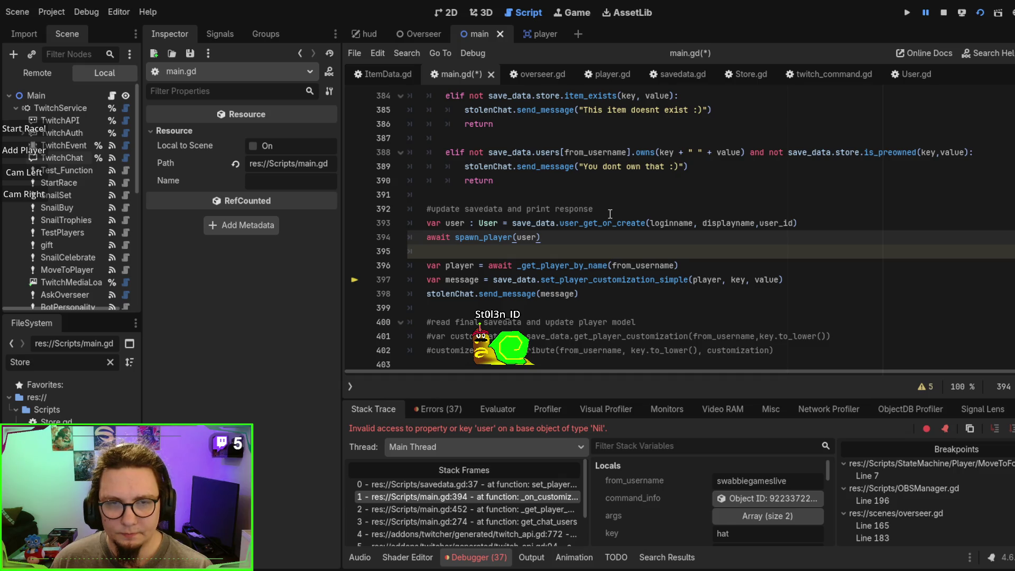
pyautogui.press('Up')
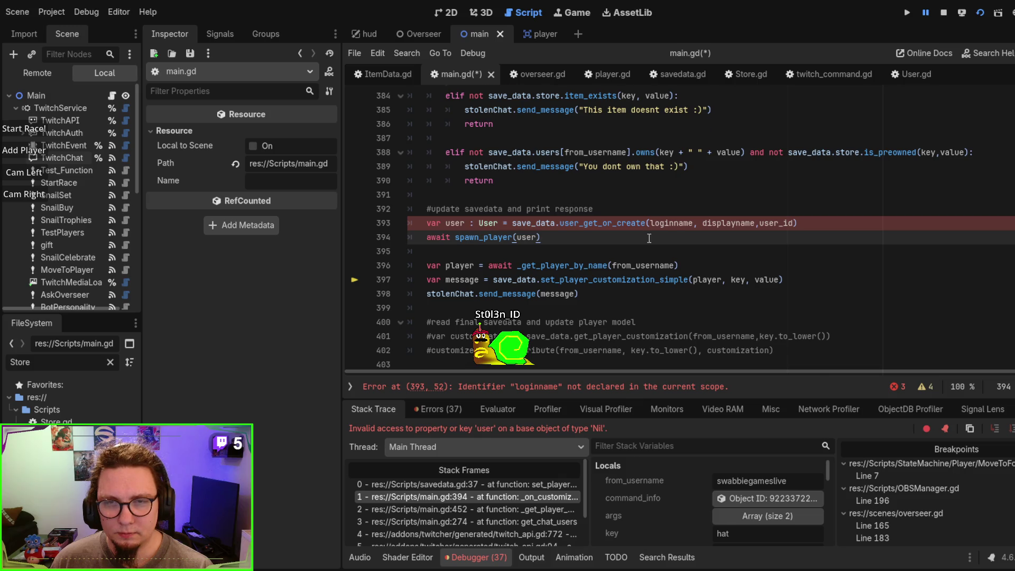
pyautogui.scroll(3, 711, 262)
pyautogui.scroll(2, 711, 263)
pyautogui.scroll(-2, 711, 262)
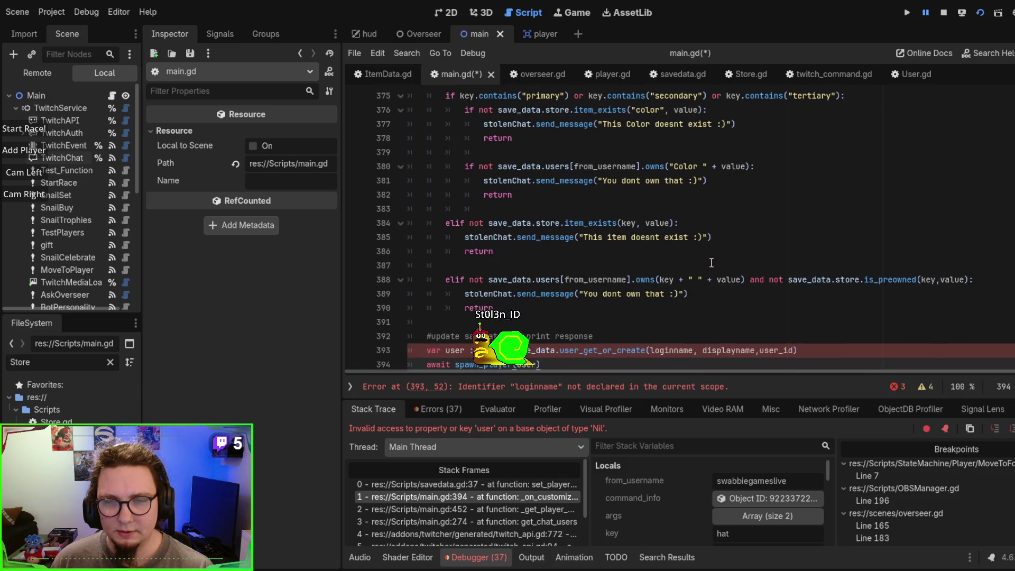
pyautogui.scroll(-2, 498, 251)
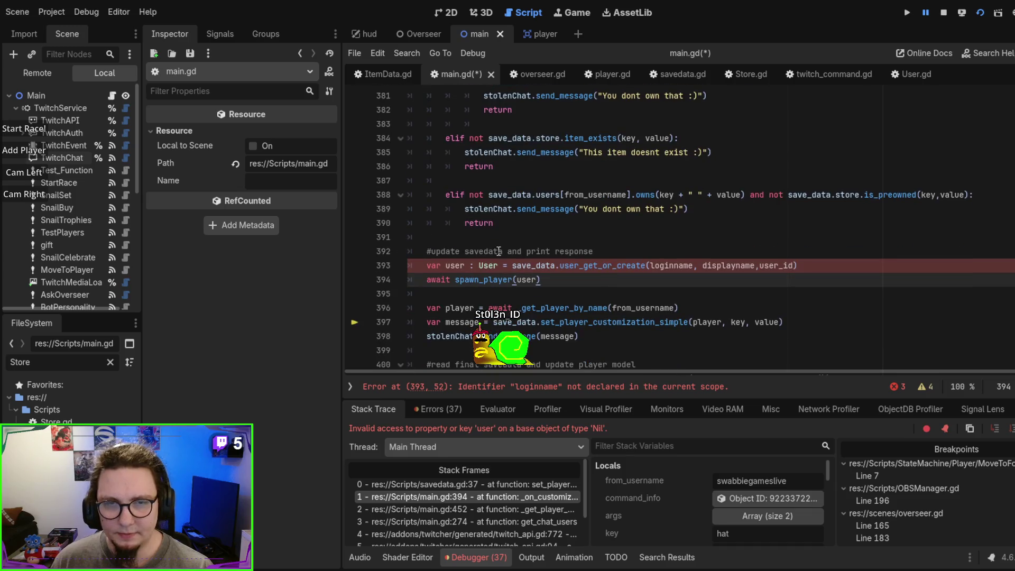
pyautogui.doubleClick(455, 265)
# Step: Step through spawn_player matches back to the call site in _on_message_received
pyautogui.hotkey('ctrl', 'f')
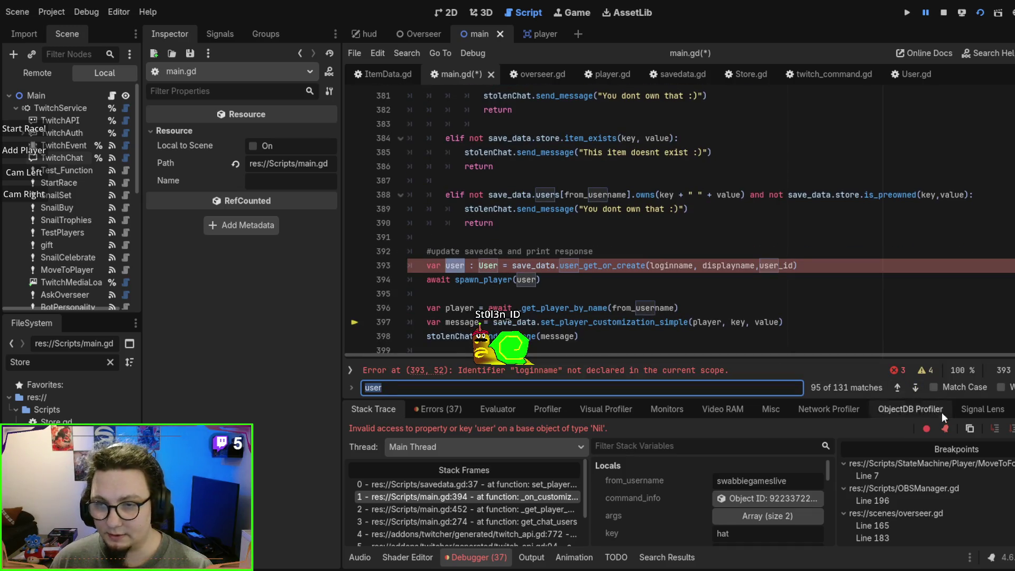
pyautogui.doubleClick(480, 279)
pyautogui.hotkey('ctrl', 'f')
pyautogui.click(895, 391)
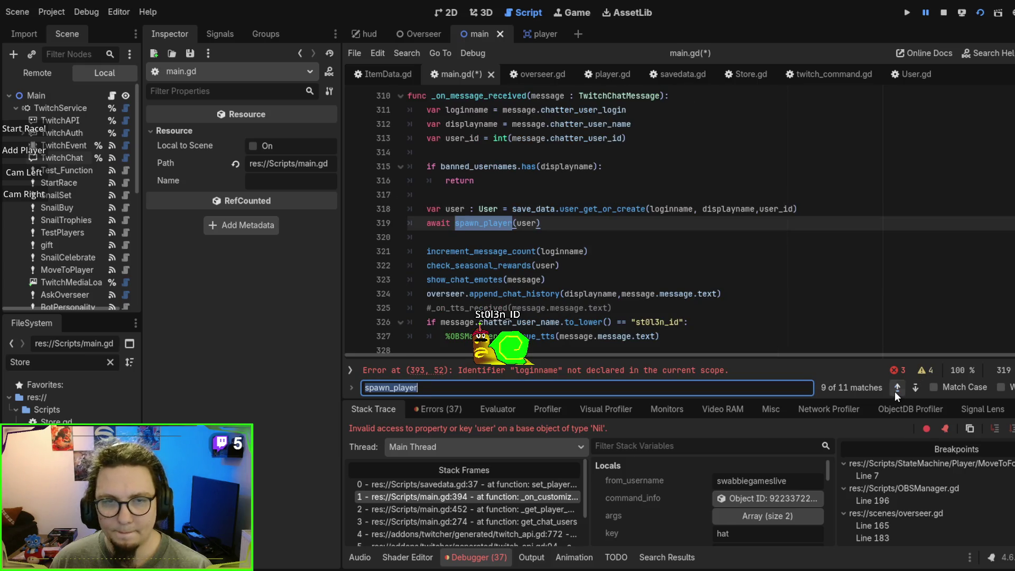
pyautogui.click(895, 391)
pyautogui.click(915, 389)
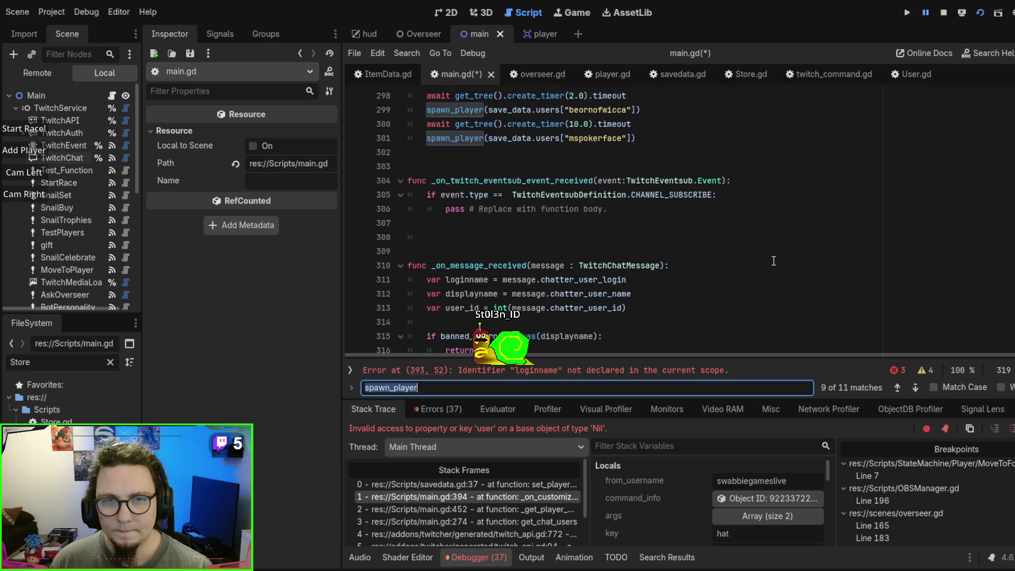
pyautogui.scroll(2, 649, 273)
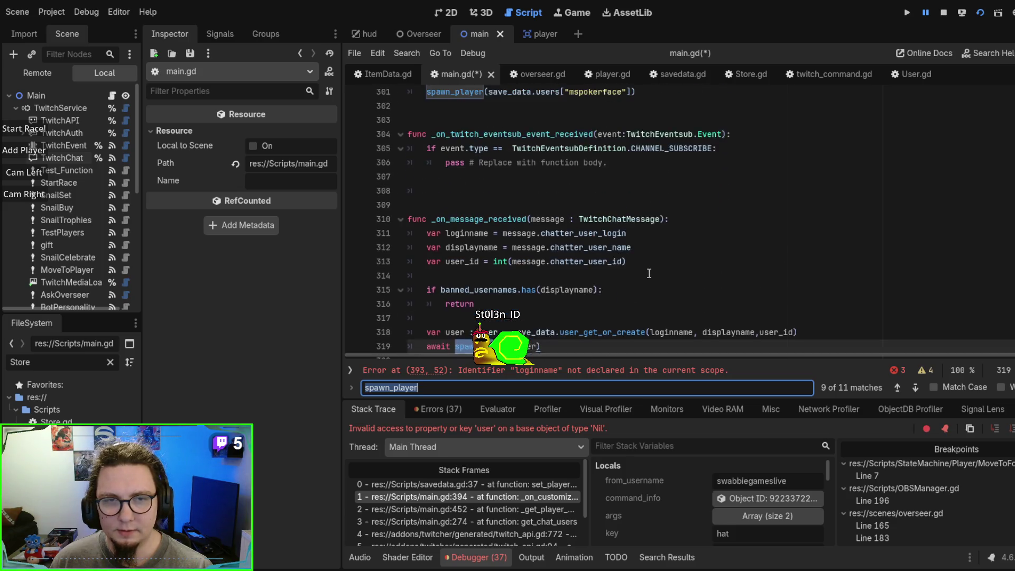
# Step: Copy the loginname, displayname and user_id lines and paste them above the user lookup in _on_customize_player
pyautogui.moveTo(641, 266); pyautogui.dragTo(687, 222)
pyautogui.hotkey('ctrl', 'c')
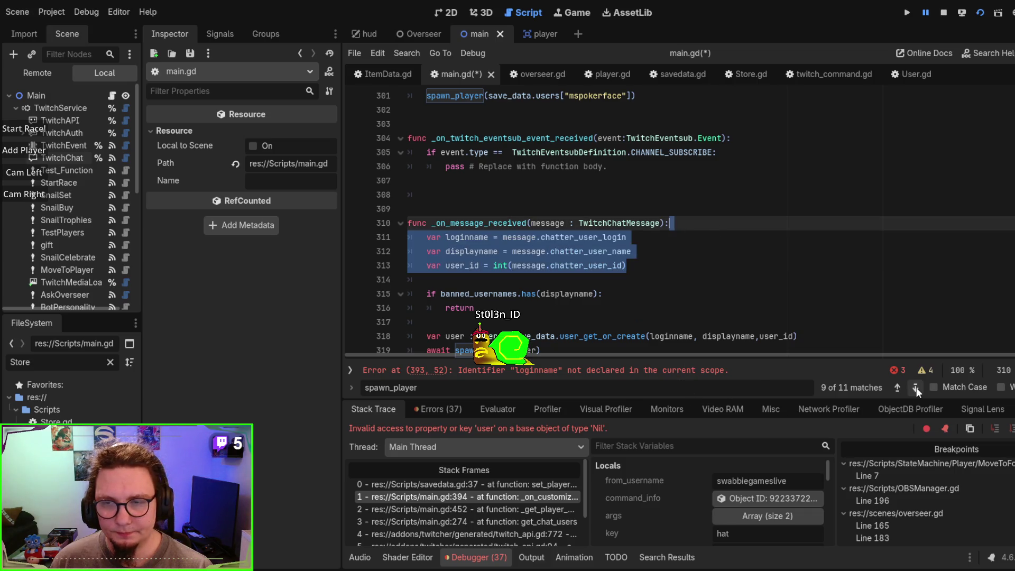
pyautogui.click(915, 388)
pyautogui.click(915, 388)
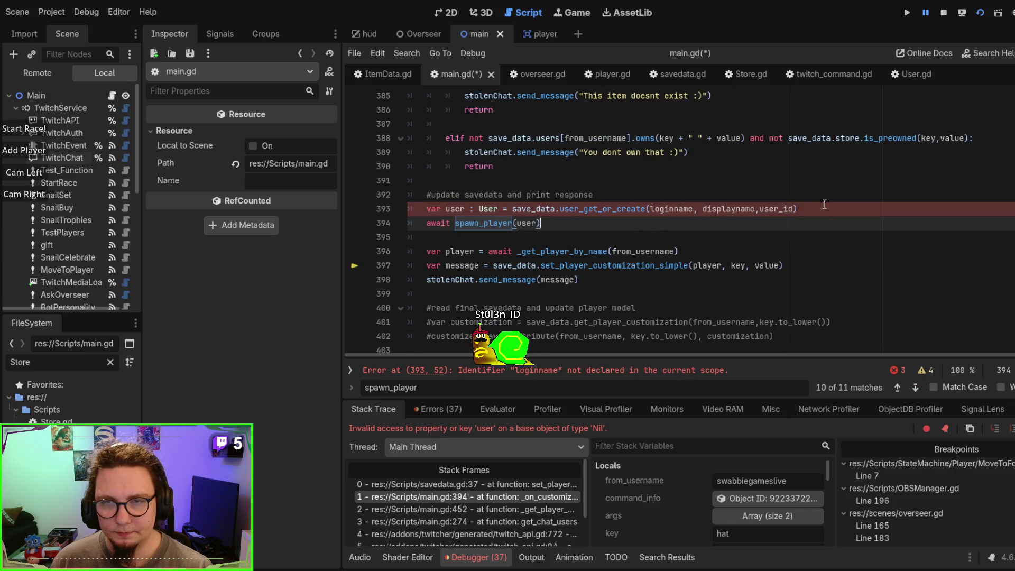
pyautogui.click(799, 194)
pyautogui.hotkey('ctrl', 'v')
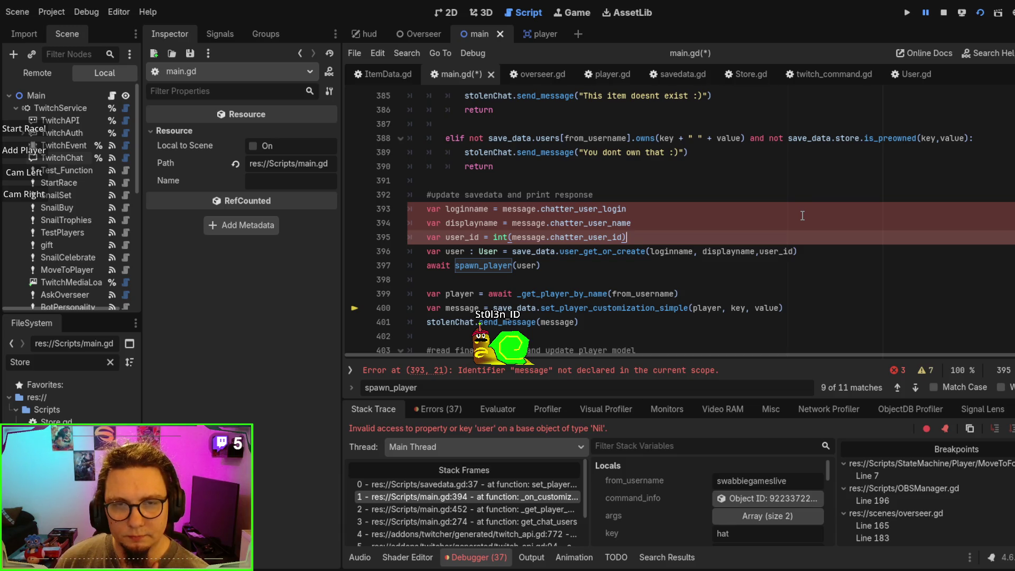
# Step: Replace message with command_info on the loginname, displayname and user_id lines
pyautogui.scroll(6, 686, 212)
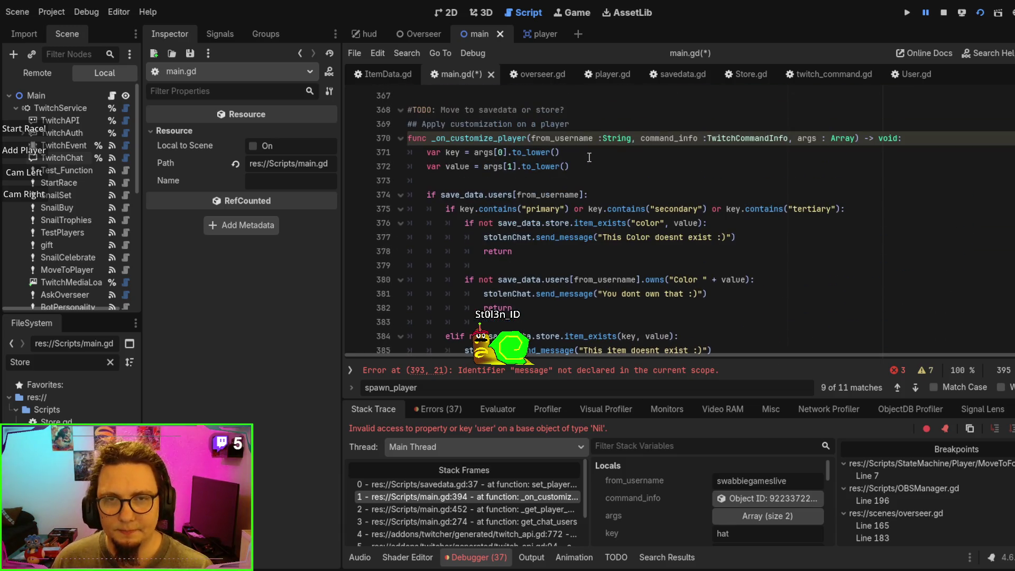
pyautogui.doubleClick(571, 139)
pyautogui.doubleClick(664, 138)
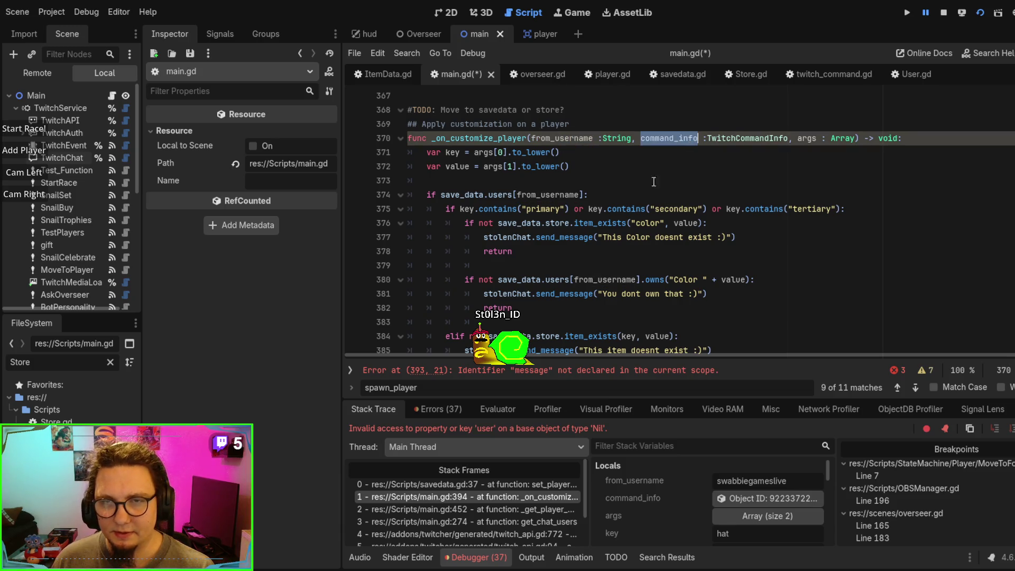
pyautogui.scroll(-5, 664, 167)
pyautogui.doubleClick(518, 251)
pyautogui.write('command_info')
pyautogui.click(527, 265)
pyautogui.doubleClick(527, 266)
pyautogui.write('command_info')
pyautogui.doubleClick(526, 279)
pyautogui.hotkey('ctrl', 'v')
# Step: Swap chatter_user_login for original_message from autocomplete on the loginname line
pyautogui.scroll(3, 670, 171)
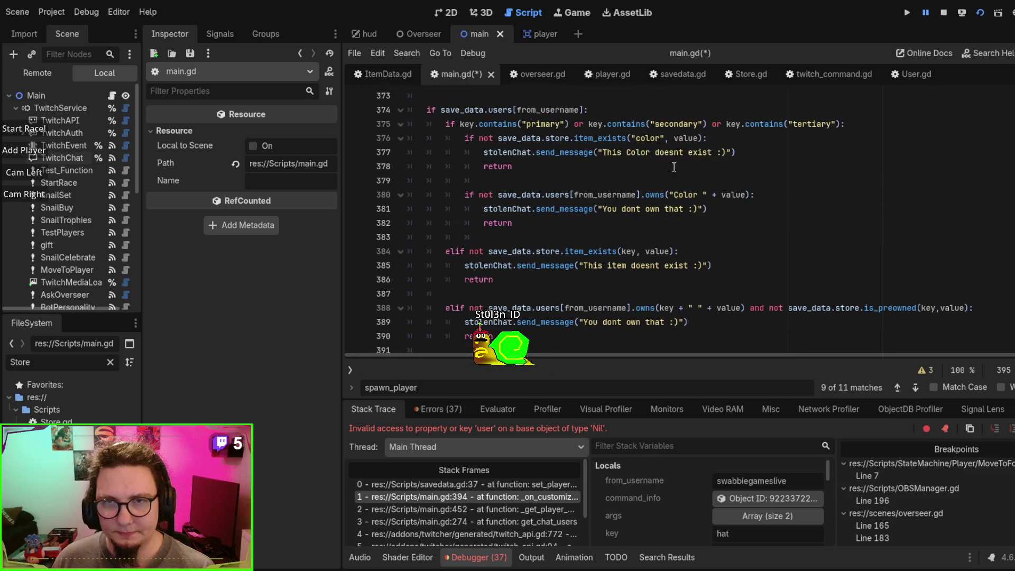
pyautogui.scroll(2, 670, 170)
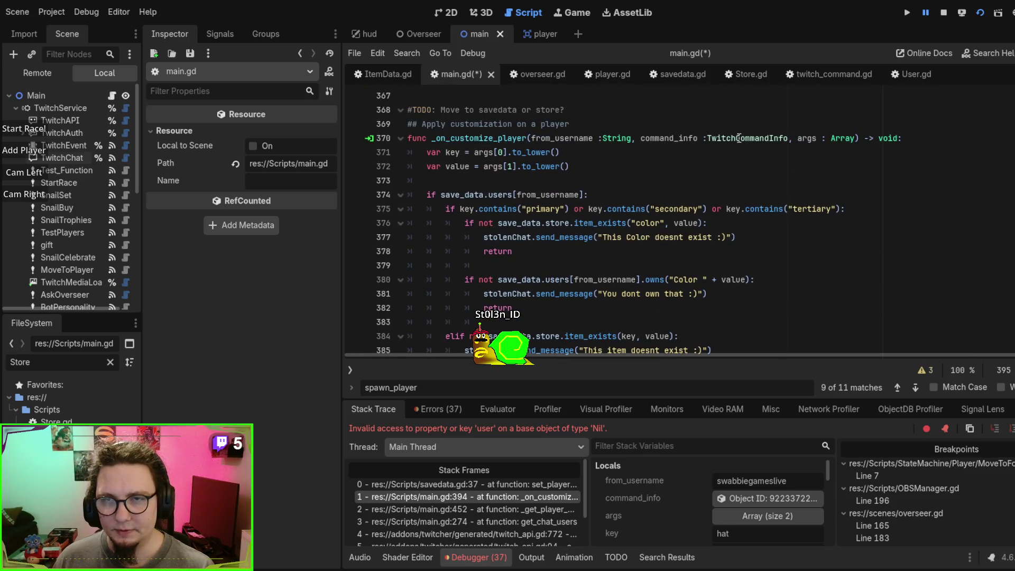
pyautogui.scroll(-7, 742, 134)
pyautogui.doubleClick(622, 166)
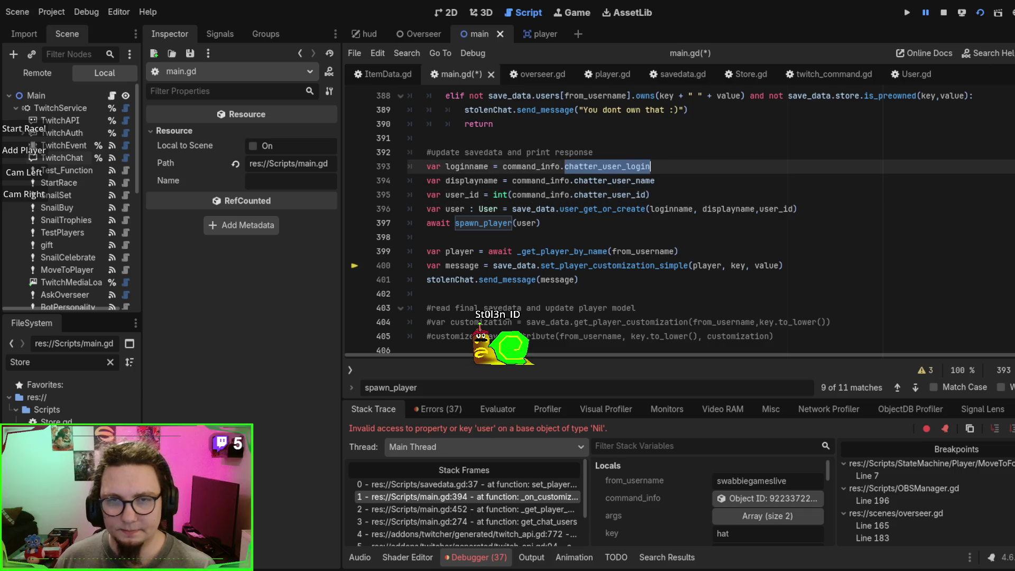
pyautogui.press('BackSpace')
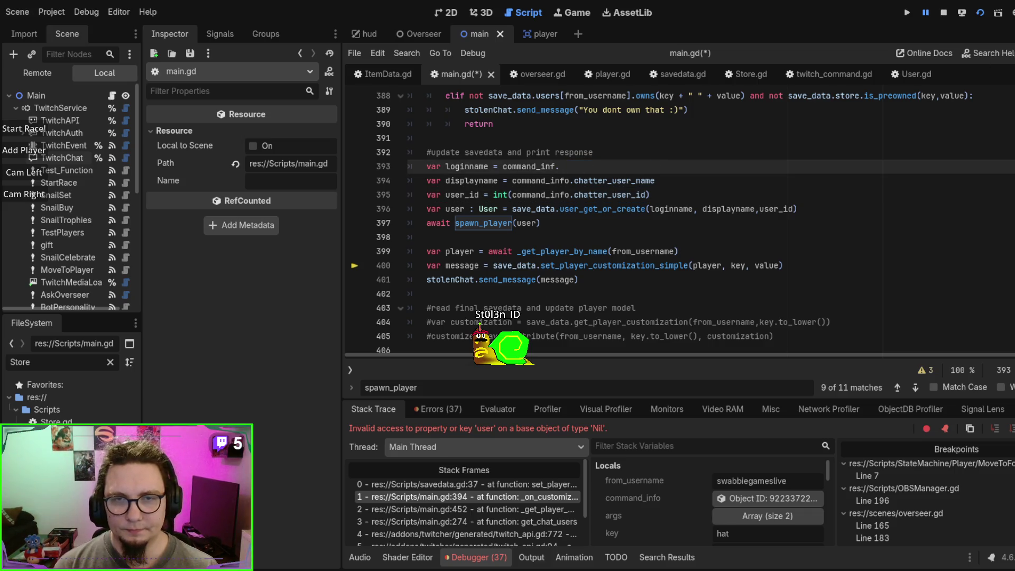
pyautogui.write('.cahat')
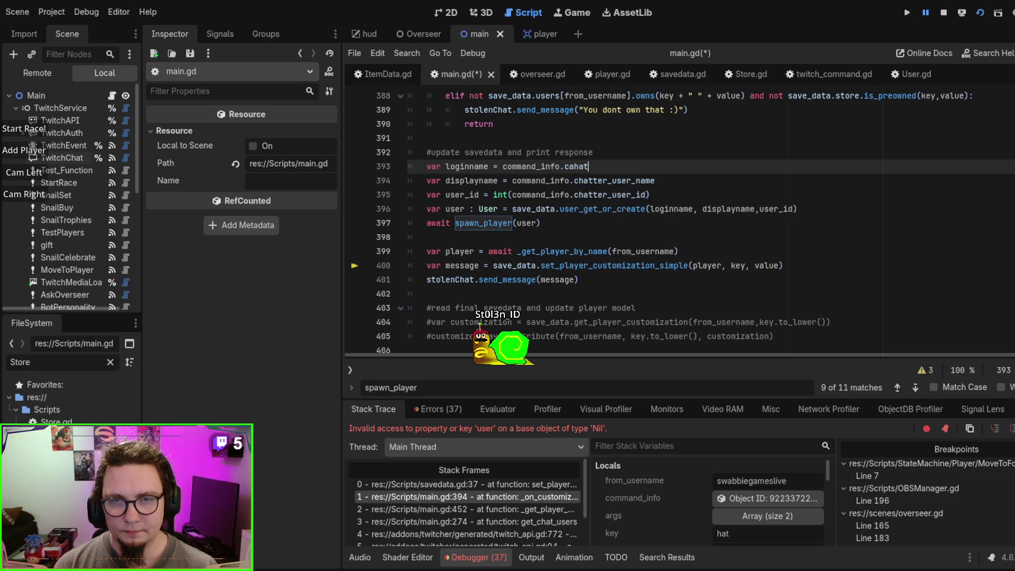
pyautogui.write('h')
pyautogui.press('BackSpace')
pyautogui.press('BackSpace')
pyautogui.press('BackSpace')
pyautogui.write('c')
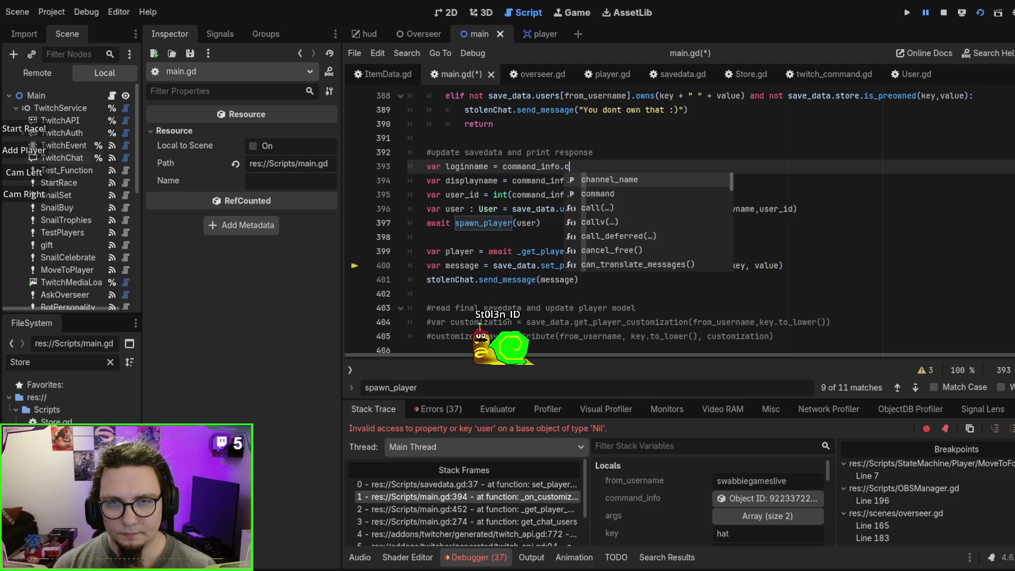
pyautogui.press('BackSpace')
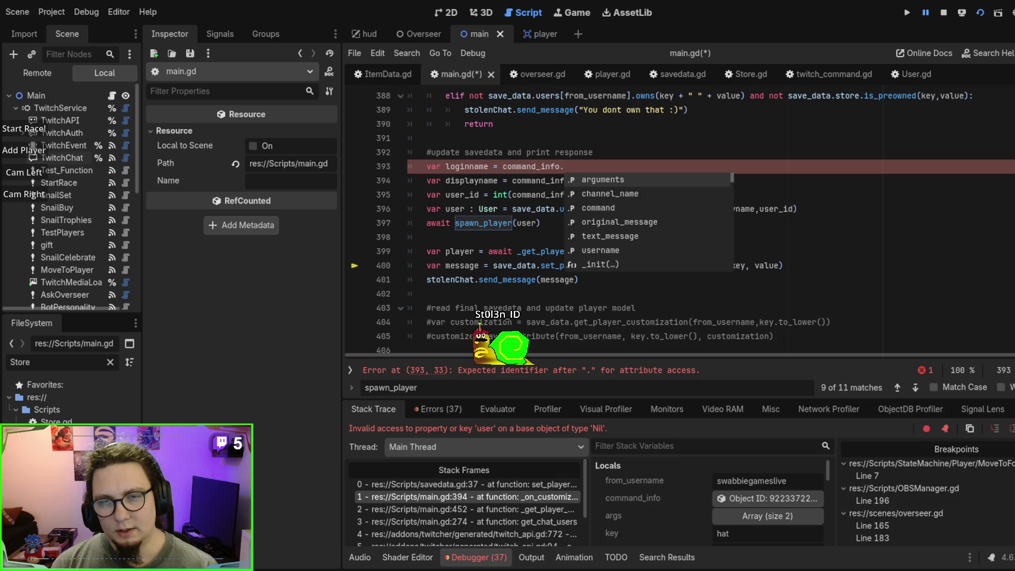
pyautogui.write('orig')
pyautogui.press('Return')
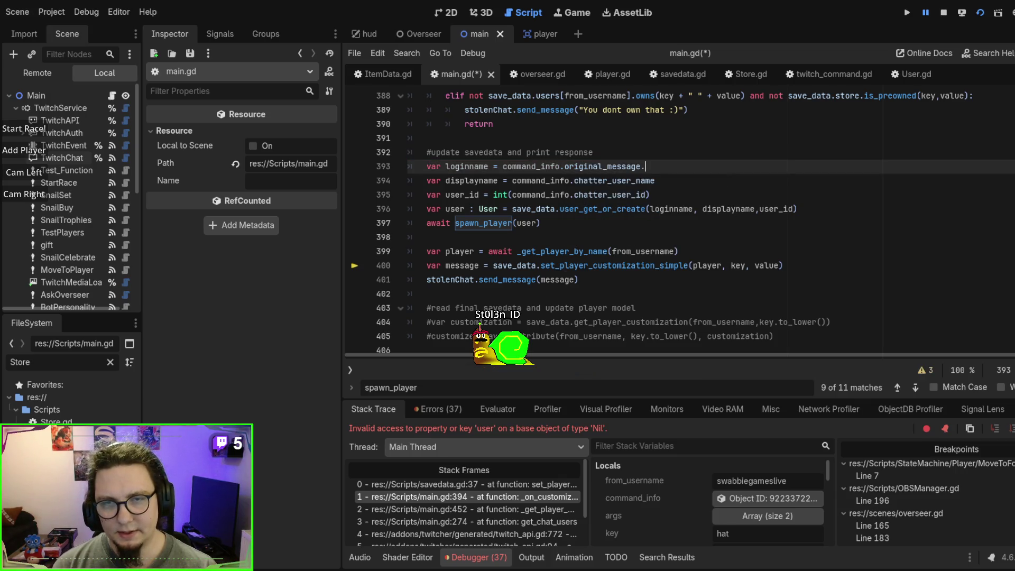
pyautogui.press('BackSpace')
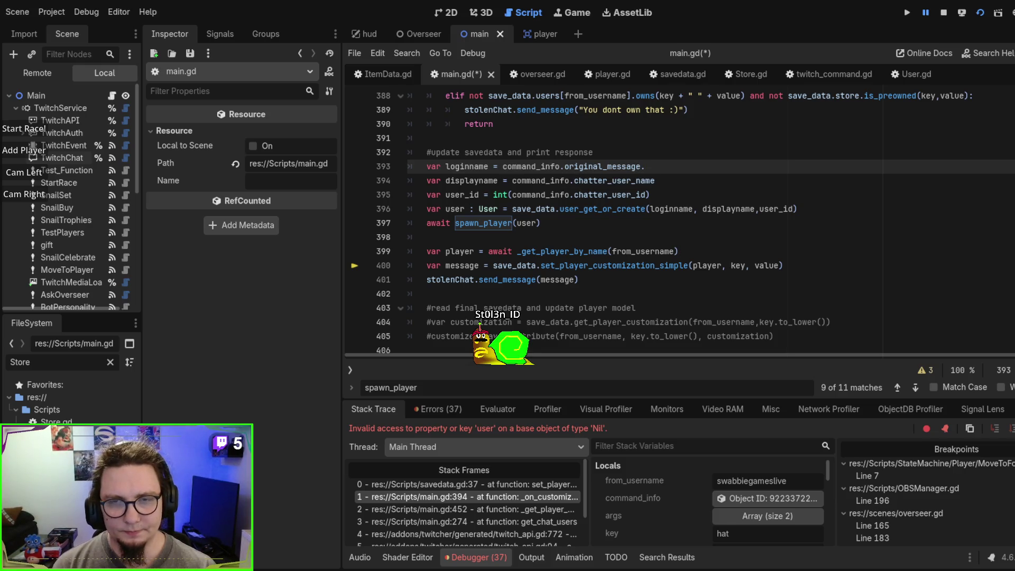
pyautogui.scroll(5, 772, 212)
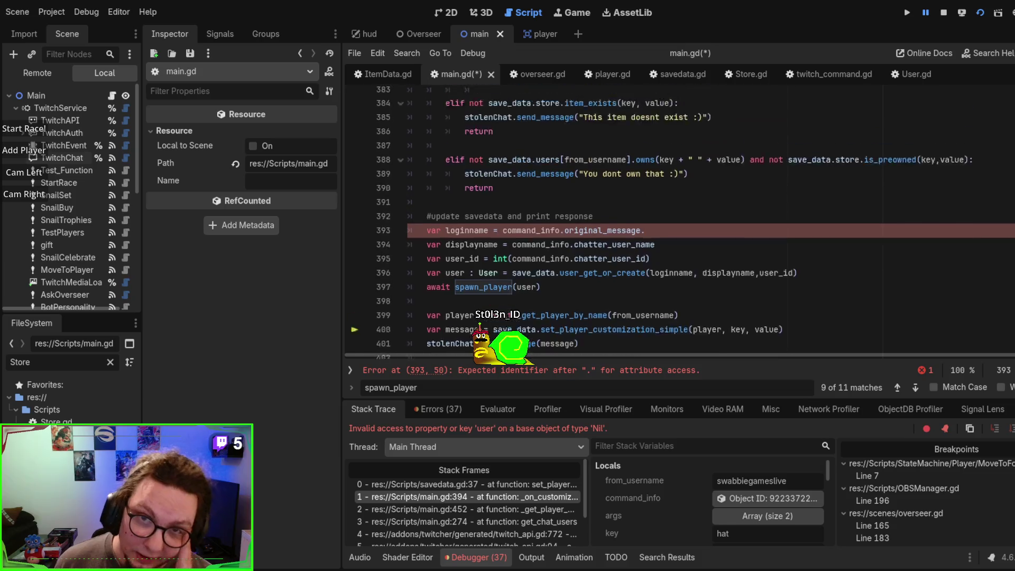
# Step: Inspect the message type used in _on_message_received
pyautogui.scroll(2, 771, 211)
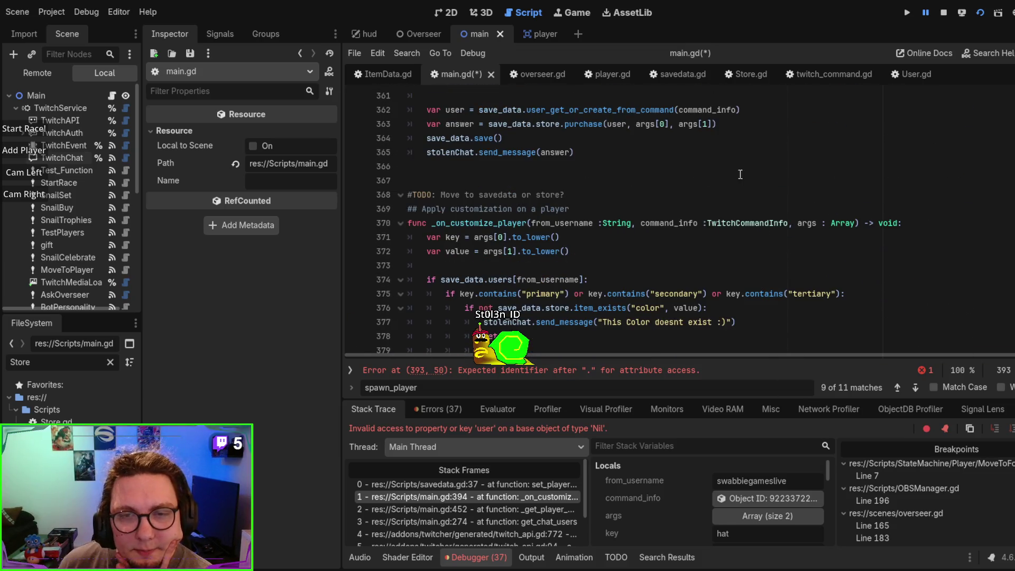
pyautogui.scroll(4, 740, 180)
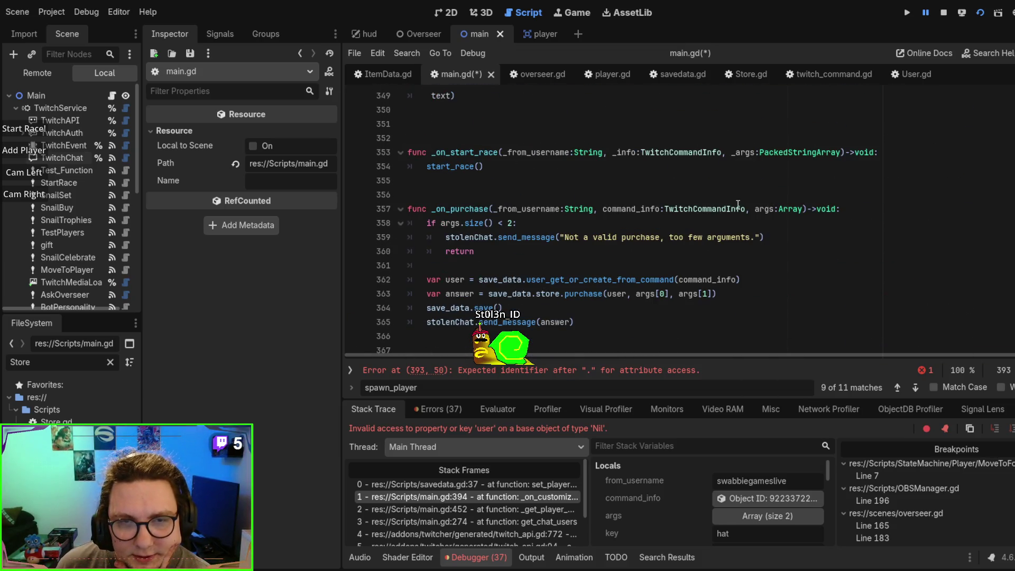
pyautogui.scroll(12, 738, 204)
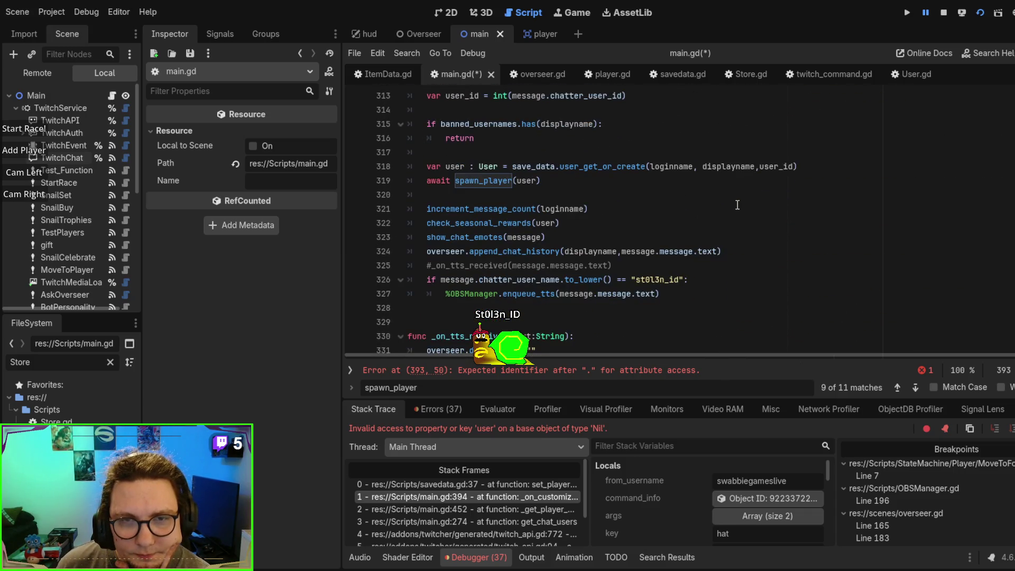
pyautogui.scroll(3, 737, 205)
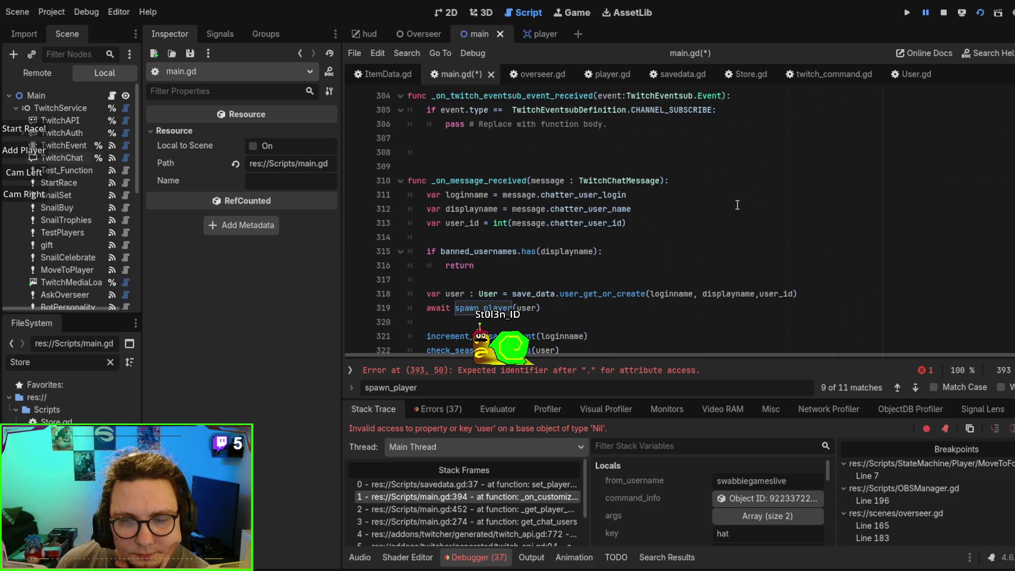
pyautogui.click(643, 182)
pyautogui.scroll(9, 656, 227)
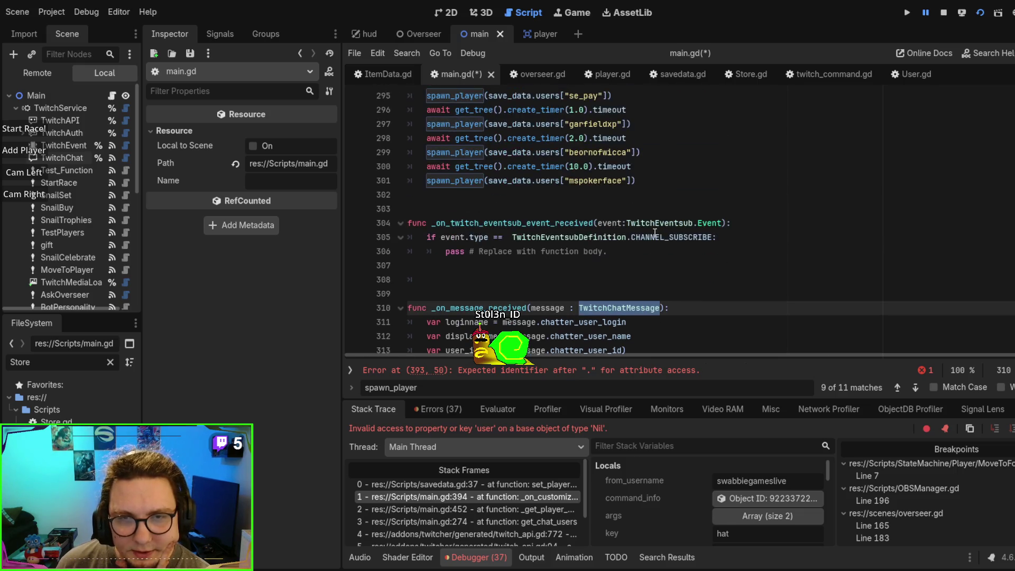
pyautogui.scroll(11, 657, 227)
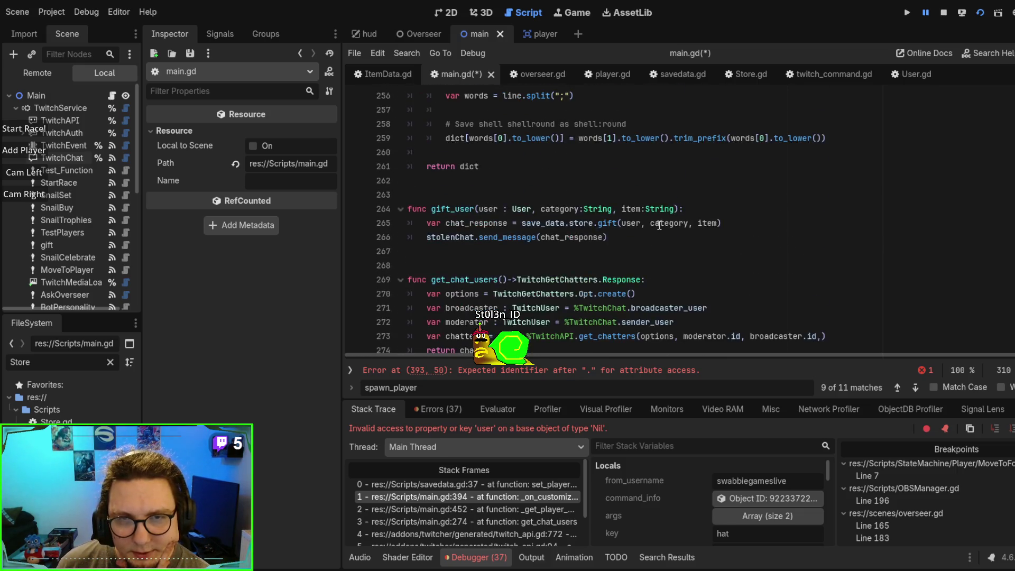
pyautogui.scroll(2, 658, 225)
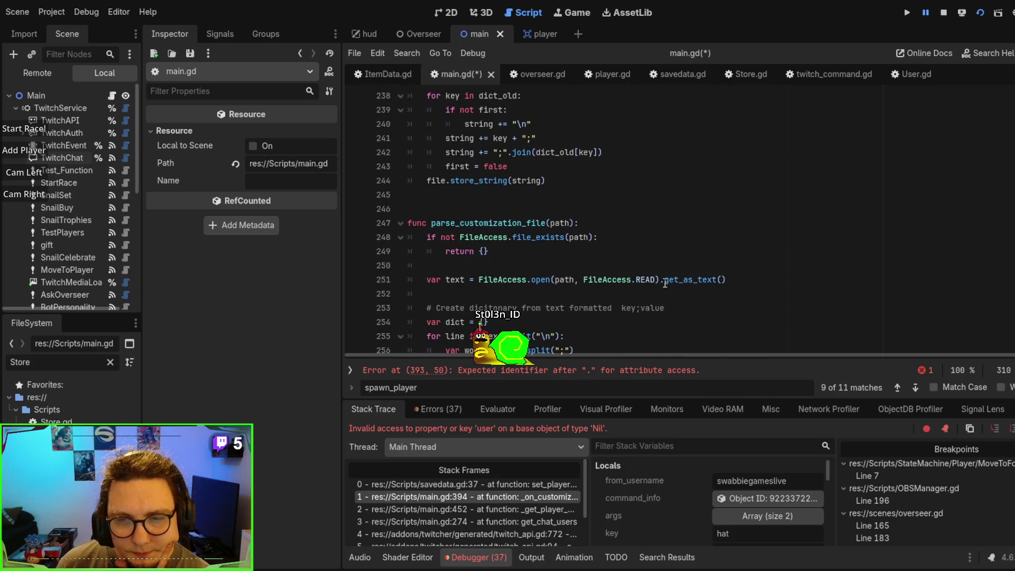
# Step: Cycle through spawn_player matches to the customize handler and place the caret on erroring line 393
pyautogui.doubleClick(628, 386)
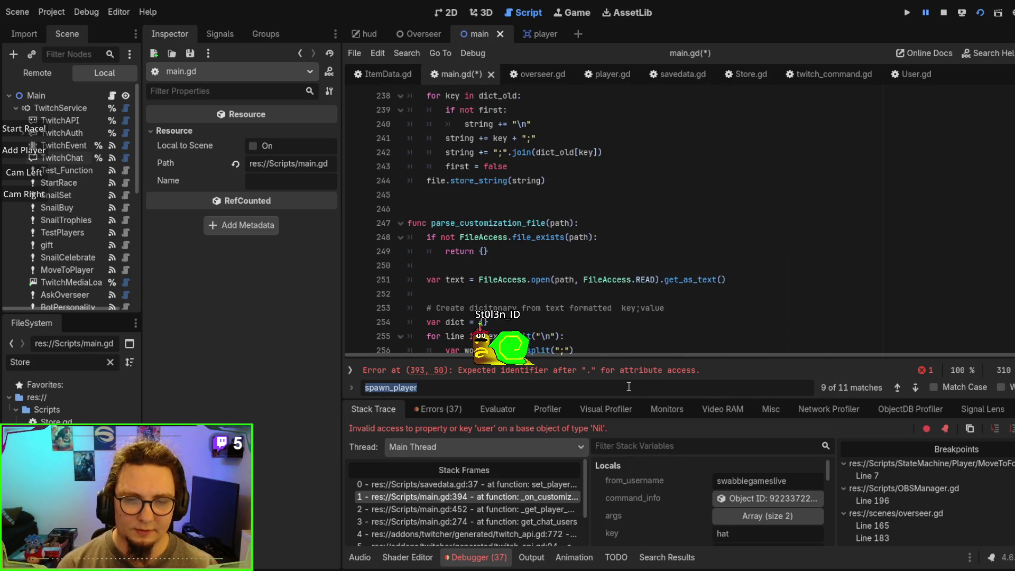
pyautogui.press('Return')
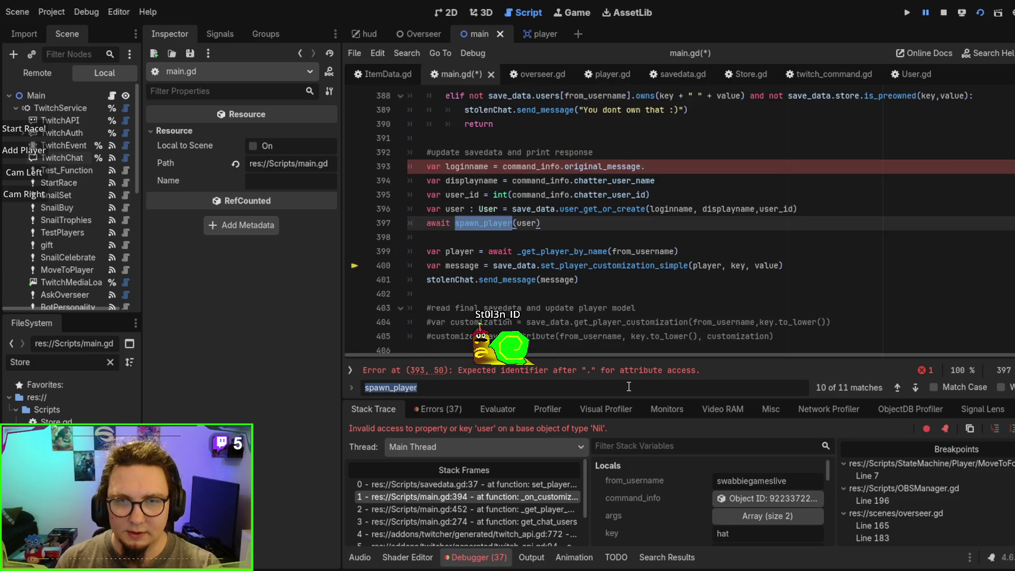
pyautogui.press('Return')
pyautogui.scroll(2, 692, 267)
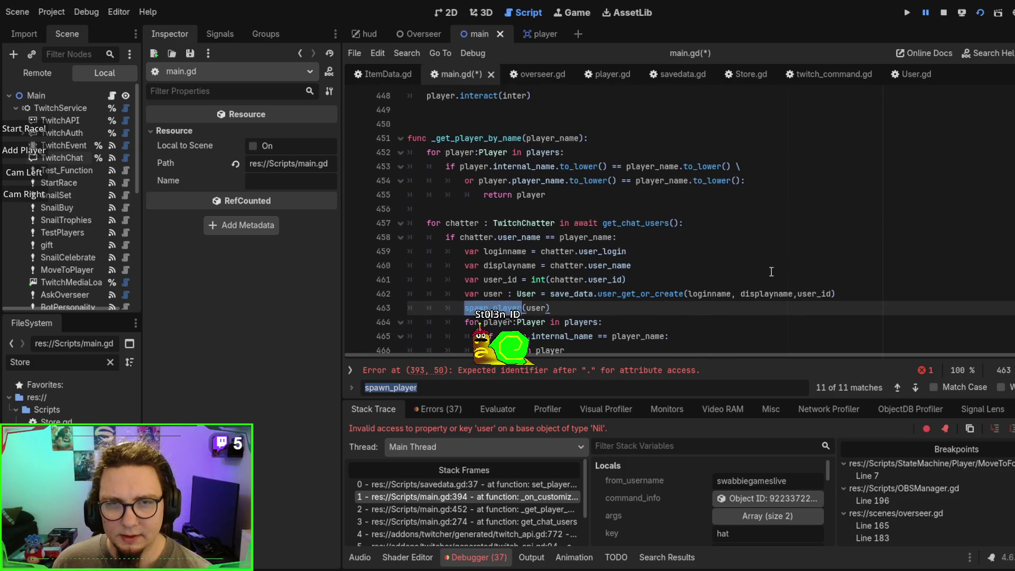
pyautogui.scroll(-1, 787, 253)
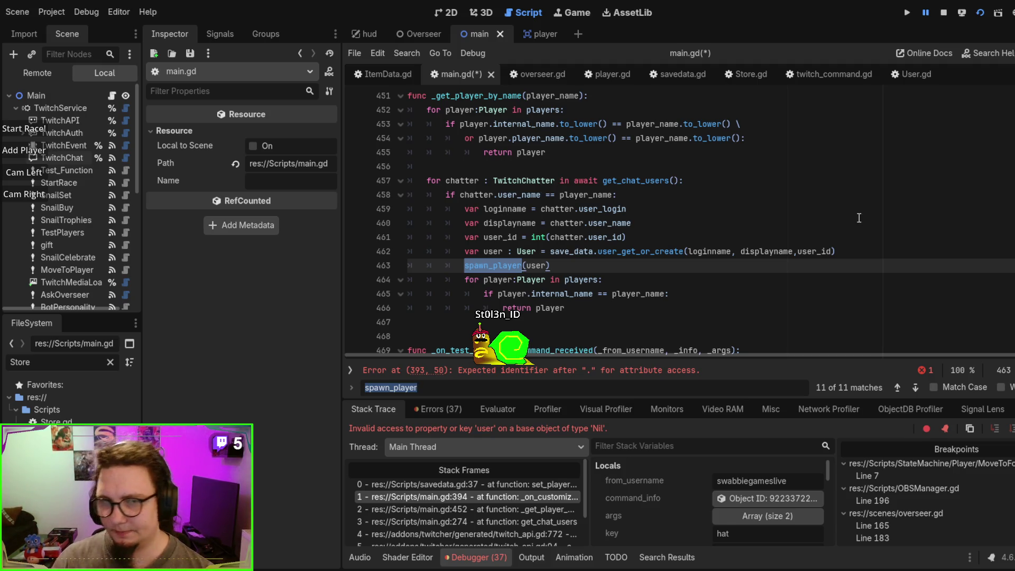
pyautogui.press('Return')
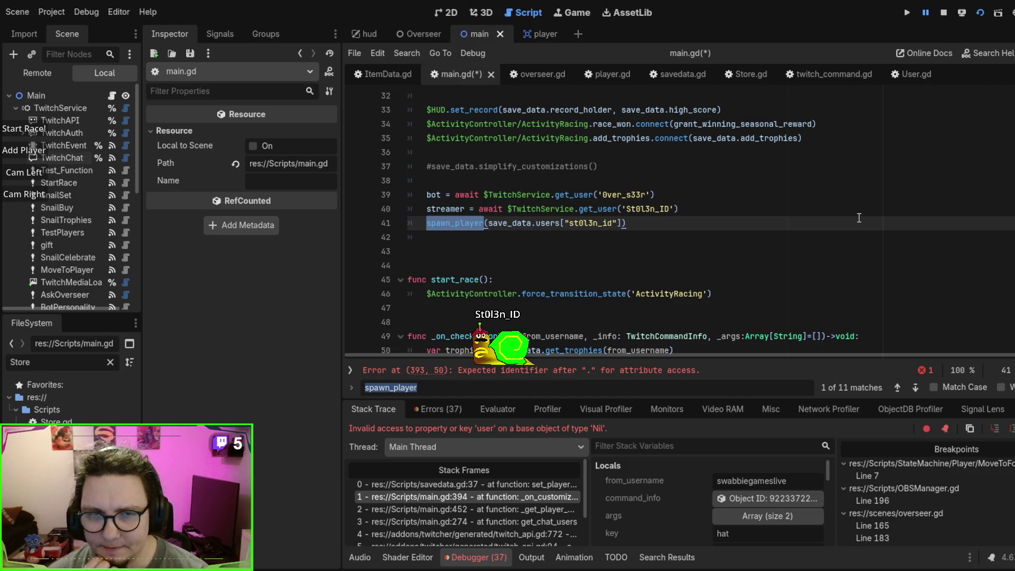
pyautogui.press('Return')
pyautogui.press('Return')
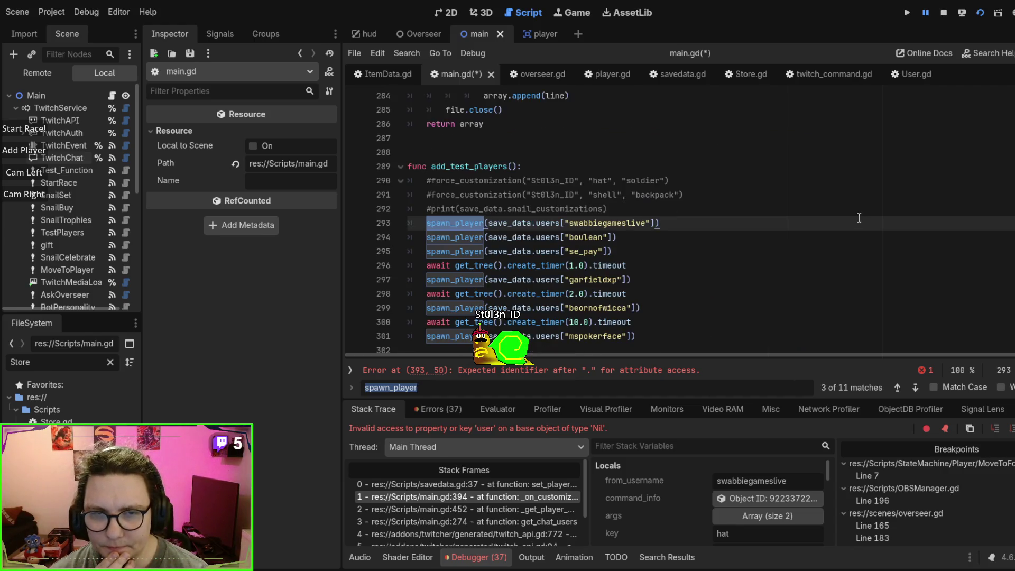
pyautogui.press('Return')
pyautogui.press('Return')
pyautogui.press('Return')
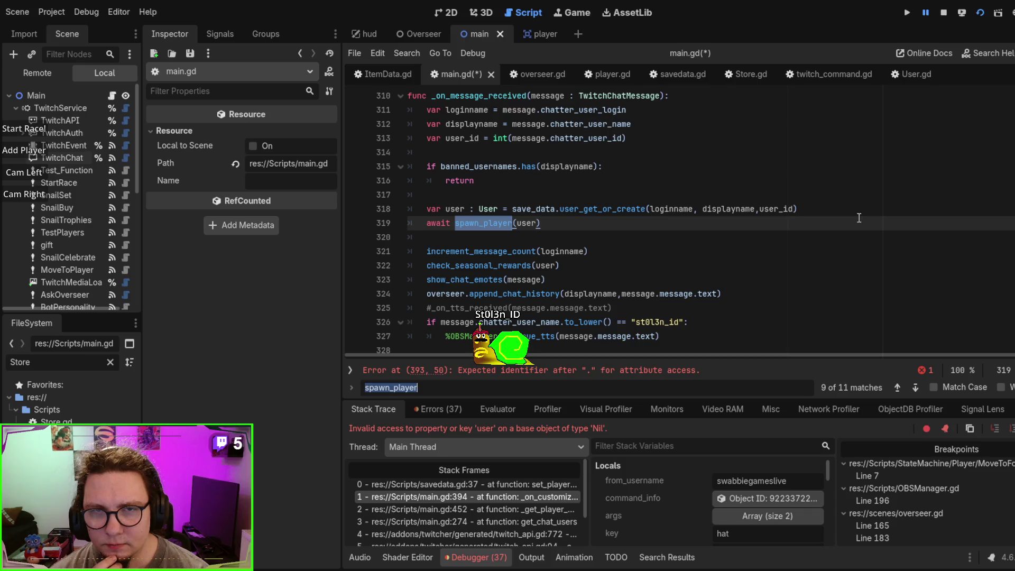
pyautogui.press('Return')
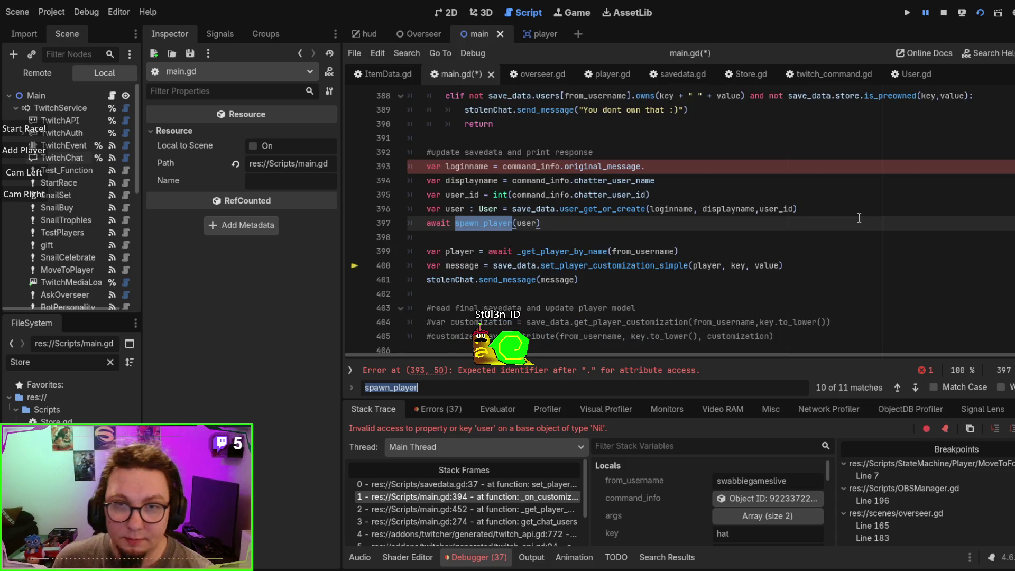
pyautogui.scroll(4, 859, 218)
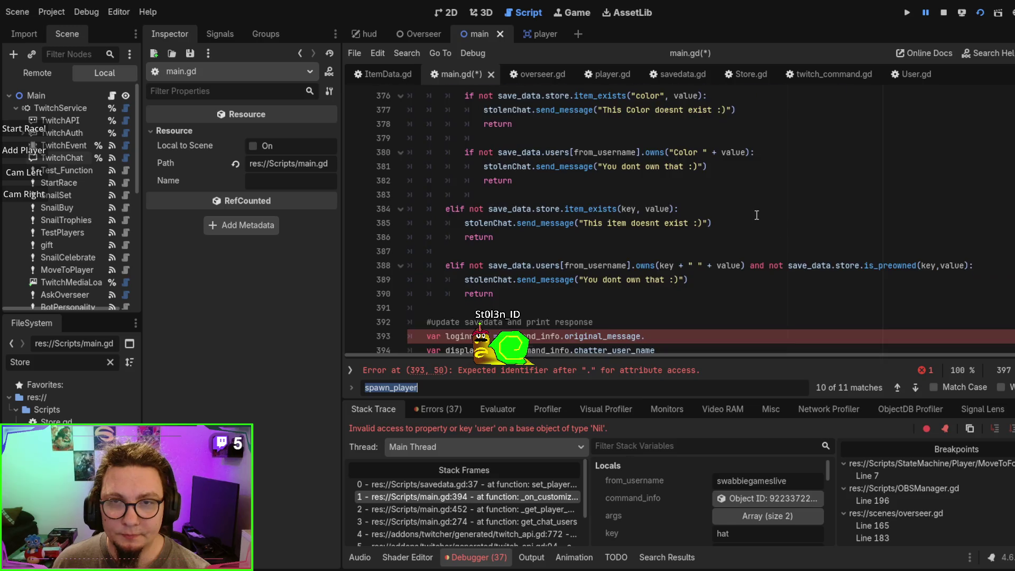
pyautogui.scroll(3, 756, 215)
pyautogui.scroll(-5, 755, 215)
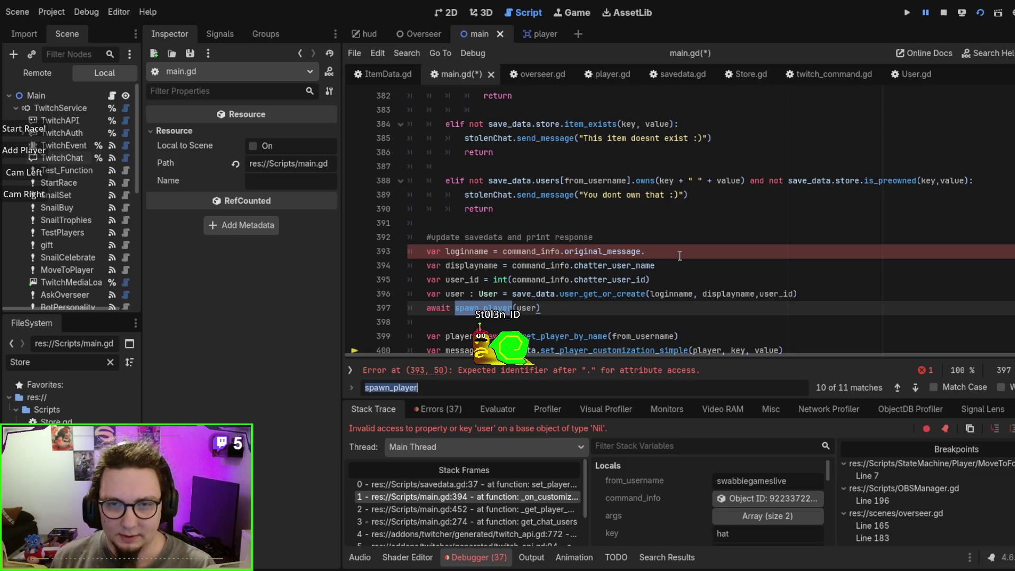
pyautogui.click(616, 257)
# Step: Tidy the end of line 393 after original_message, typing 'chat' in place of the trailing characters
pyautogui.scroll(4, 659, 178)
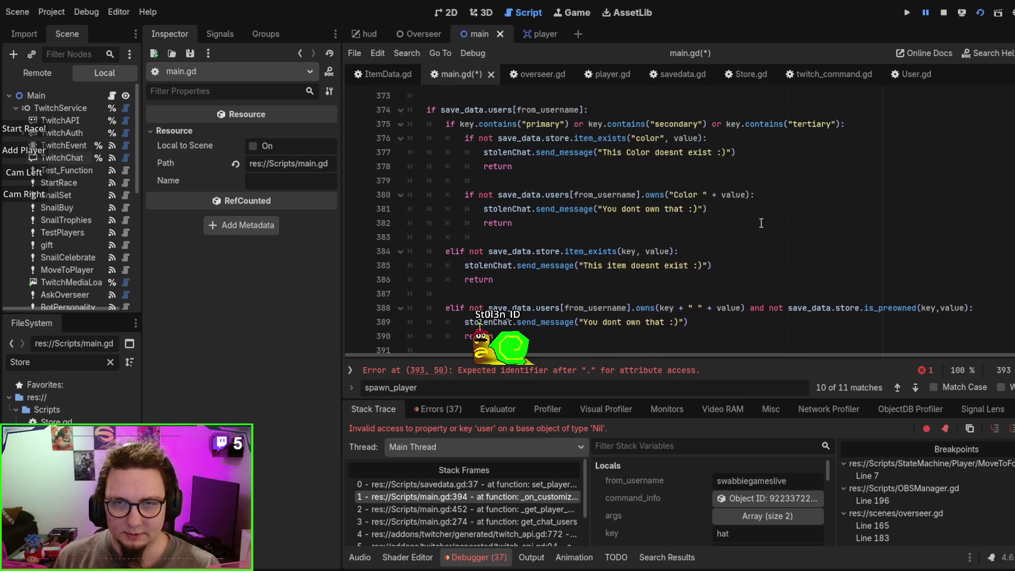
pyautogui.scroll(1, 659, 178)
pyautogui.scroll(-5, 447, 246)
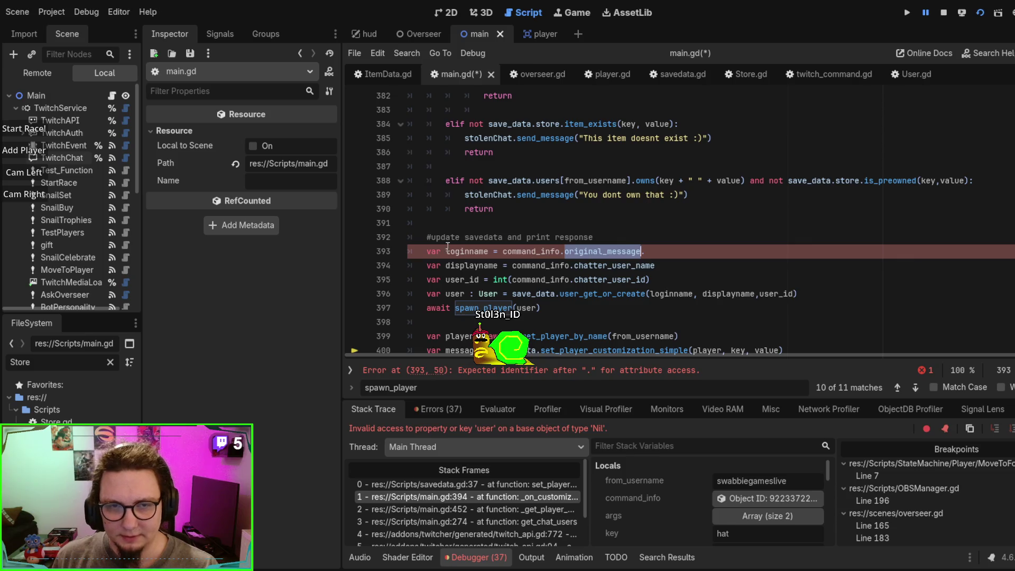
pyautogui.click(632, 252)
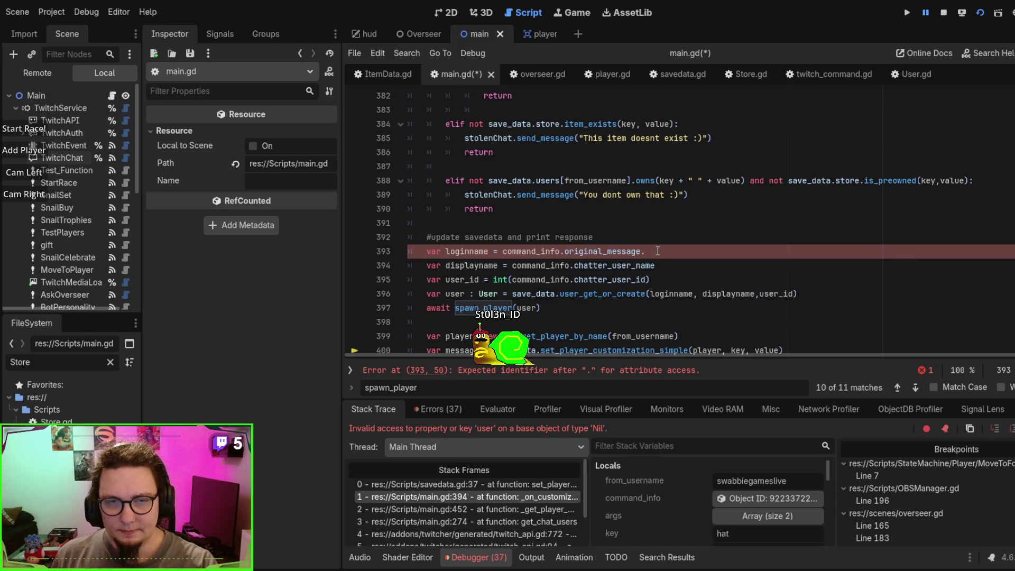
pyautogui.press('BackSpace')
pyautogui.press('BackSpace')
pyautogui.write('.')
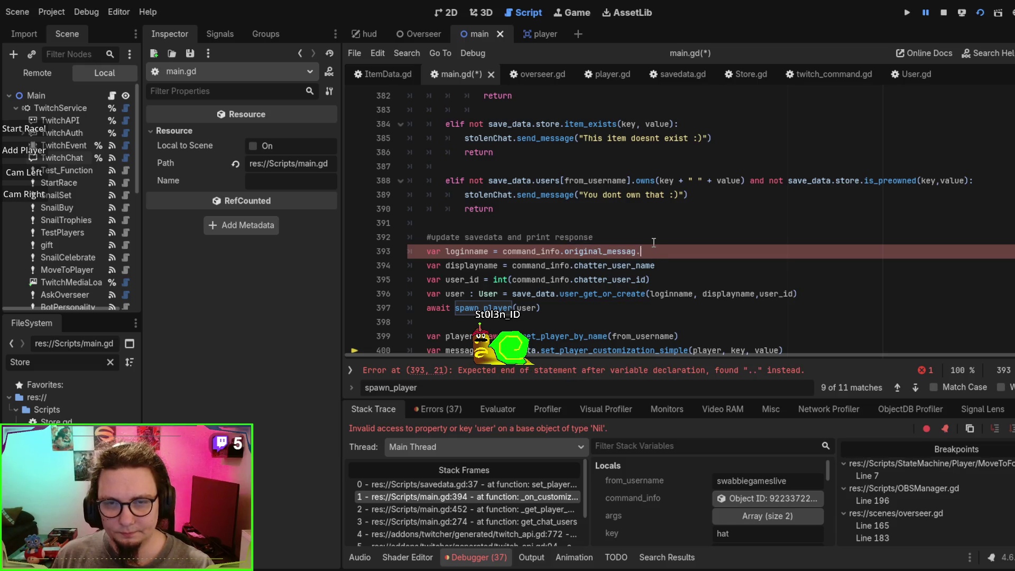
pyautogui.press('BackSpace')
pyautogui.press('BackSpace')
pyautogui.press('BackSpace')
pyautogui.press('BackSpace')
pyautogui.write('chat')
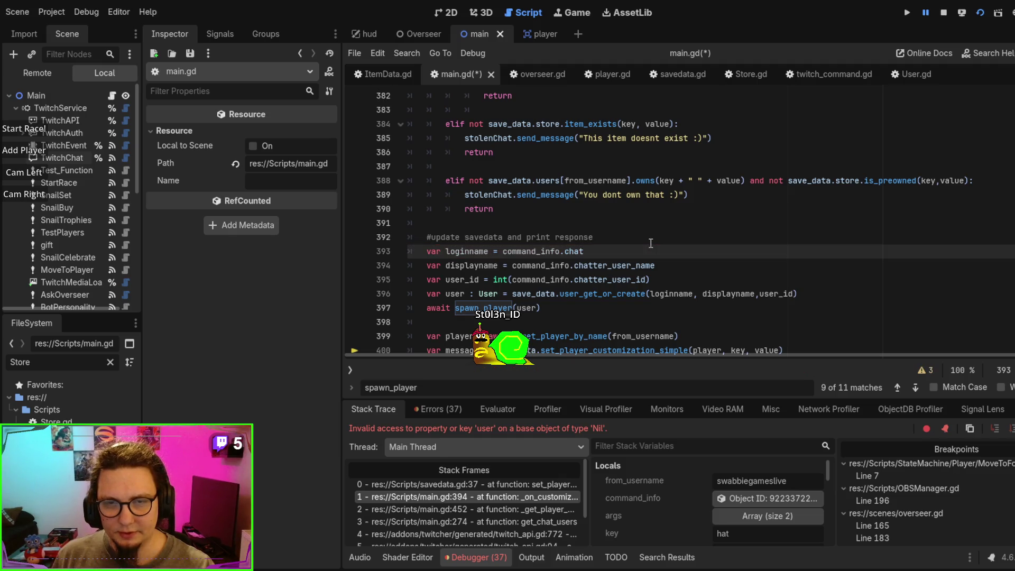
# Step: Add a new line declaring var message = command_info.original_message above the loginname line
pyautogui.click(651, 243)
pyautogui.press('Return')
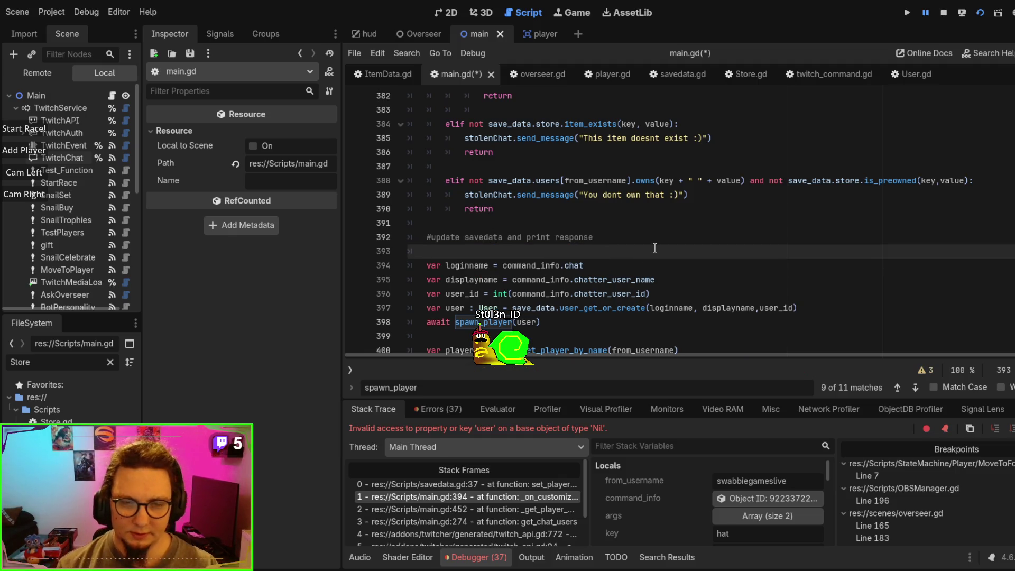
pyautogui.write('var messag')
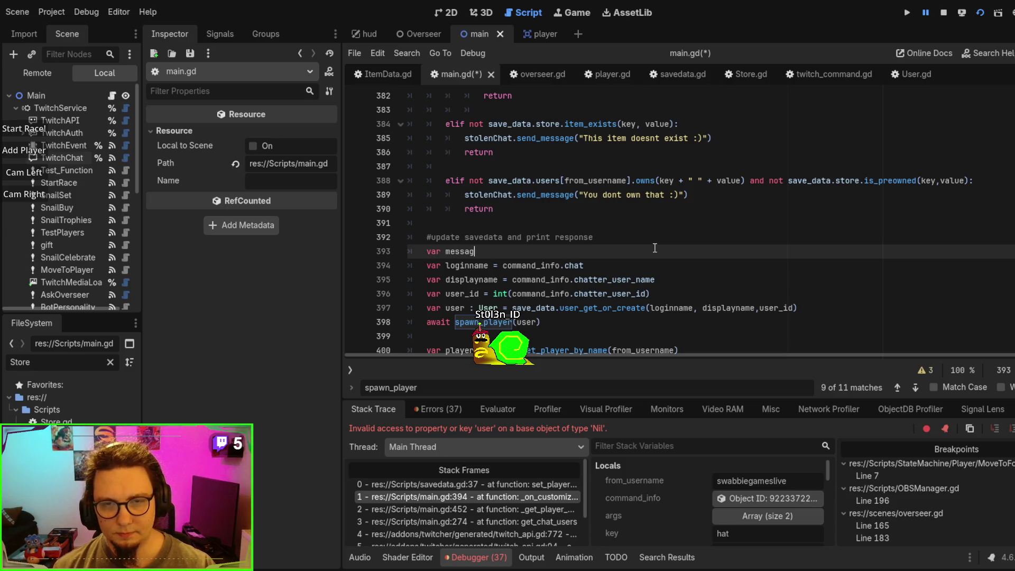
pyautogui.press('BackSpace')
pyautogui.press('BackSpace')
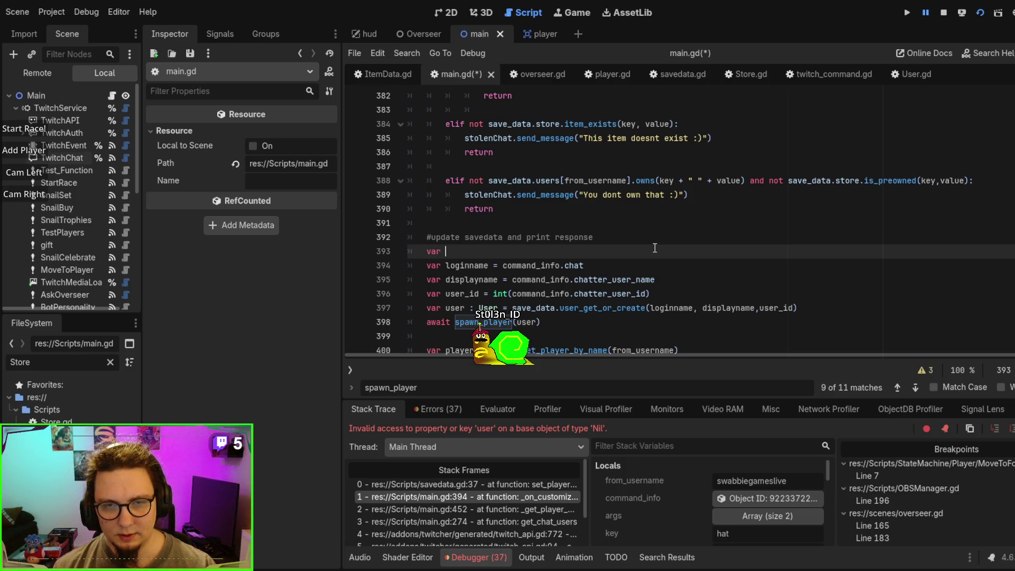
pyautogui.write('message = original_message')
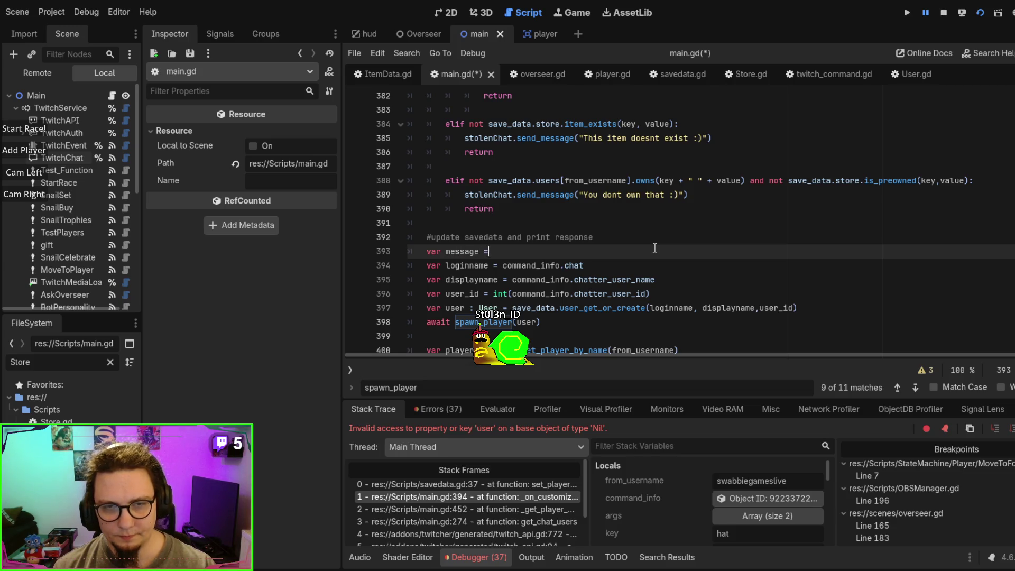
pyautogui.hotkey('ctrl', 'BackSpace')
pyautogui.write('command_')
pyautogui.write('inff')
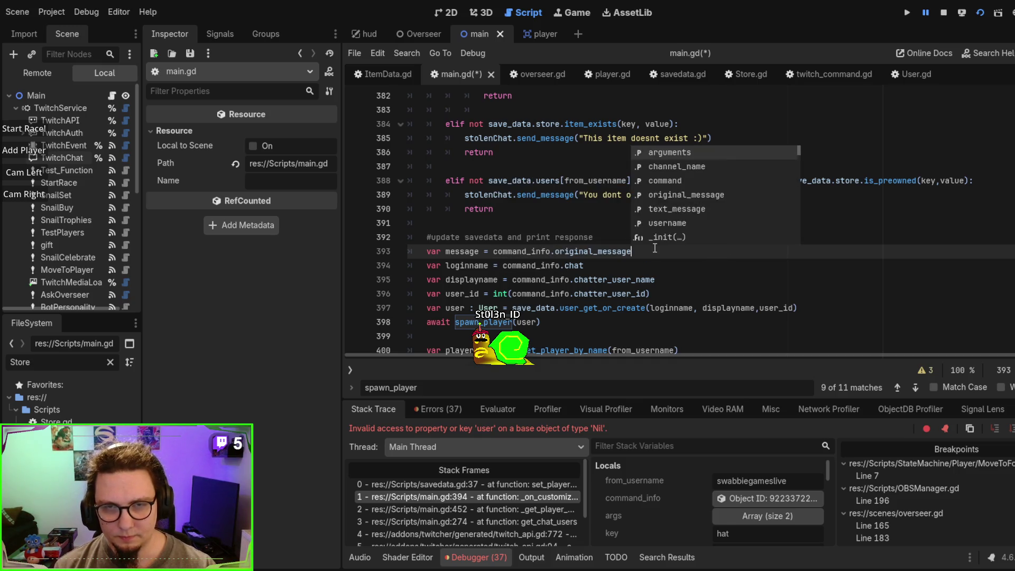
pyautogui.press('Return')
# Step: Replace command_info with message in the loginname, displayname and user_id lines
pyautogui.doubleClick(462, 251)
pyautogui.hotkey('ctrl', 'c')
pyautogui.doubleClick(534, 265)
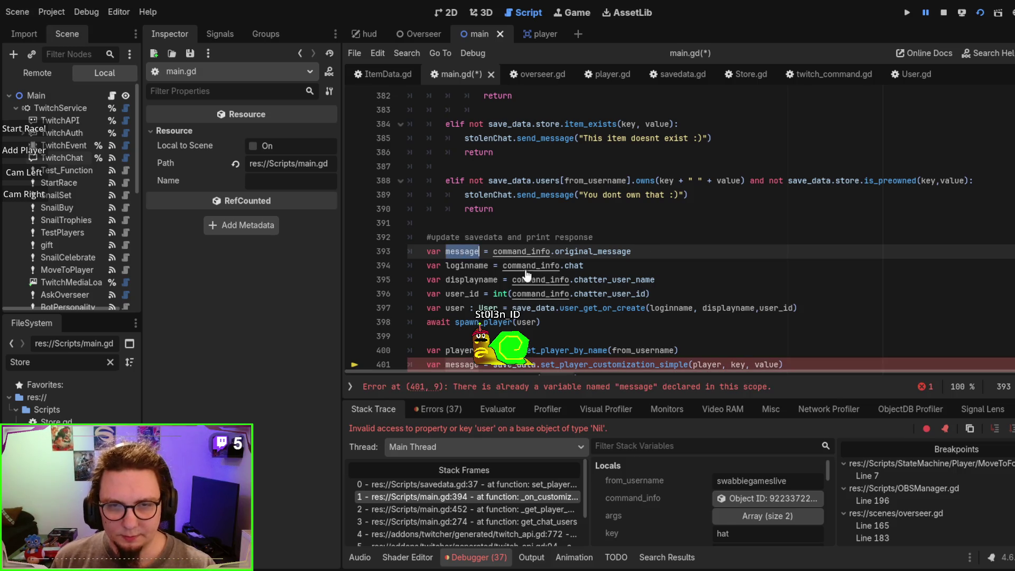
pyautogui.hotkey('ctrl', 'v')
pyautogui.doubleClick(537, 279)
pyautogui.hotkey('ctrl', 'v')
pyautogui.doubleClick(536, 294)
pyautogui.hotkey('ctrl', 'v')
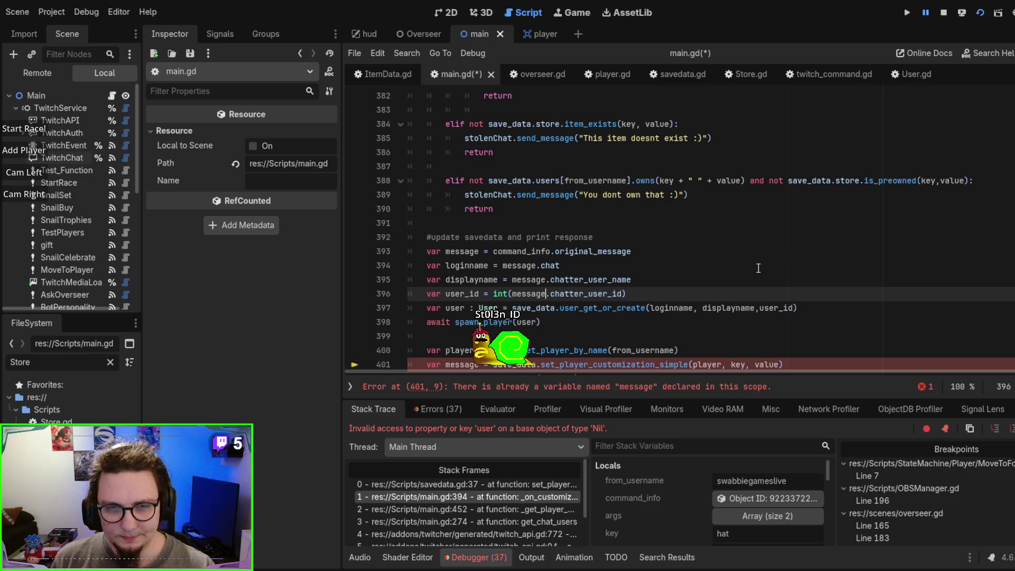
pyautogui.click(757, 268)
pyautogui.scroll(-2, 758, 268)
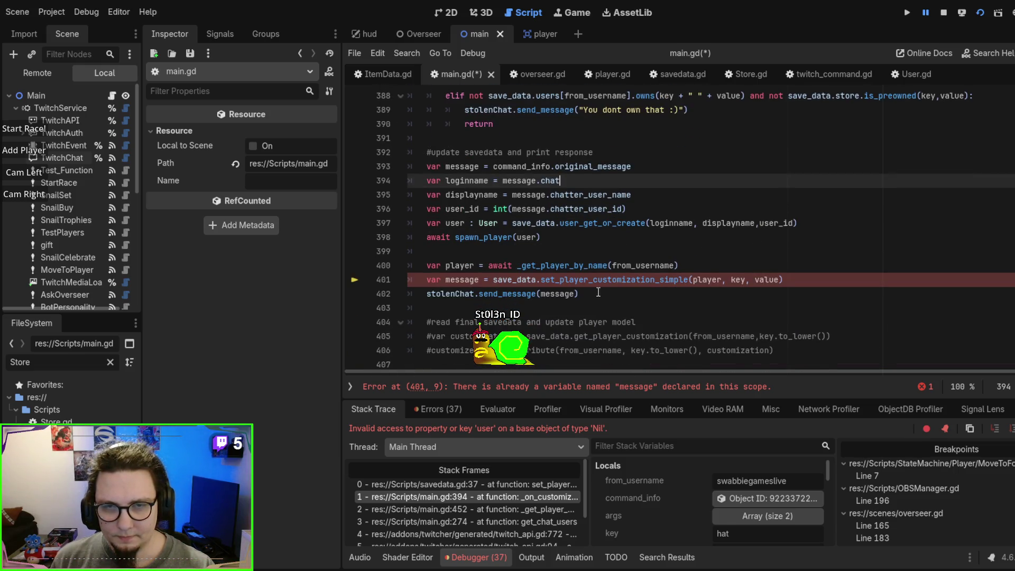
# Step: Rename the line-401 variable to response, pass response to send_message, then save and run with F5
pyautogui.scroll(1, 452, 275)
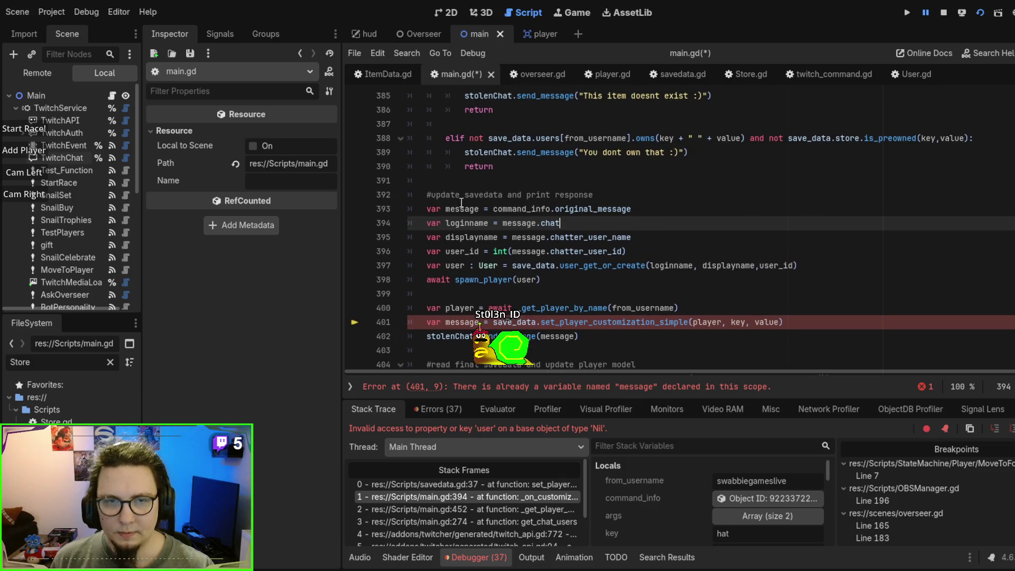
pyautogui.click(446, 210)
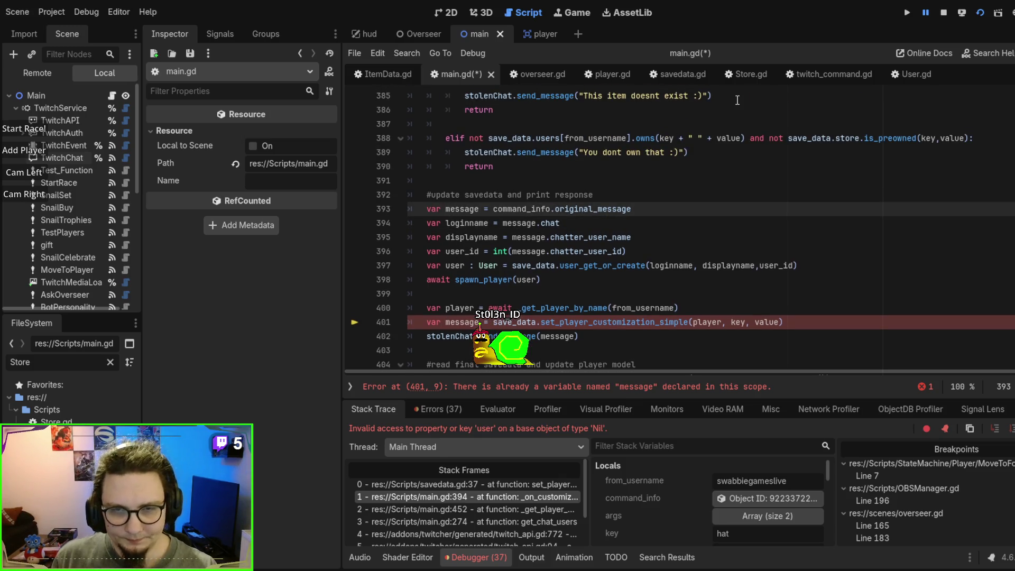
pyautogui.doubleClick(450, 323)
pyautogui.write('response')
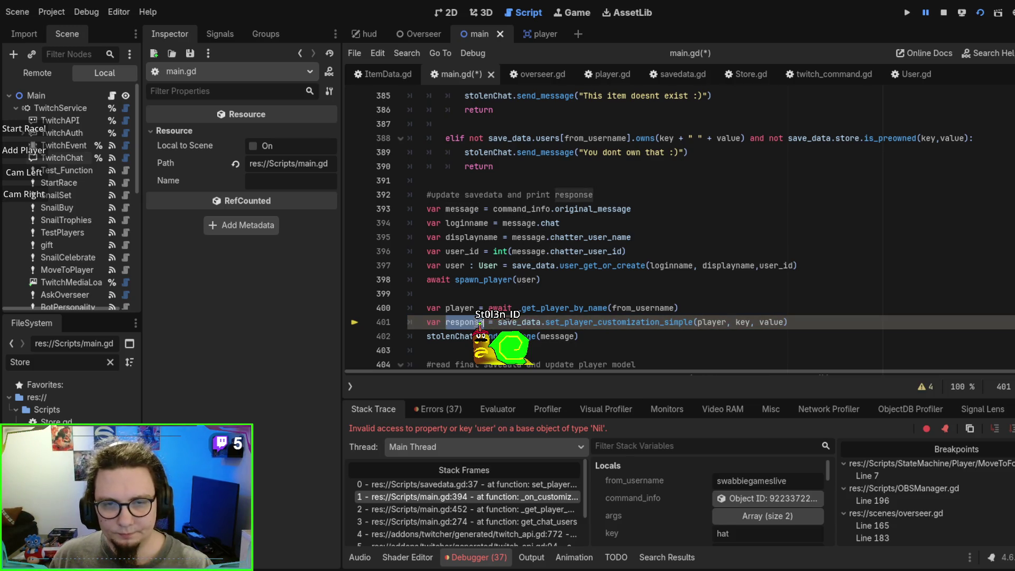
pyautogui.doubleClick(559, 338)
pyautogui.write('response')
pyautogui.click(740, 266)
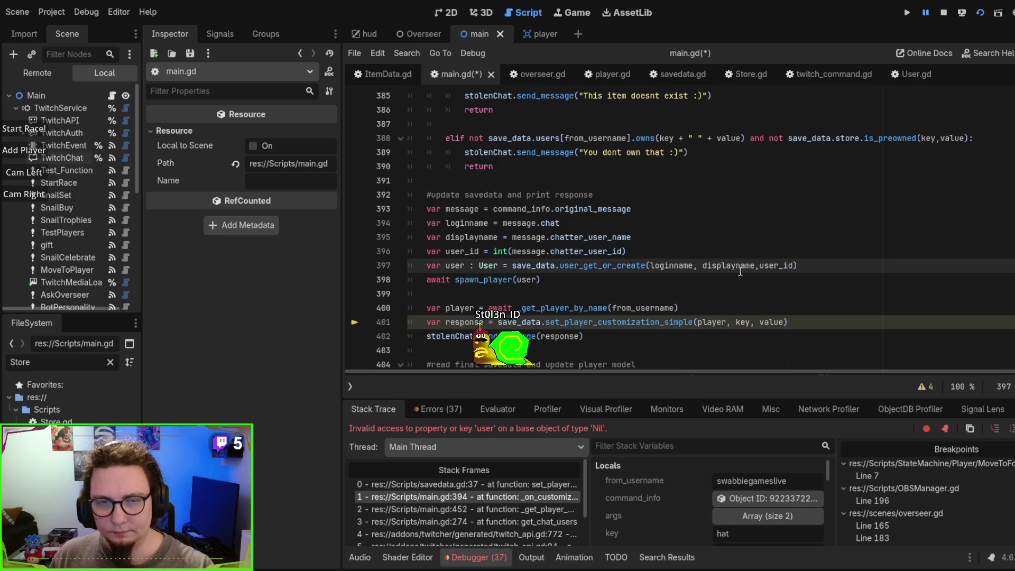
pyautogui.press('F5')
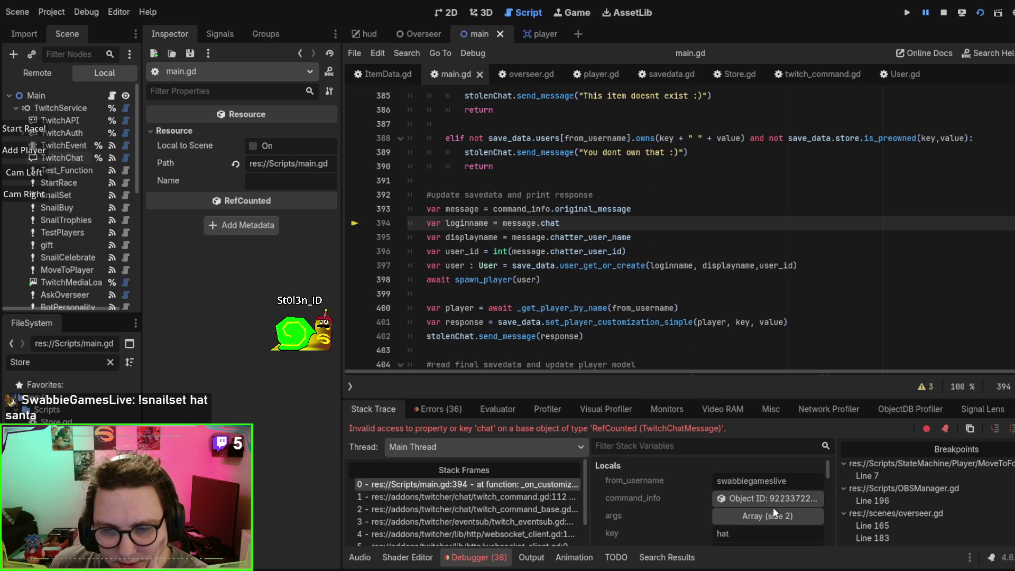
# Step: Check the message object's members and change line 394's property to chatter_login_name
pyautogui.scroll(-2, 744, 492)
pyautogui.click(749, 525)
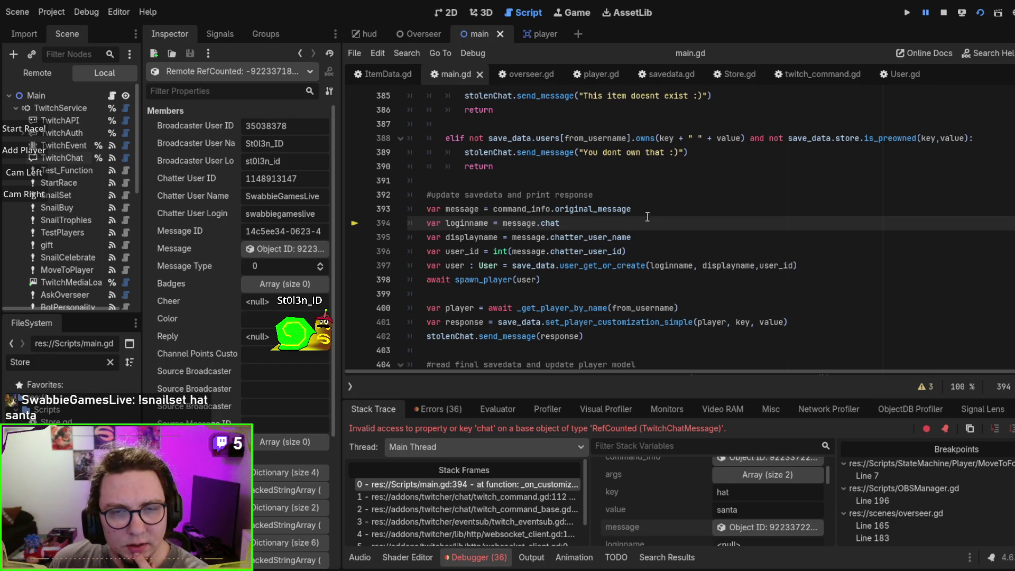
pyautogui.write('er_l')
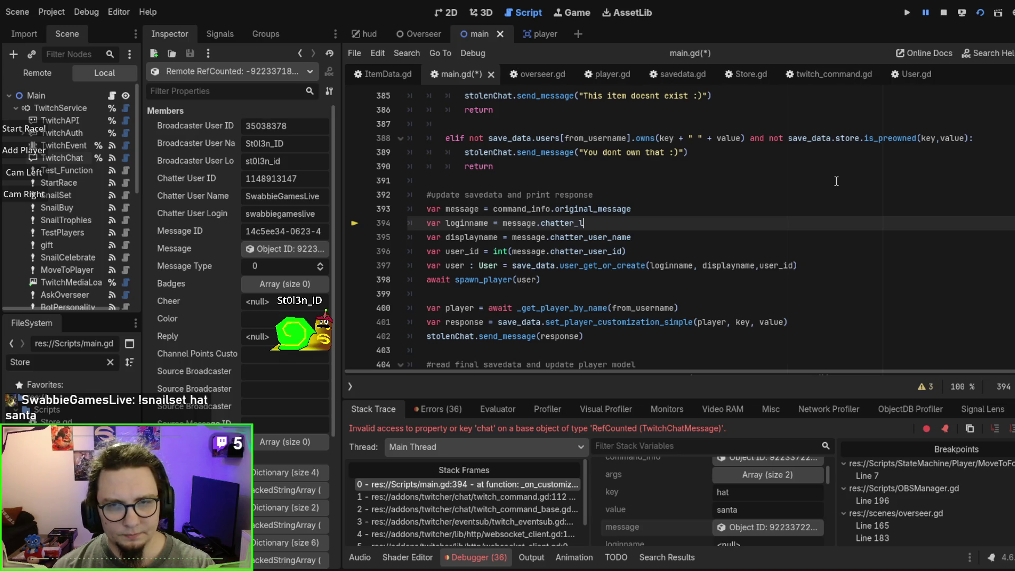
pyautogui.write('ogin_name')
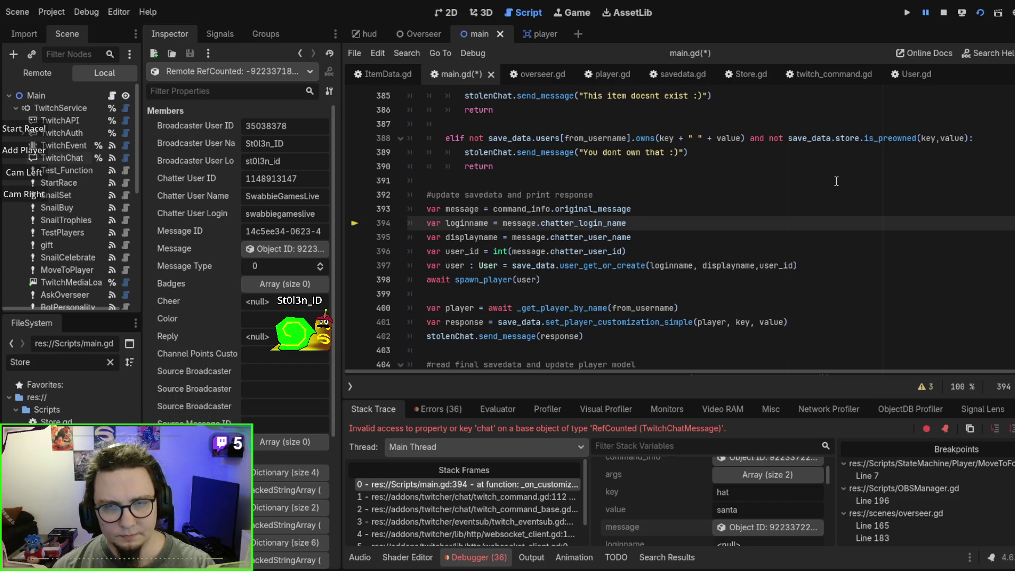
pyautogui.press('BackSpace')
pyautogui.press('BackSpace')
pyautogui.press('BackSpace')
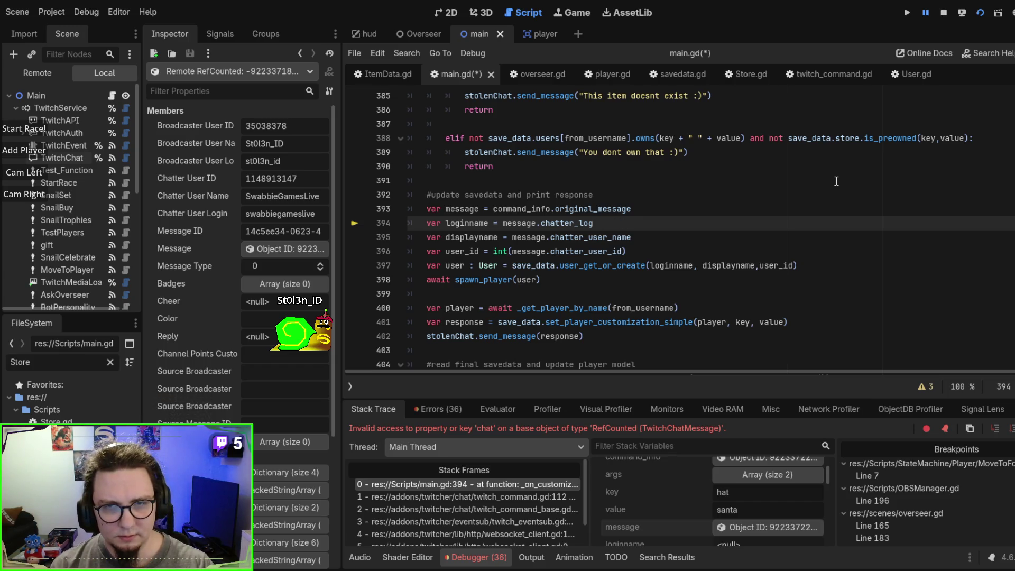
pyautogui.write('in_name')
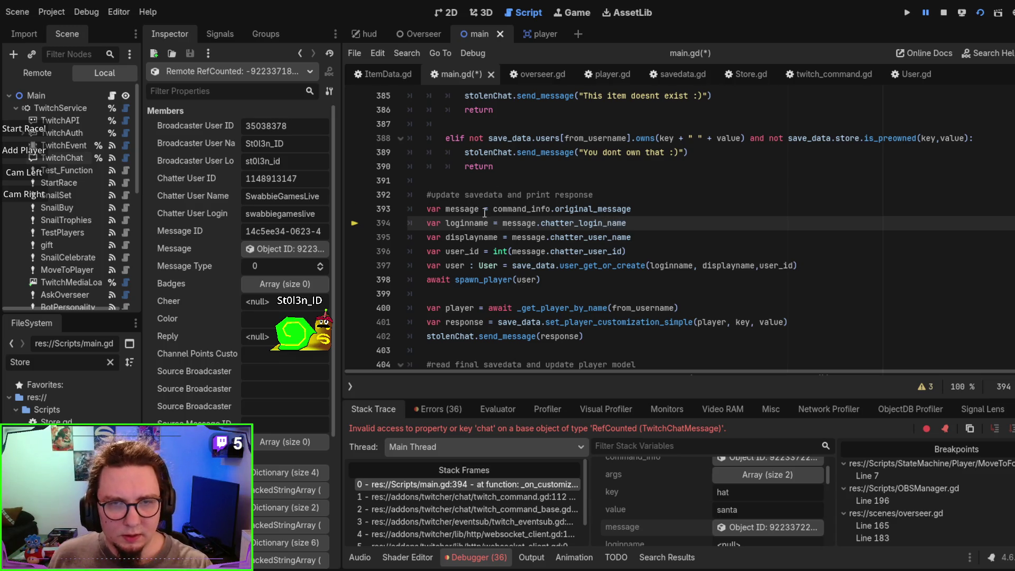
# Step: Type message as TwitchChatMessage on line 393, then restart the game with F8
pyautogui.press('Up')
pyautogui.write(':Twitc')
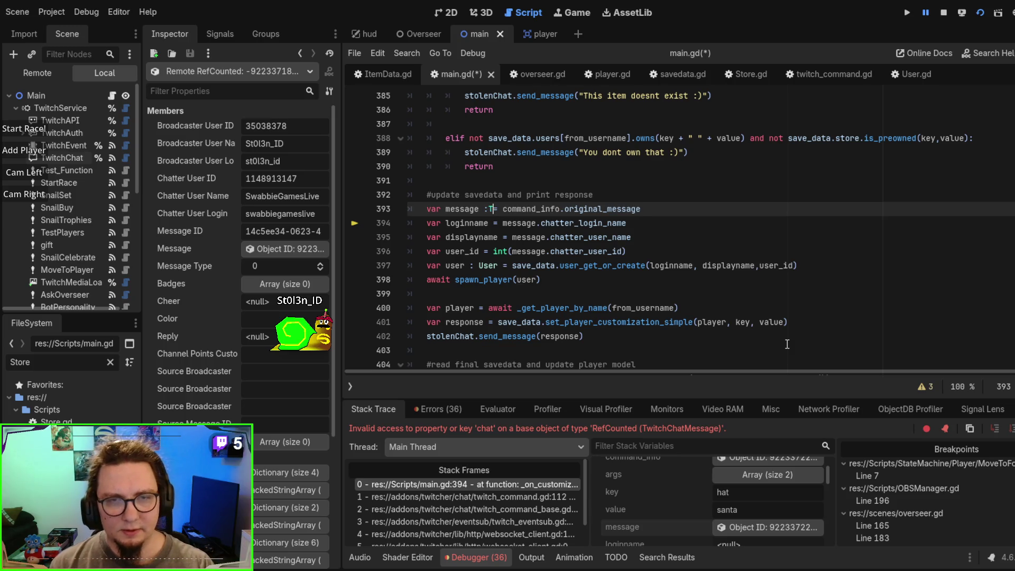
pyautogui.write('h')
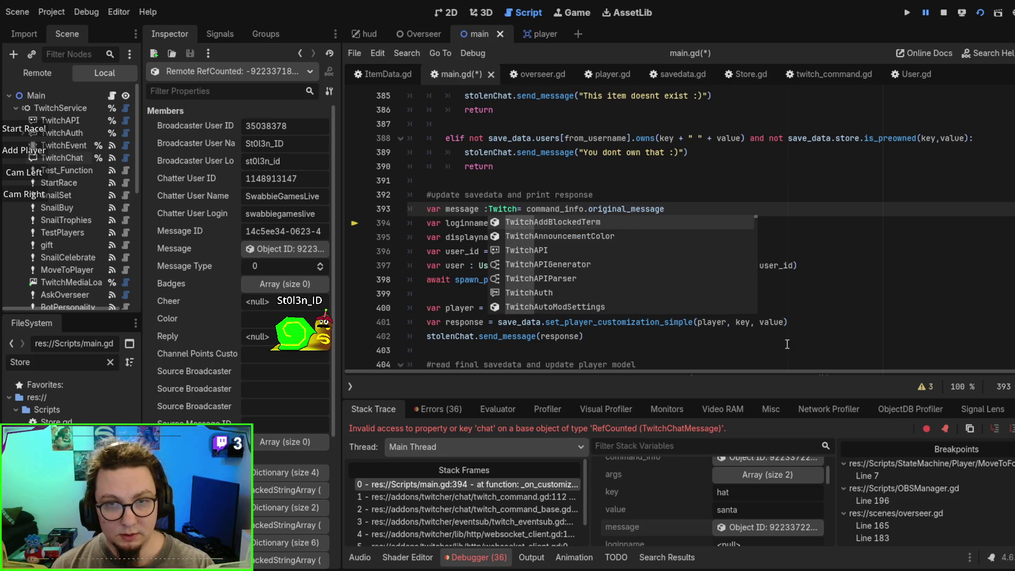
pyautogui.write('M')
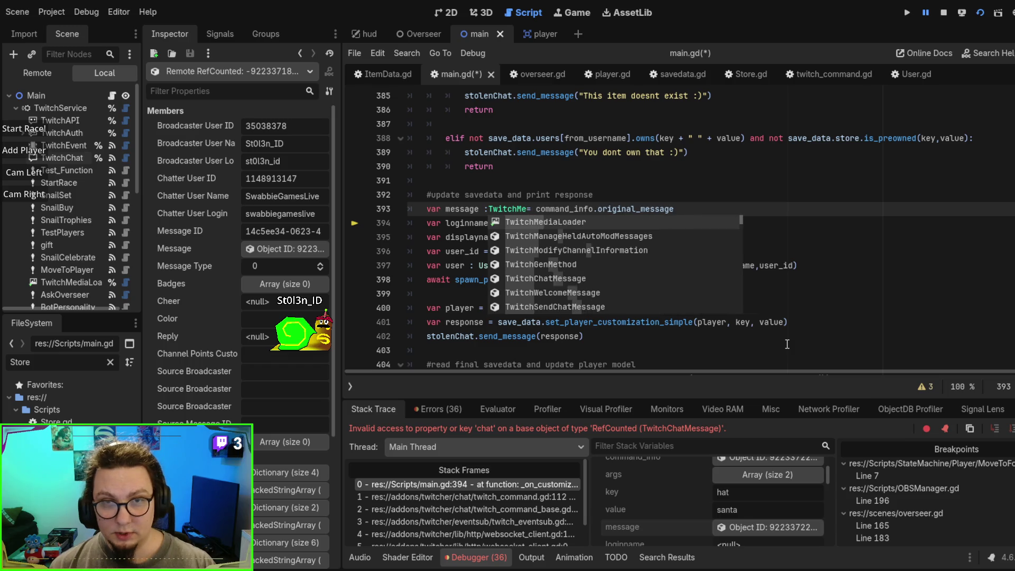
pyautogui.press('BackSpace')
pyautogui.write('ChatMessage')
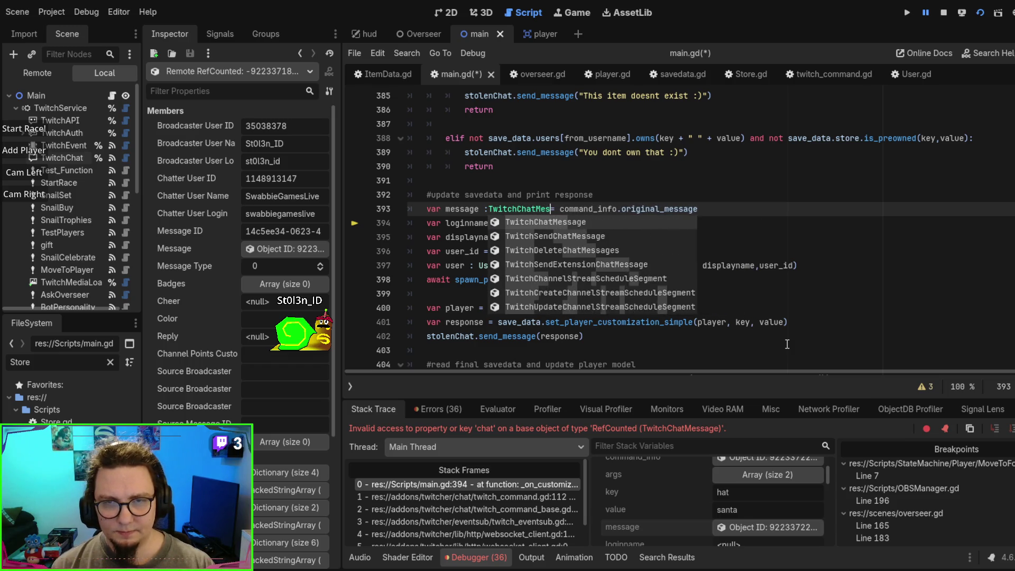
pyautogui.press('Escape')
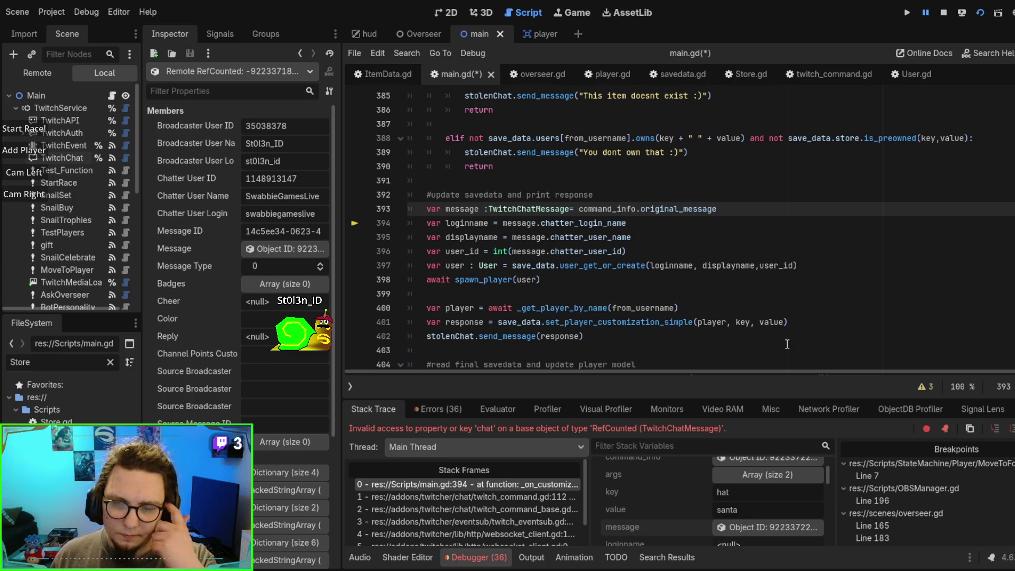
pyautogui.scroll(6, 689, 222)
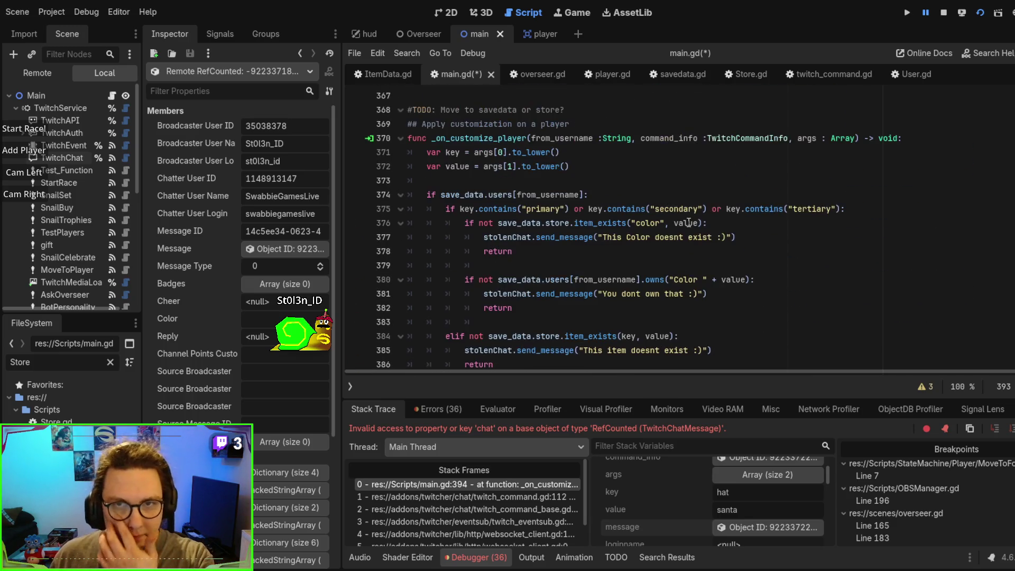
pyautogui.scroll(-6, 689, 222)
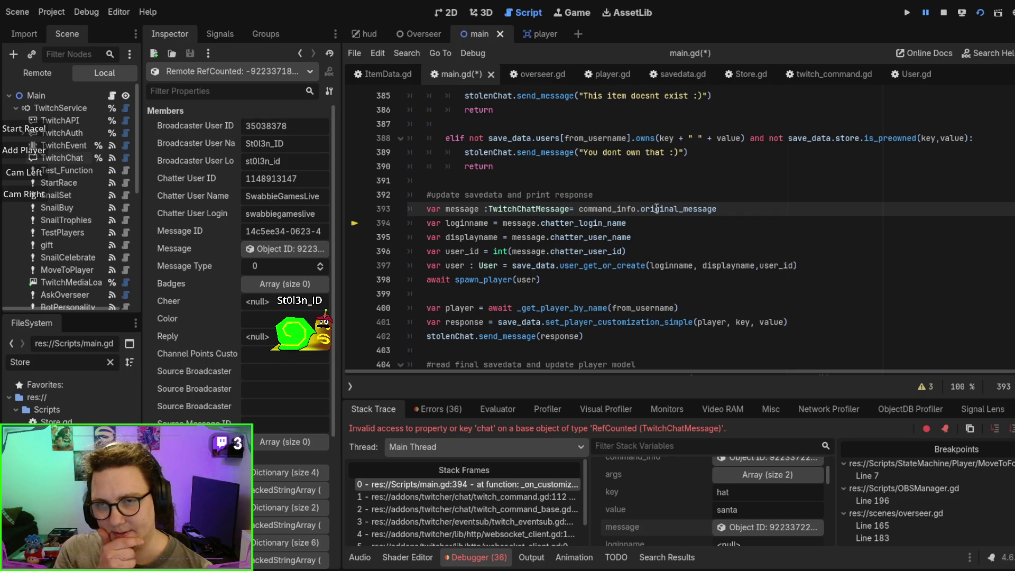
pyautogui.press('F8')
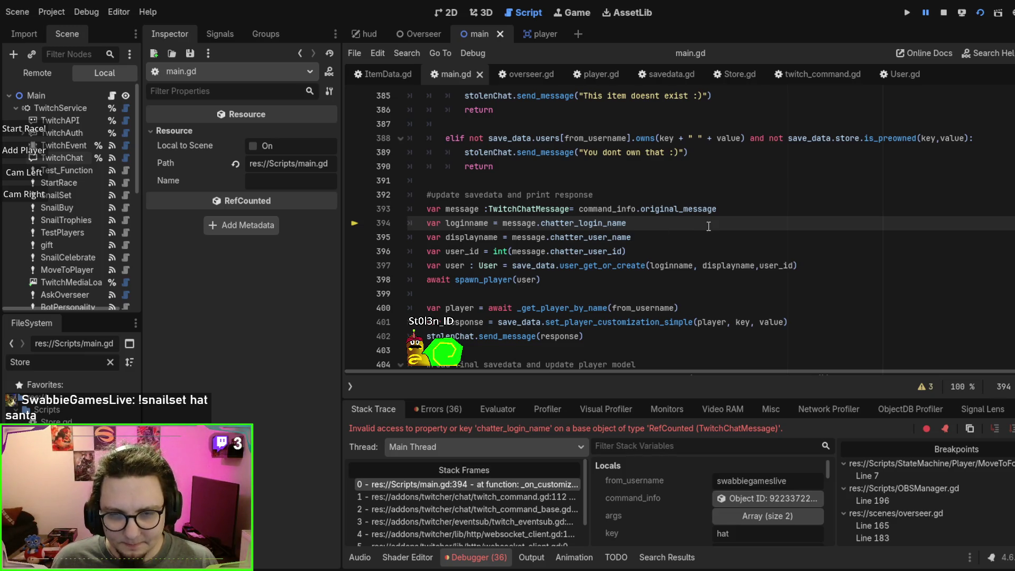
# Step: After inspecting command_info and message in Locals, change line 394 to message.chatter_user_login and rerun
pyautogui.click(760, 500)
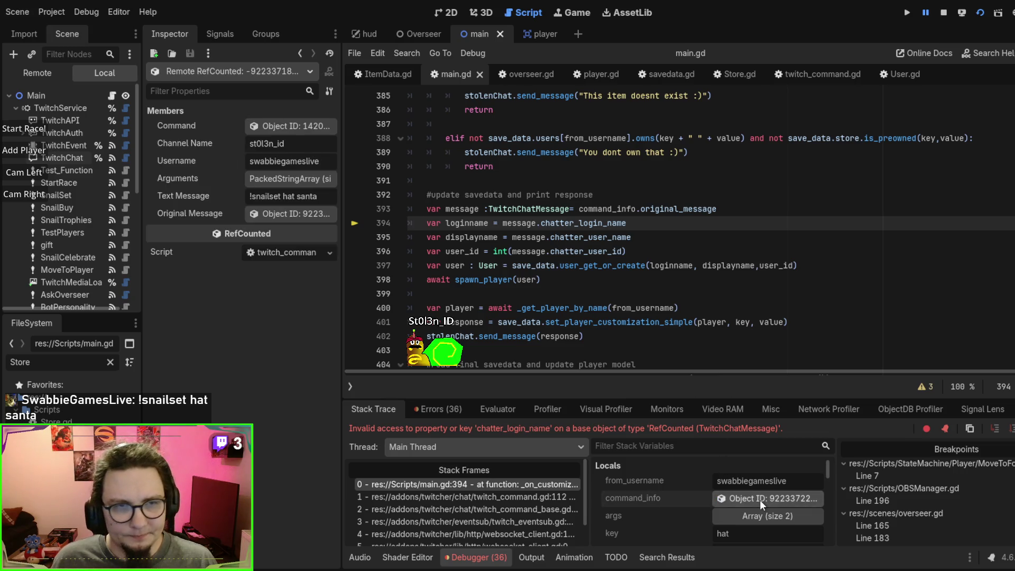
pyautogui.scroll(-3, 767, 519)
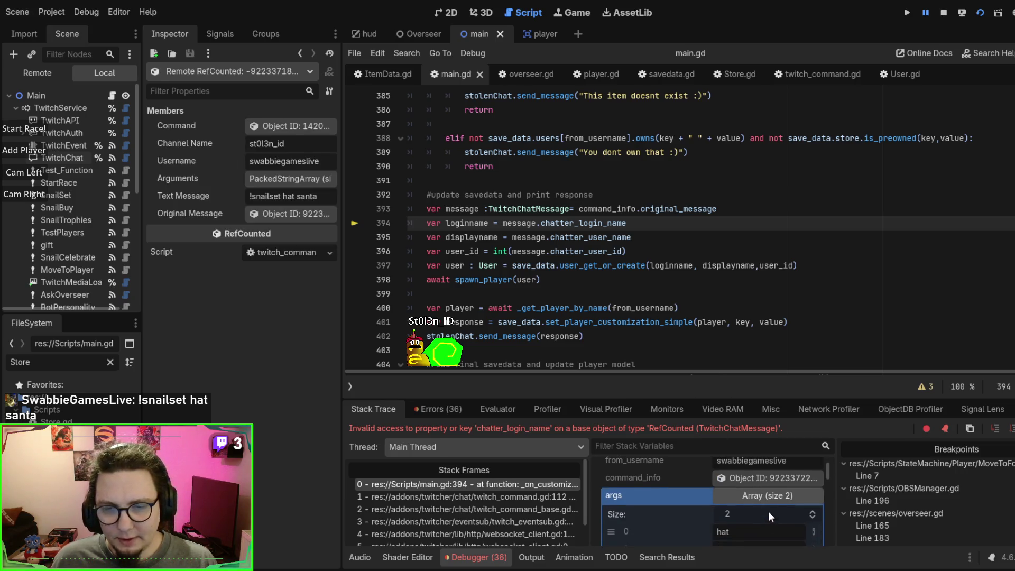
pyautogui.click(755, 518)
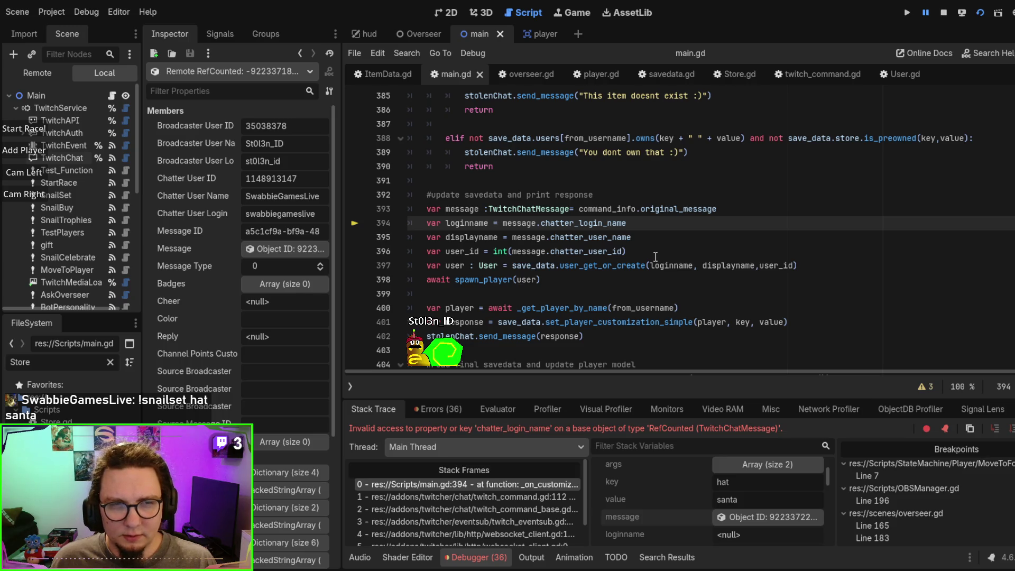
pyautogui.moveTo(580, 223); pyautogui.dragTo(649, 223)
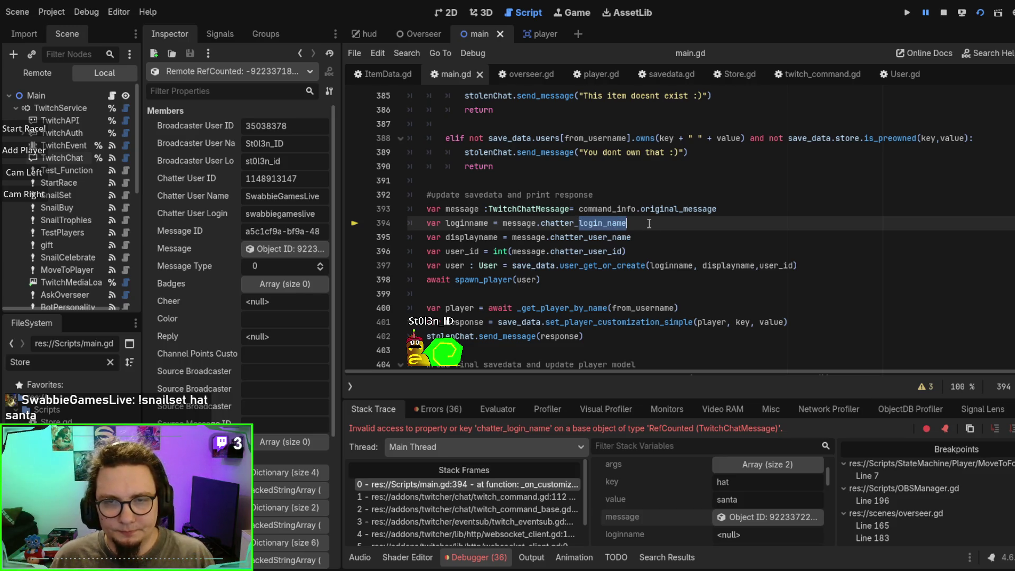
pyautogui.write('user_log')
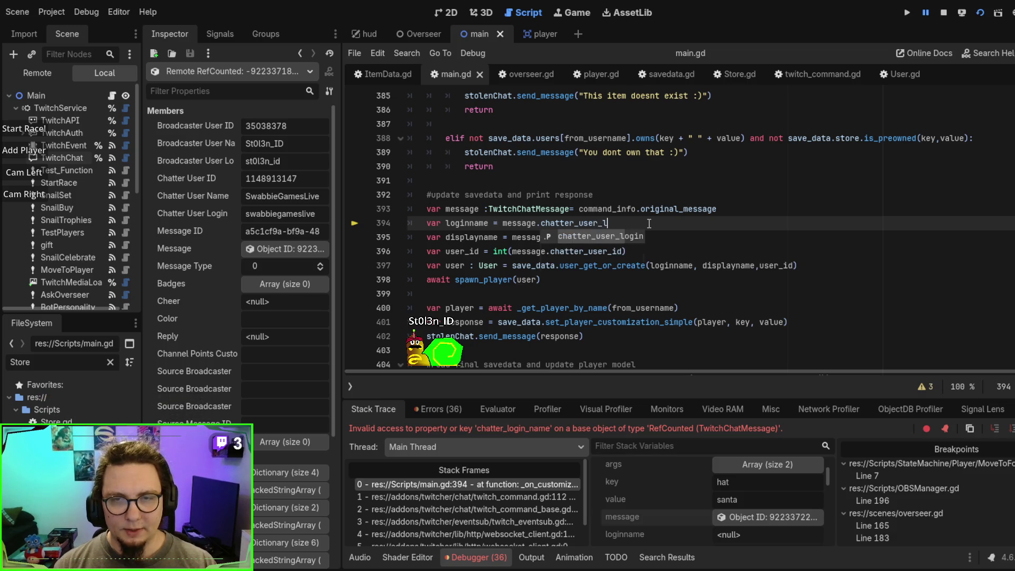
pyautogui.press('Return')
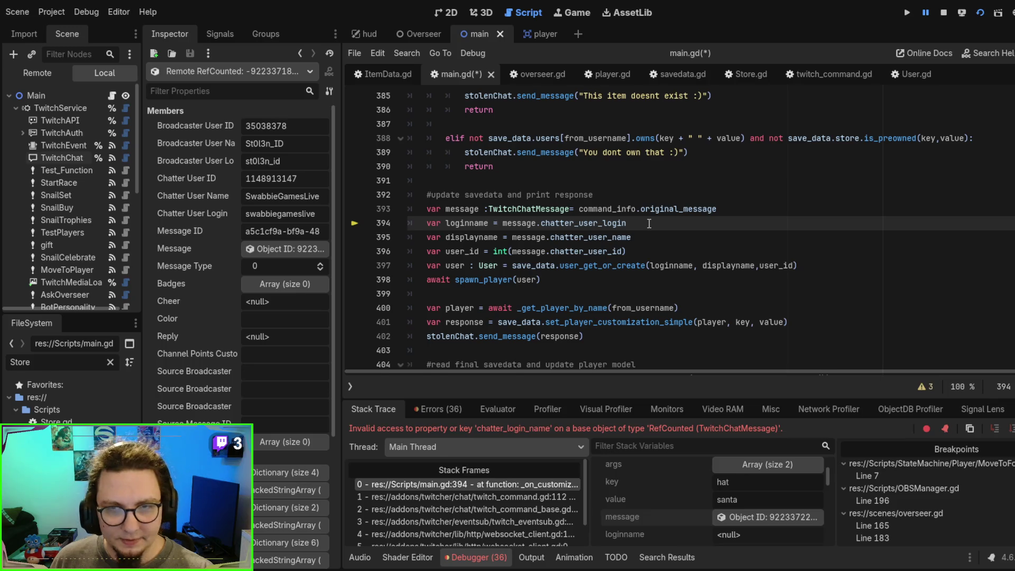
pyautogui.press('F5')
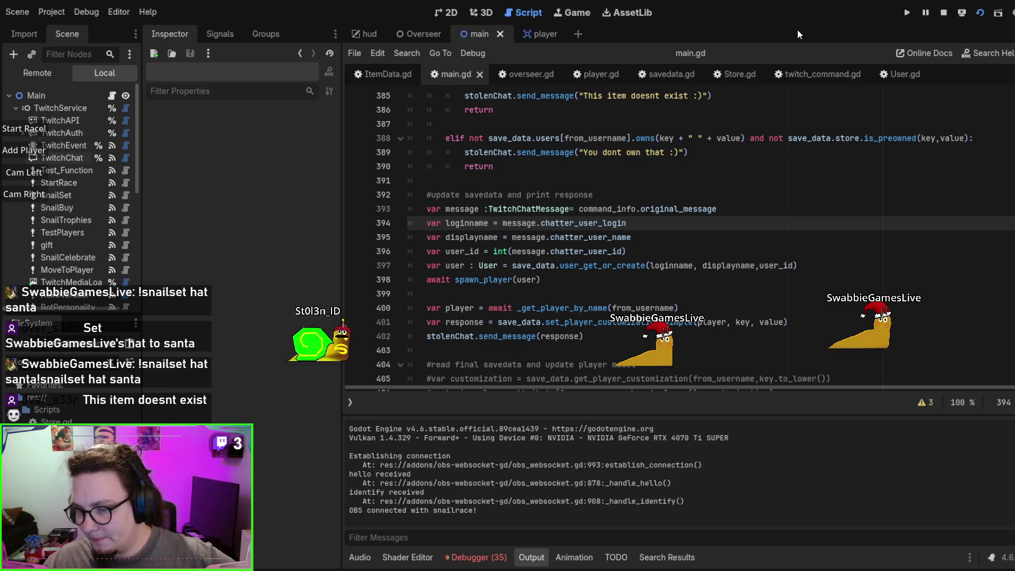
# Step: Stop the game, relaunch it with F5 to confirm the santa hats, then stop it again
pyautogui.press('F8')
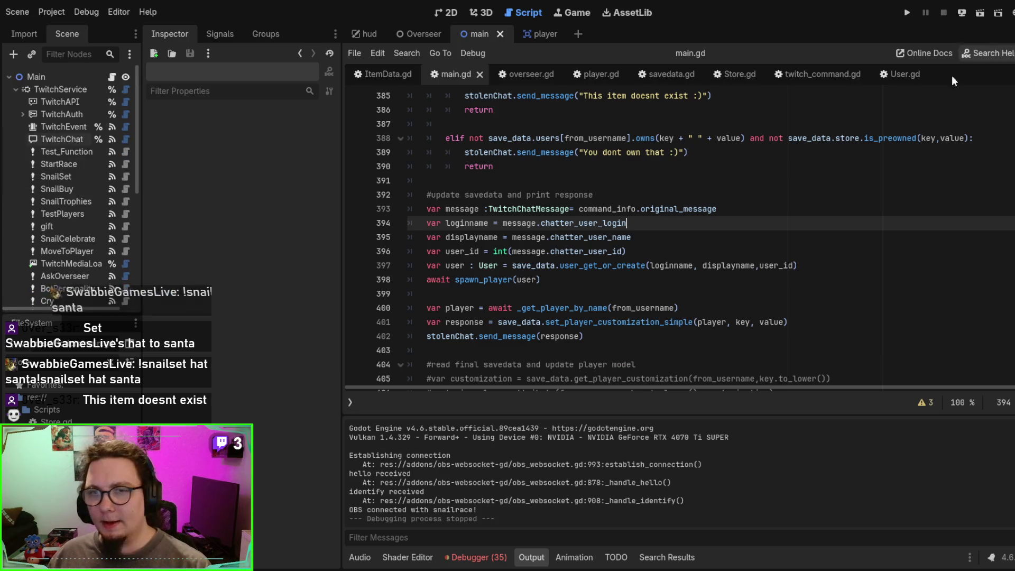
pyautogui.click(663, 233)
pyautogui.press('F5')
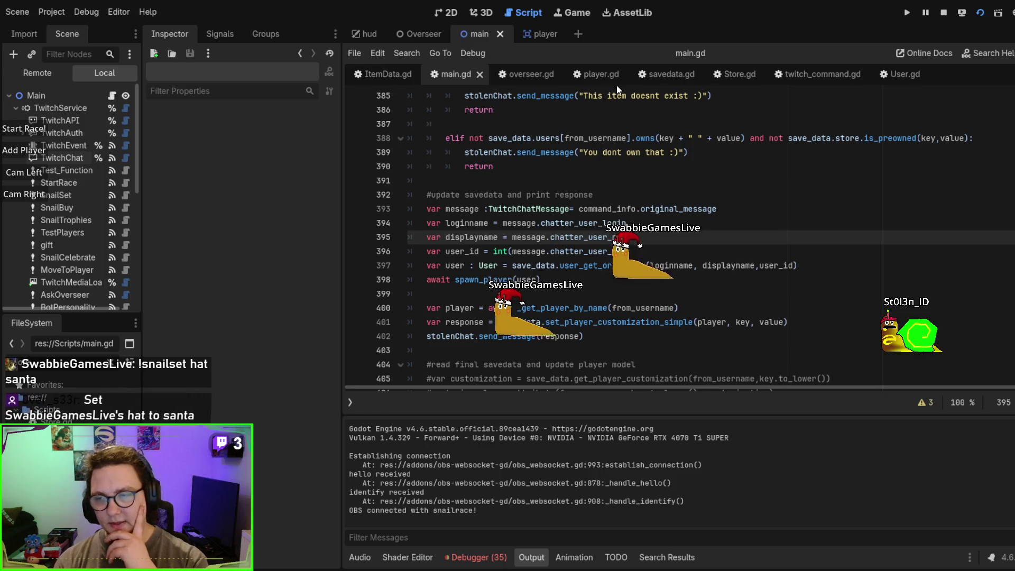
pyautogui.press('F8')
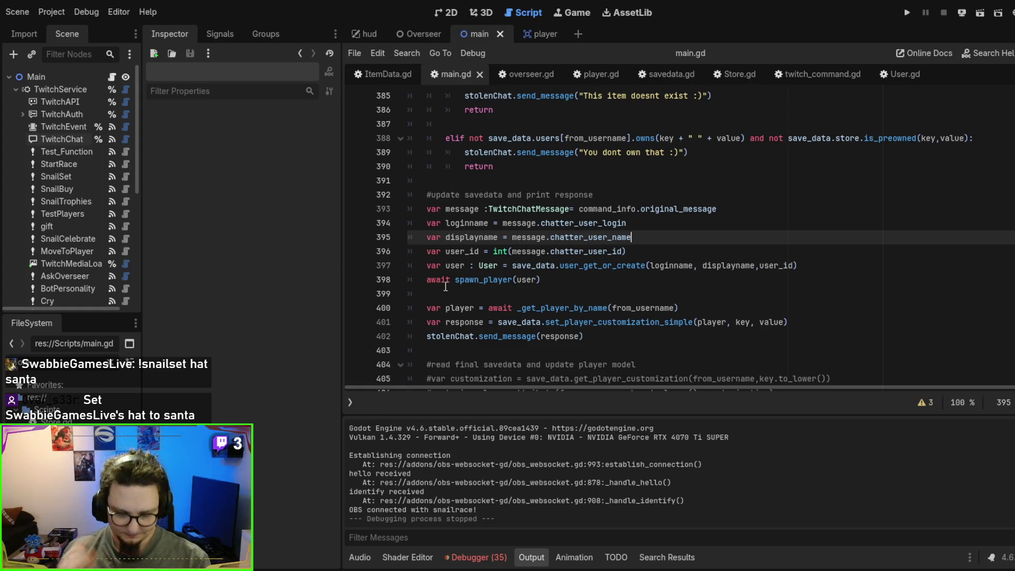
# Step: Review the _on_customize_player code, then jump to spawn_player's definition from its line-398 call
pyautogui.scroll(8, 445, 286)
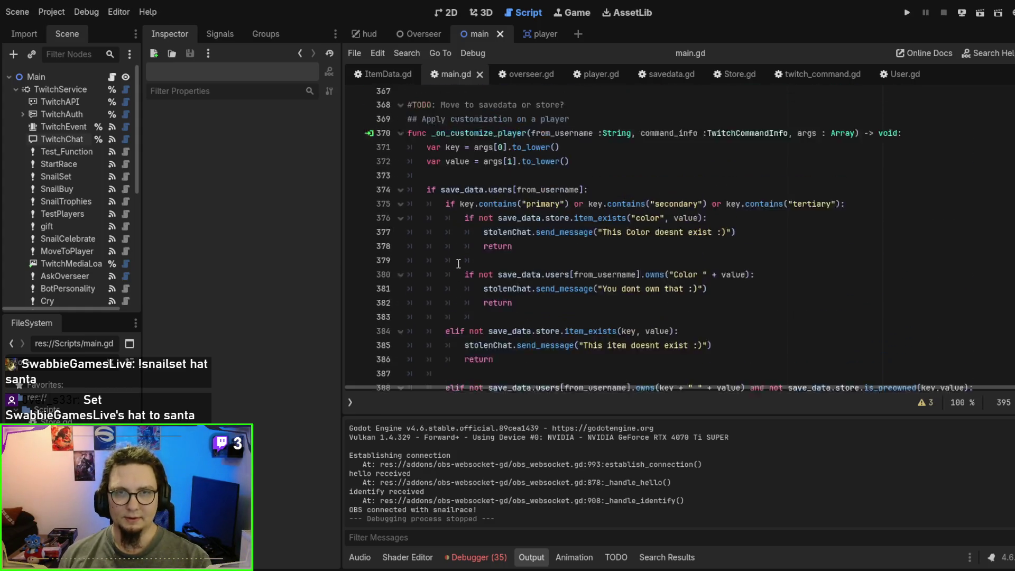
pyautogui.click(440, 224)
pyautogui.moveTo(440, 224)
pyautogui.mouseDown()
pyautogui.moveTo(608, 296)
pyautogui.moveTo(561, 238)
pyautogui.moveTo(587, 235)
pyautogui.moveTo(549, 238)
pyautogui.moveTo(590, 300)
pyautogui.mouseUp()
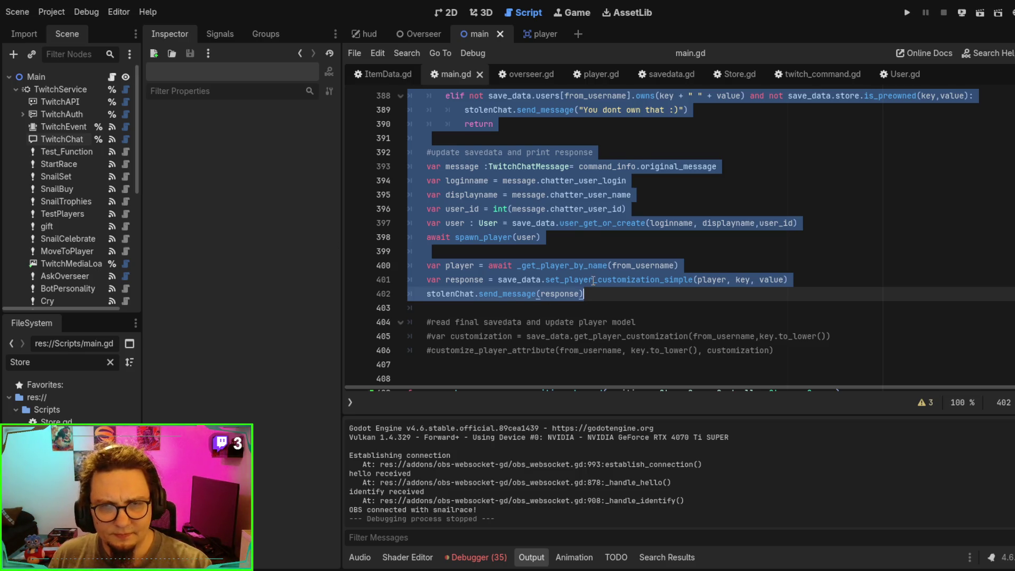
pyautogui.click(593, 280)
pyautogui.click(495, 238)
pyautogui.keyDown('ctrl'); pyautogui.click(496, 238); pyautogui.keyUp('ctrl')
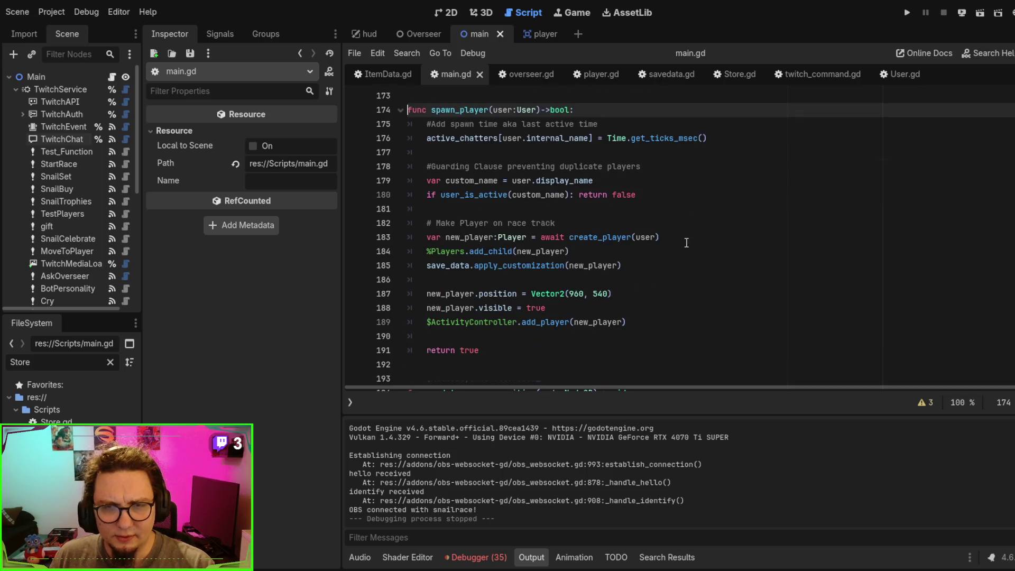
# Step: View the user_is_active definition, then navigate back to line 180 and the line-398 call
pyautogui.doubleClick(448, 193)
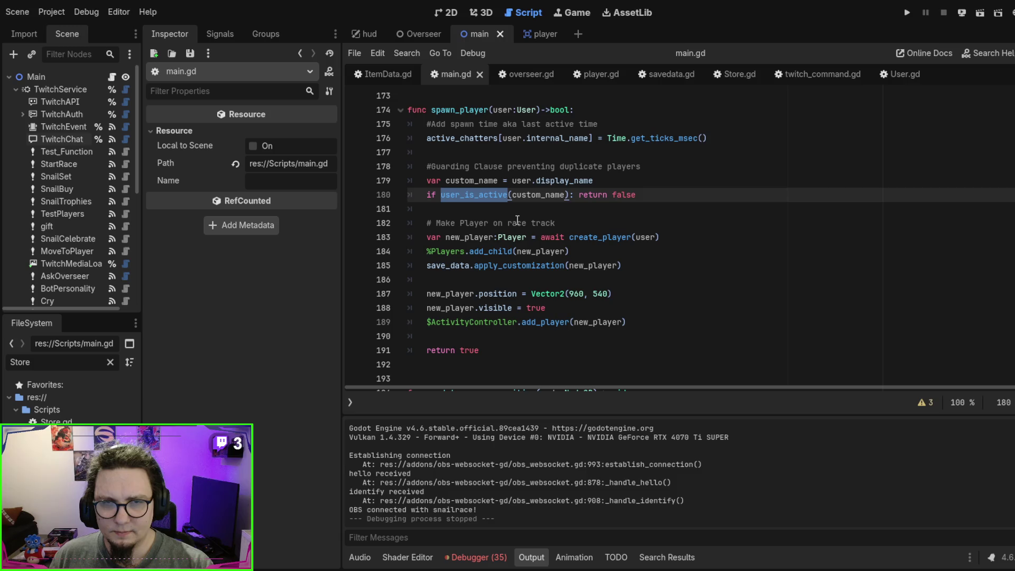
pyautogui.keyDown('ctrl'); pyautogui.click(478, 195); pyautogui.keyUp('ctrl')
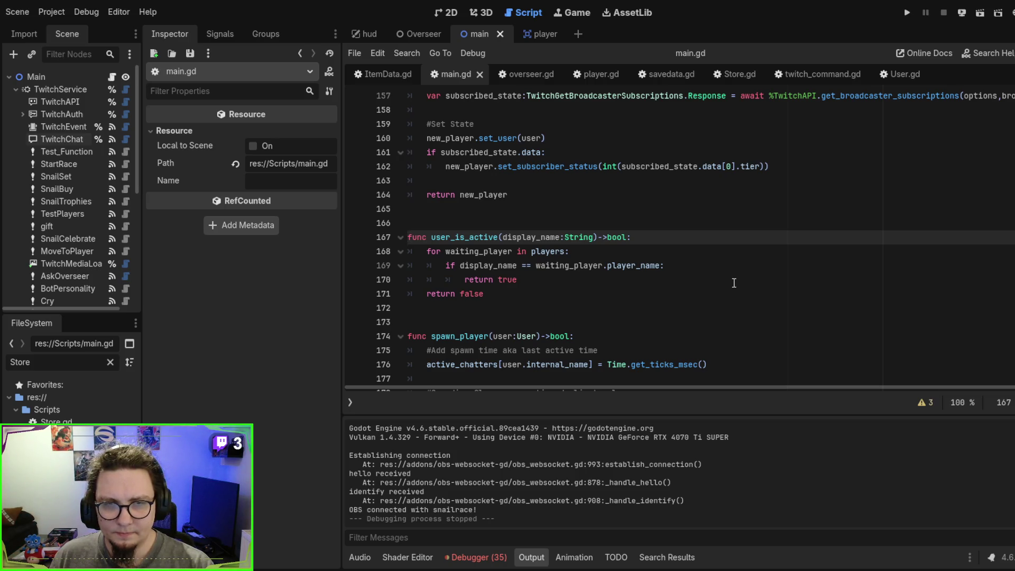
pyautogui.hotkey('alt', 'Left')
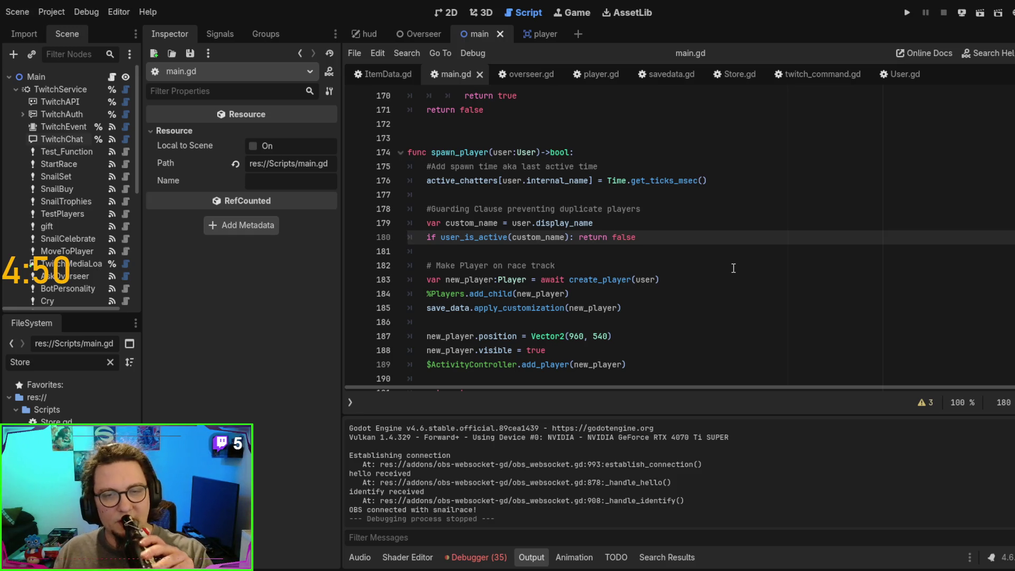
pyautogui.scroll(-2, 735, 264)
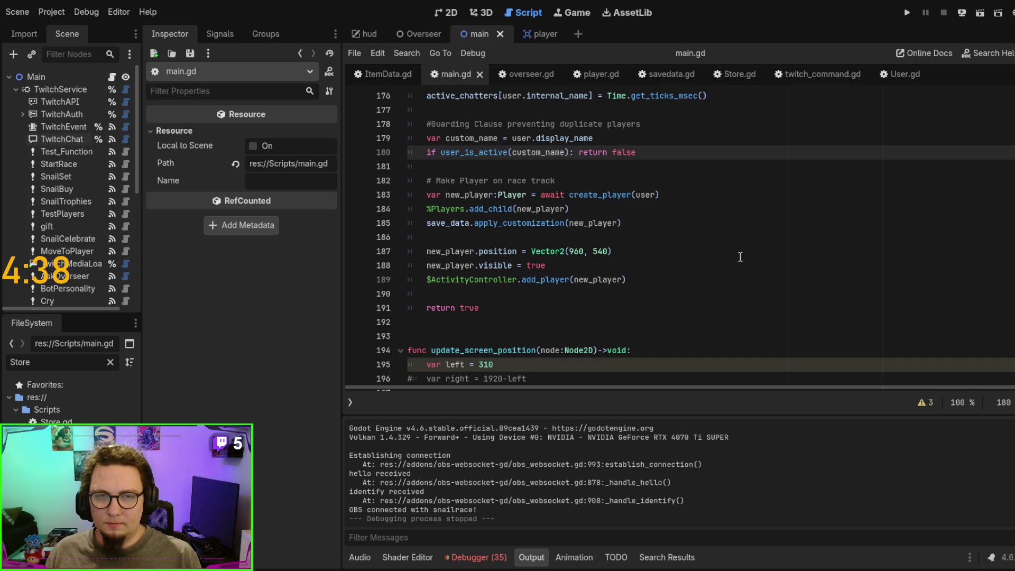
pyautogui.scroll(1, 740, 257)
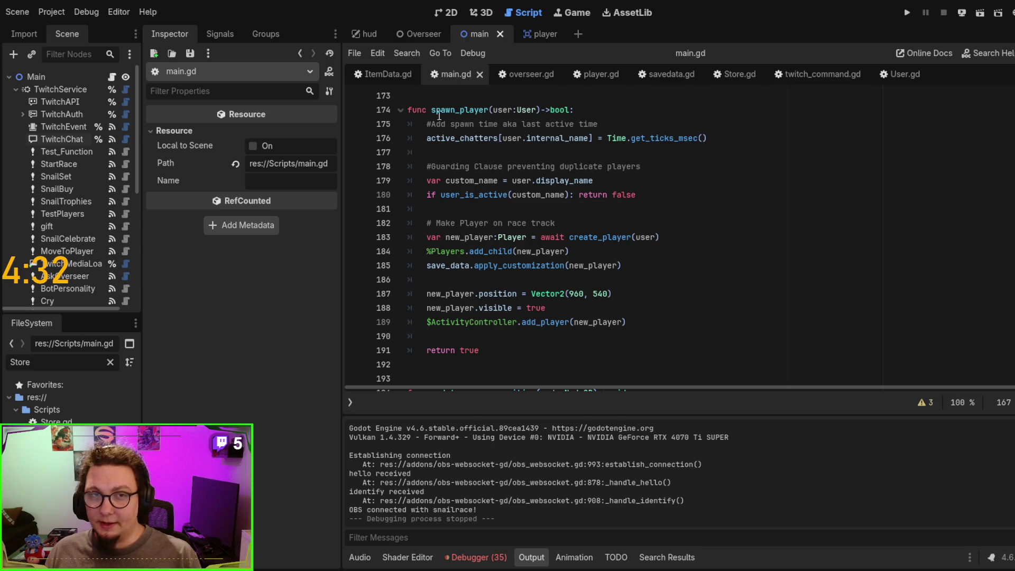
pyautogui.hotkey('alt', 'Left')
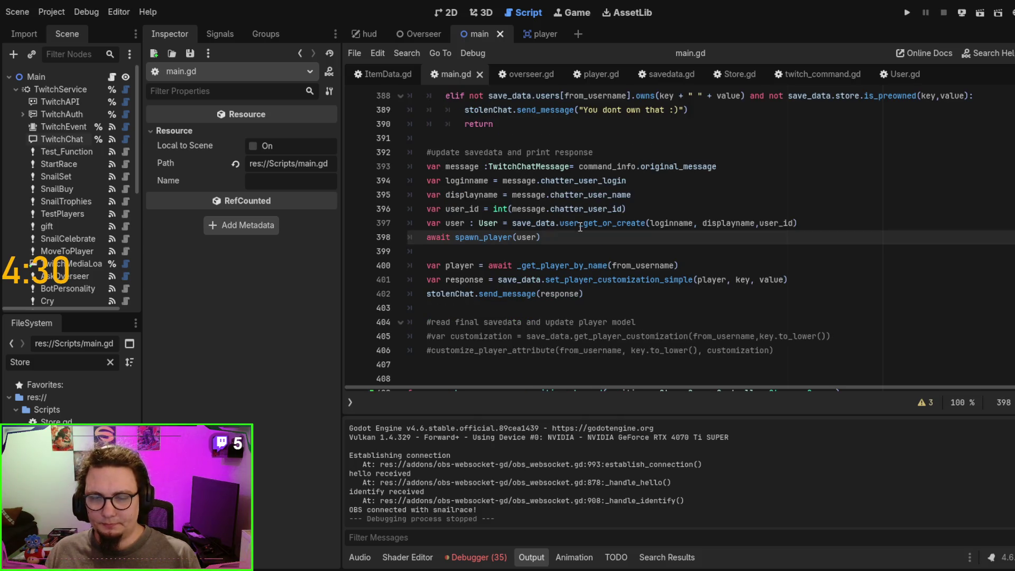
# Step: Comment out the user-creation and spawn_player lines 393–398 with Ctrl+K
pyautogui.scroll(2, 580, 226)
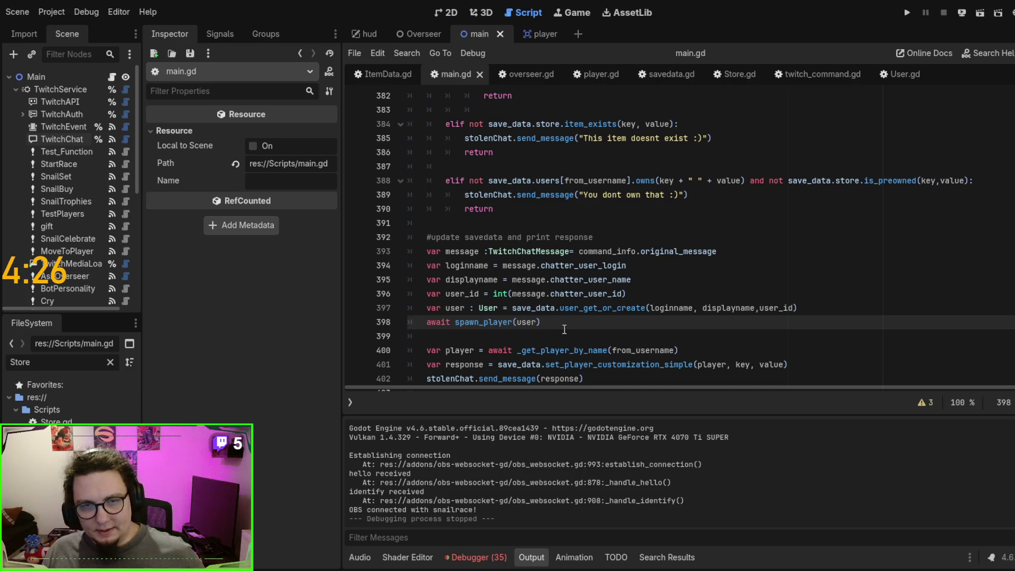
pyautogui.moveTo(567, 321); pyautogui.dragTo(440, 248)
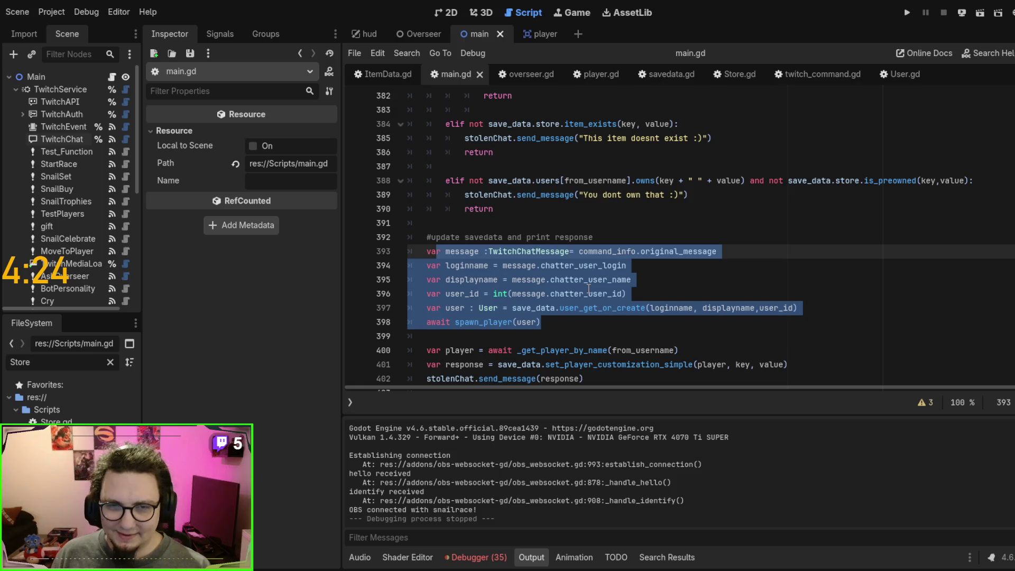
pyautogui.click(553, 328)
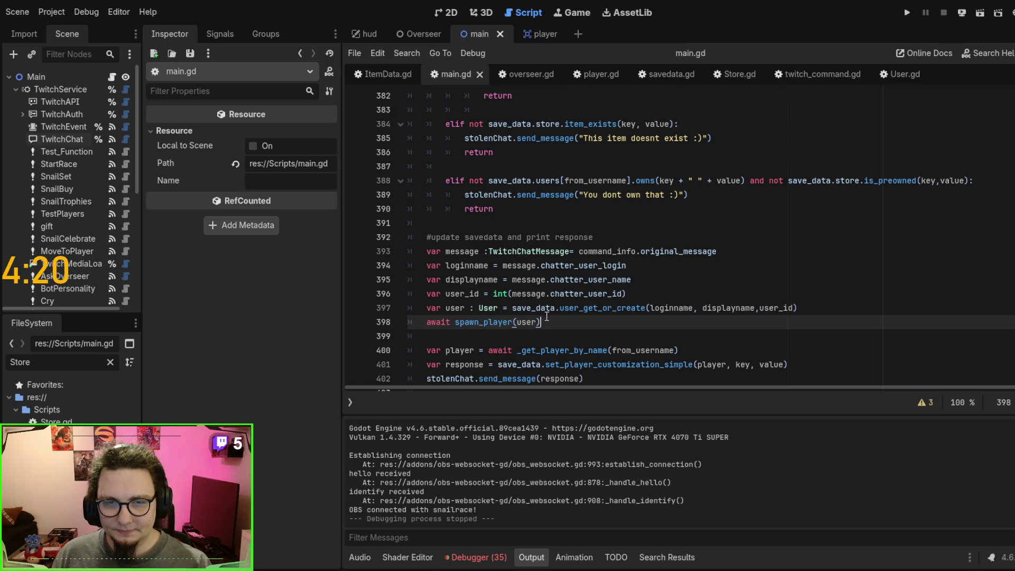
pyautogui.keyDown('shift'); pyautogui.click(554, 251); pyautogui.keyUp('shift')
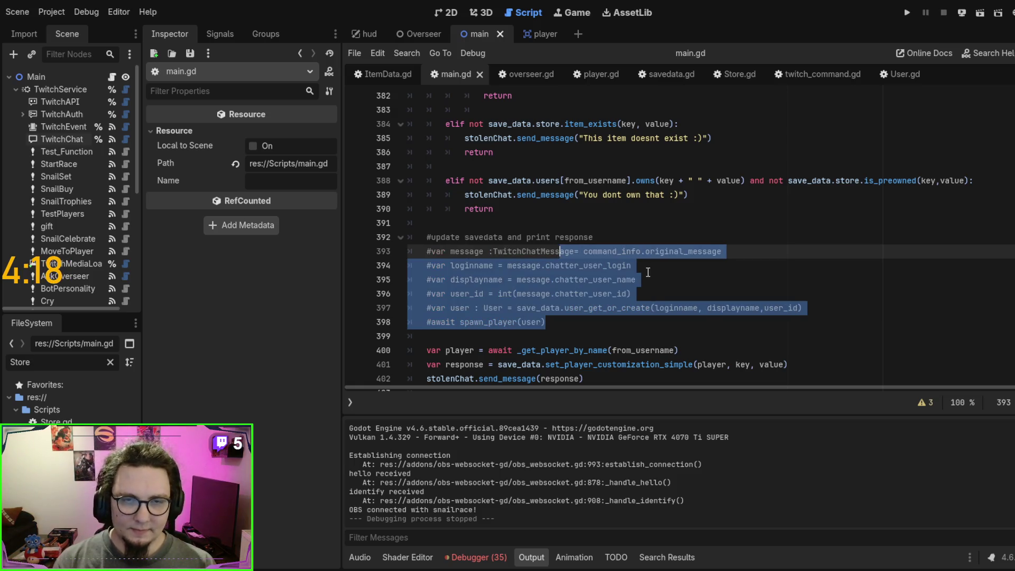
pyautogui.hotkey('ctrl', 'k')
pyautogui.click(590, 332)
# Step: Add get_tree().create_timer on a new line 399 and run the scene with F6
pyautogui.press('Return')
pyautogui.press('Return')
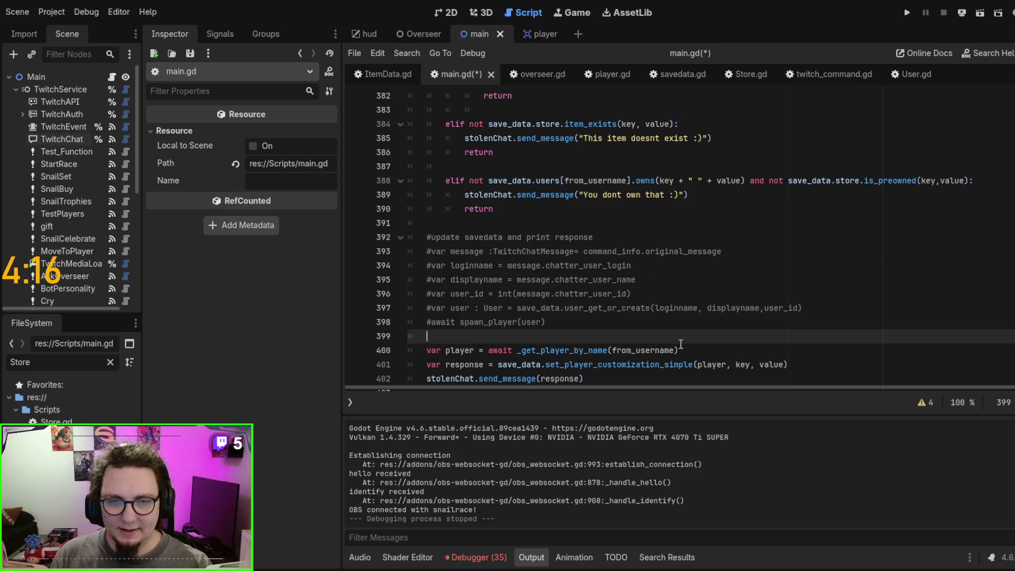
pyautogui.click(681, 344)
pyautogui.press('Up')
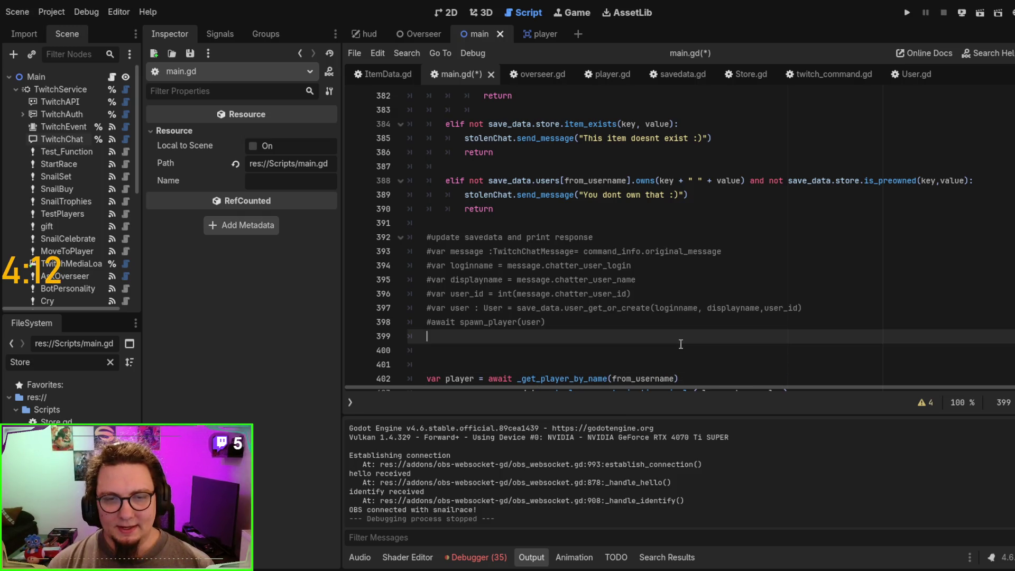
pyautogui.write('get_tree')
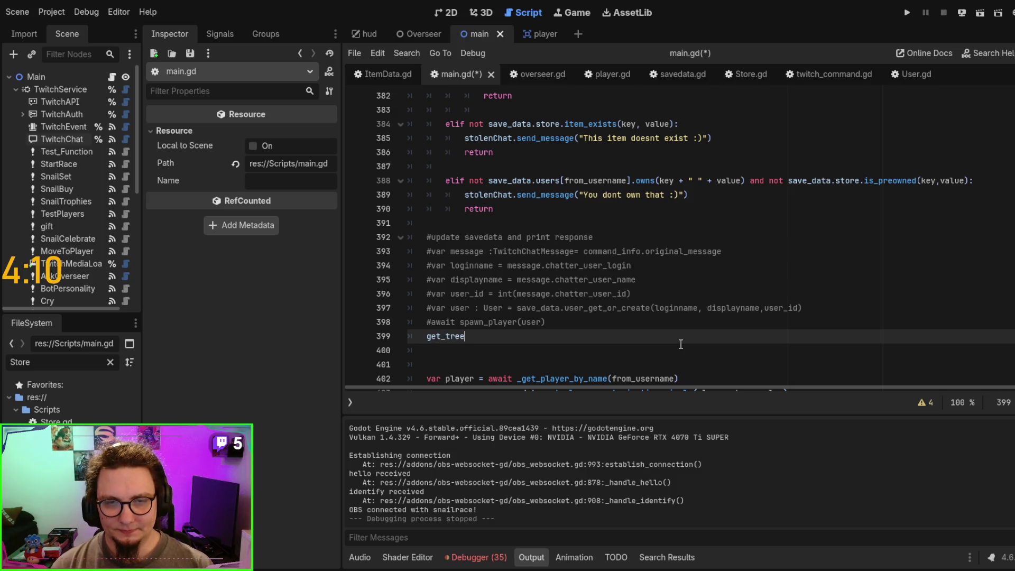
pyautogui.write('().create')
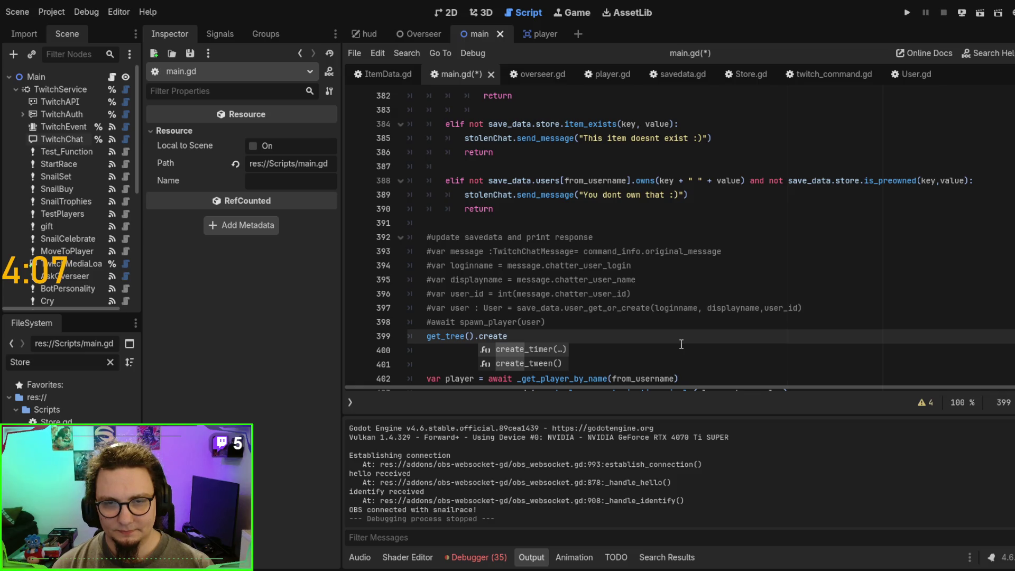
pyautogui.press('Return')
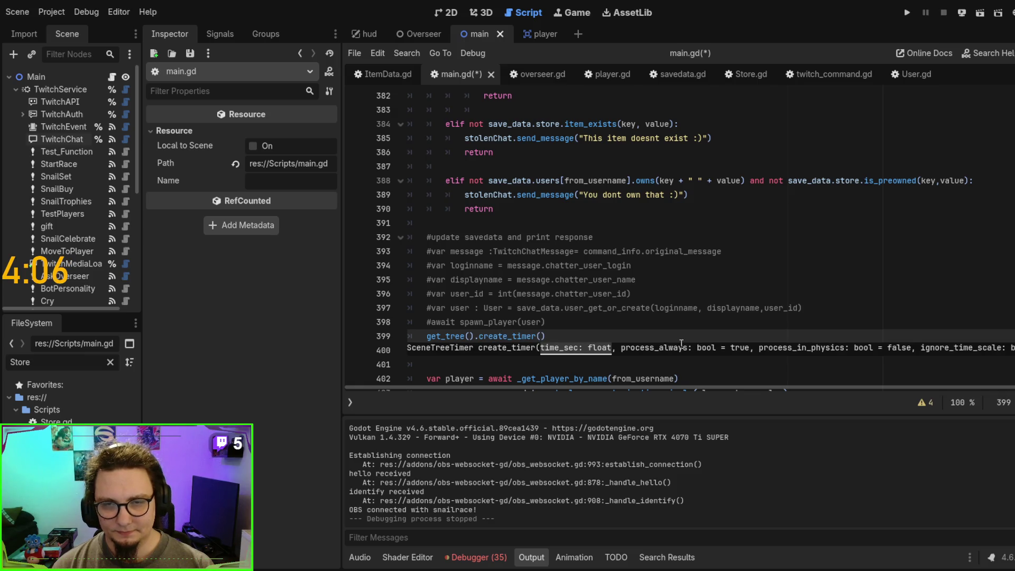
pyautogui.write('1')
pyautogui.press('F6')
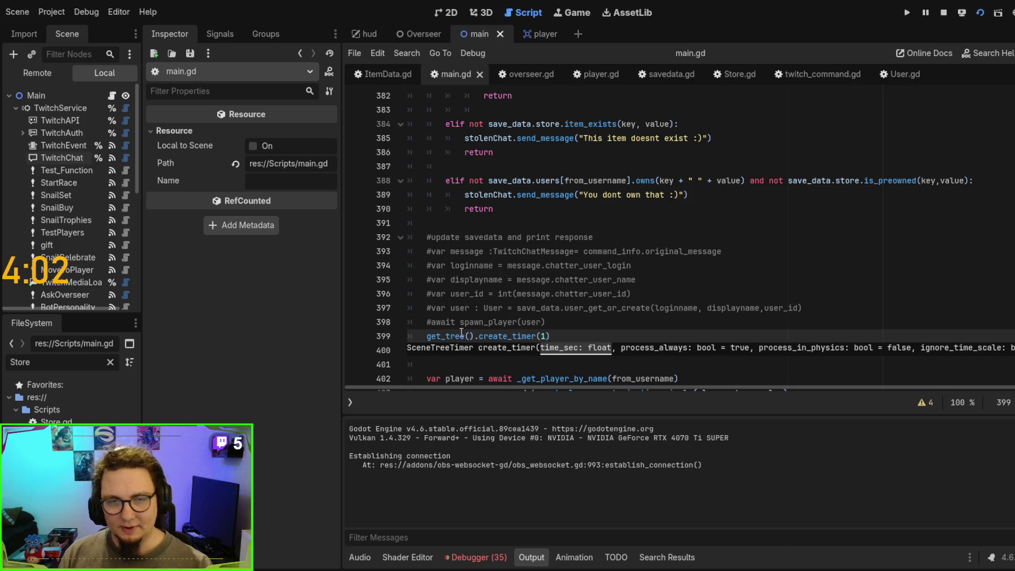
# Step: Complete line 399 as await get_tree().create_timer(1).timeout and run the scene again
pyautogui.click(427, 336)
pyautogui.write('await')
pyautogui.press('F6')
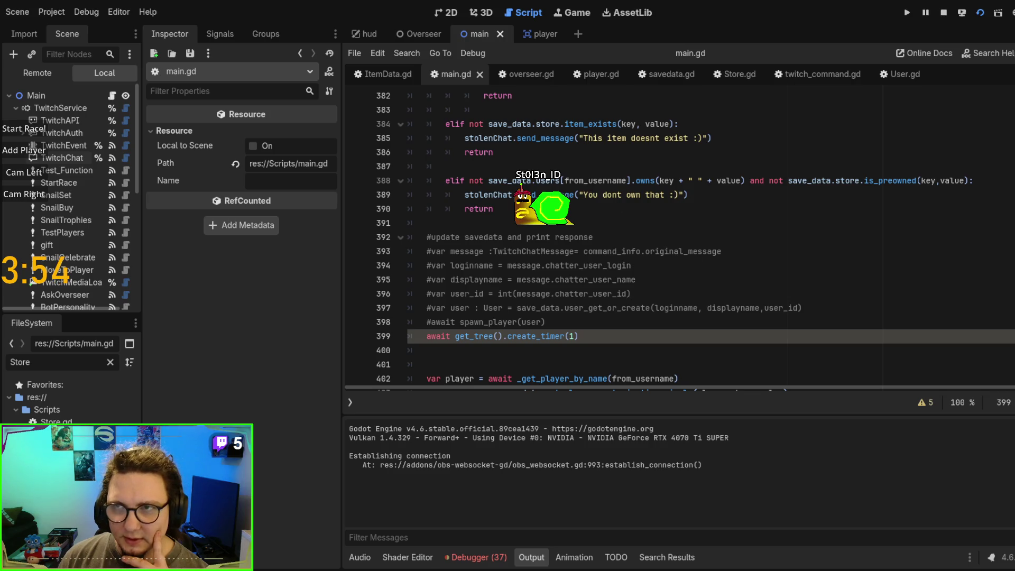
pyautogui.press('F8')
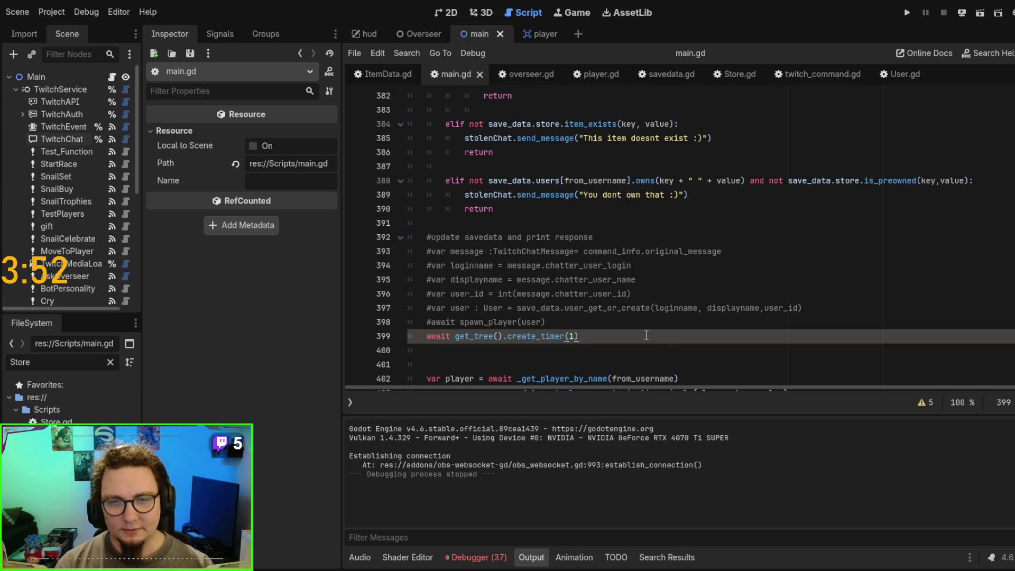
pyautogui.write('.')
pyautogui.press('Return')
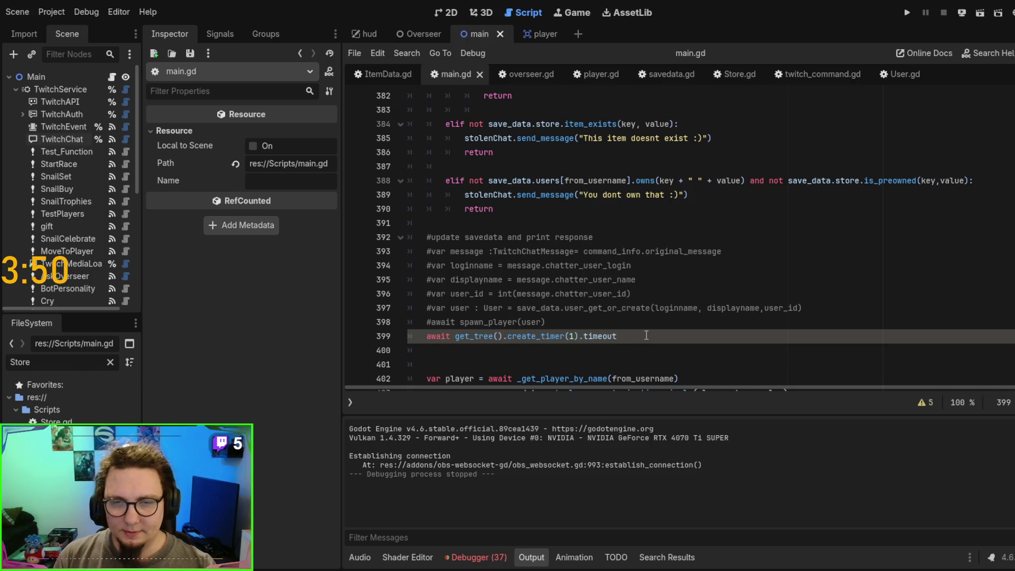
pyautogui.press('F6')
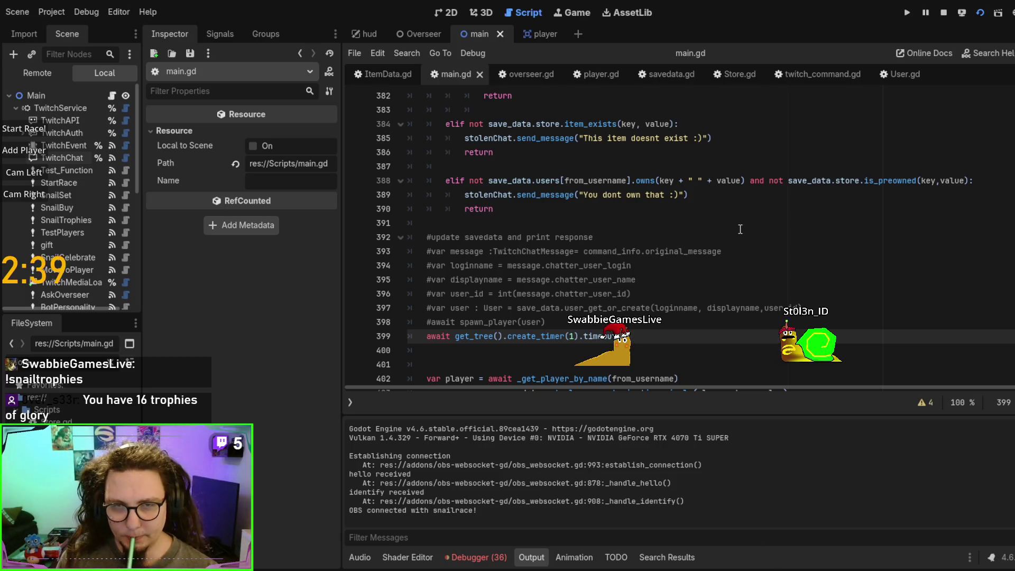
# Step: Review the line-399 timer code while the snails run, then select the leftover commented lines
pyautogui.scroll(-1, 721, 238)
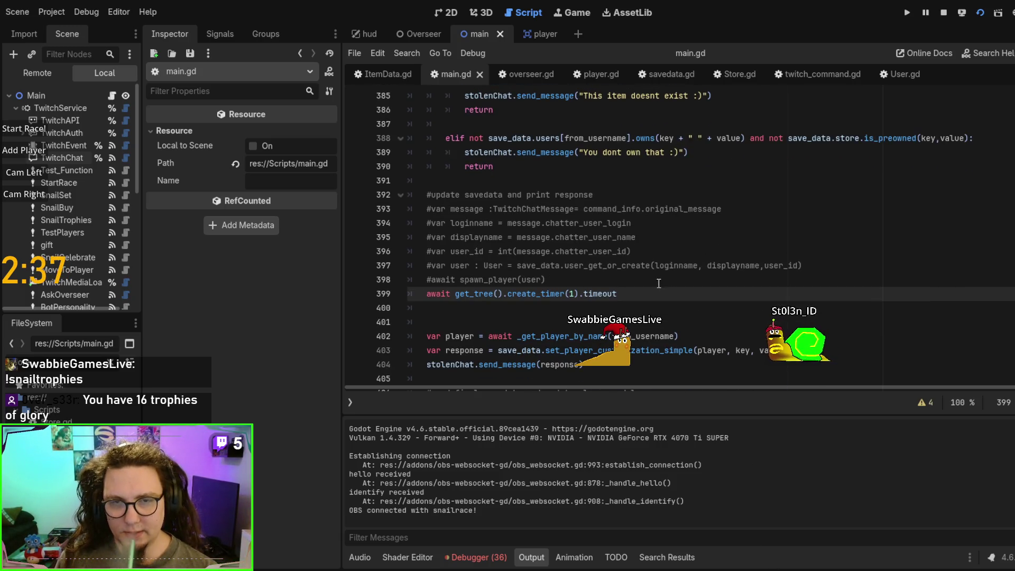
pyautogui.doubleClick(597, 293)
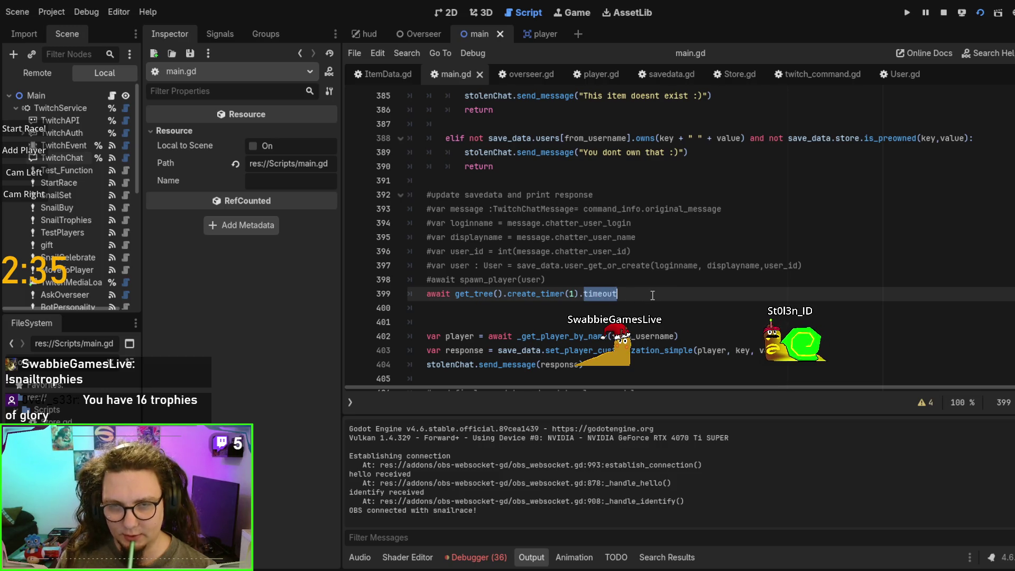
pyautogui.press('Right')
pyautogui.scroll(-1, 593, 326)
pyautogui.scroll(-4, 624, 296)
pyautogui.scroll(4, 653, 275)
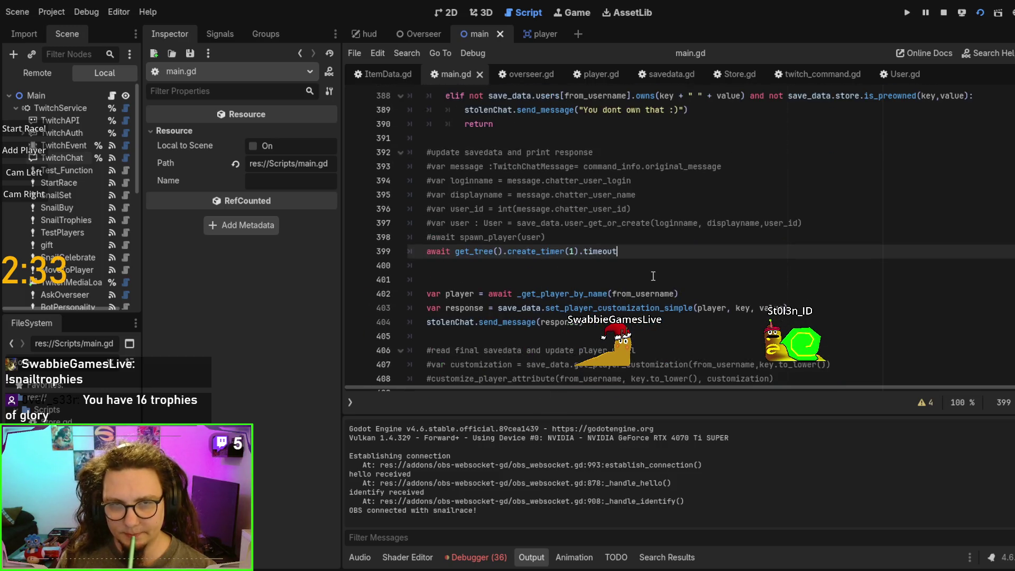
pyautogui.scroll(-2, 653, 276)
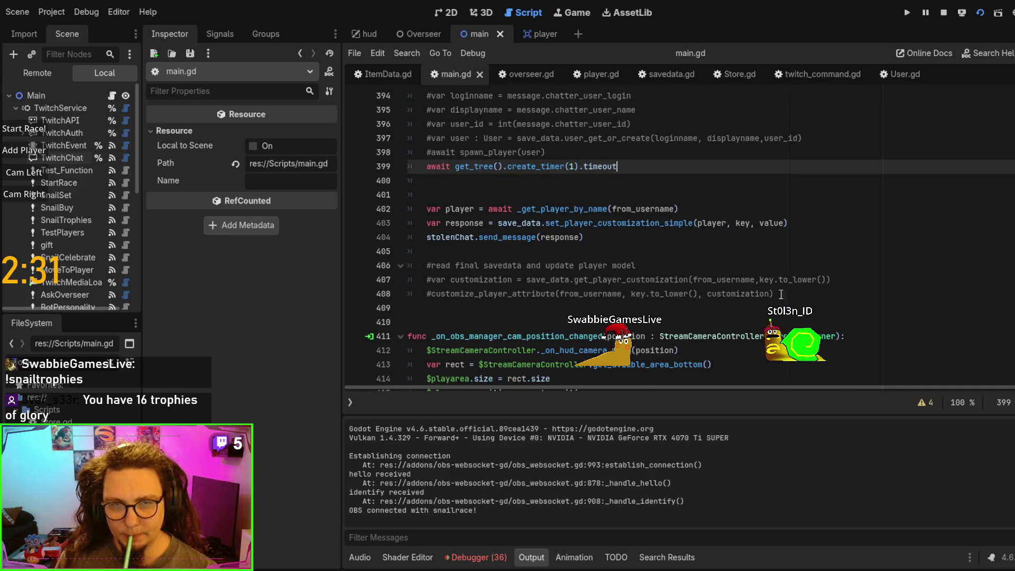
pyautogui.moveTo(816, 296); pyautogui.dragTo(834, 251)
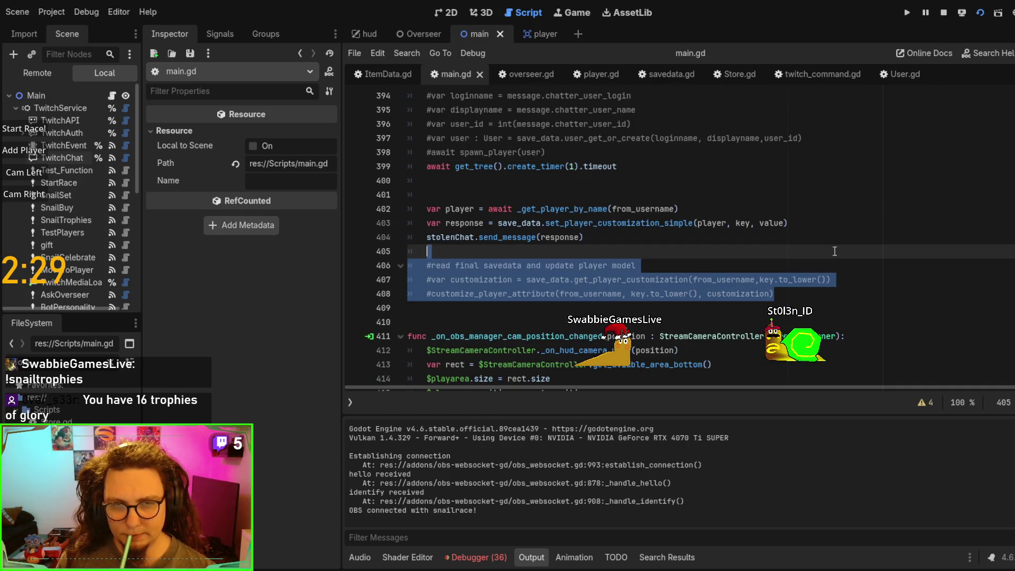
# Step: Delete the commented lines 406–408, filter files by 'act', and open Activity.gd
pyautogui.press('BackSpace')
pyautogui.scroll(2, 644, 266)
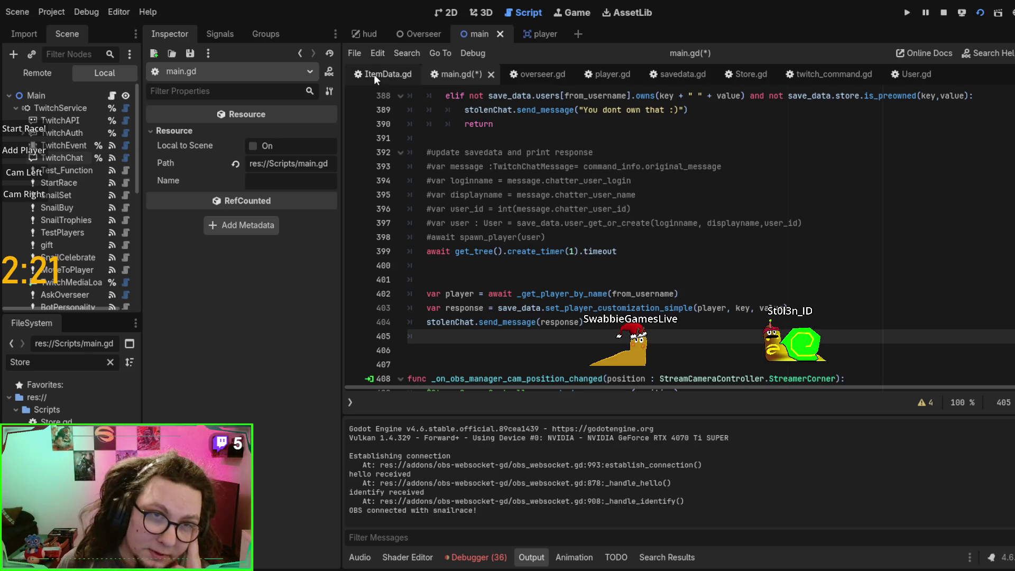
pyautogui.doubleClick(21, 362)
pyautogui.write('act')
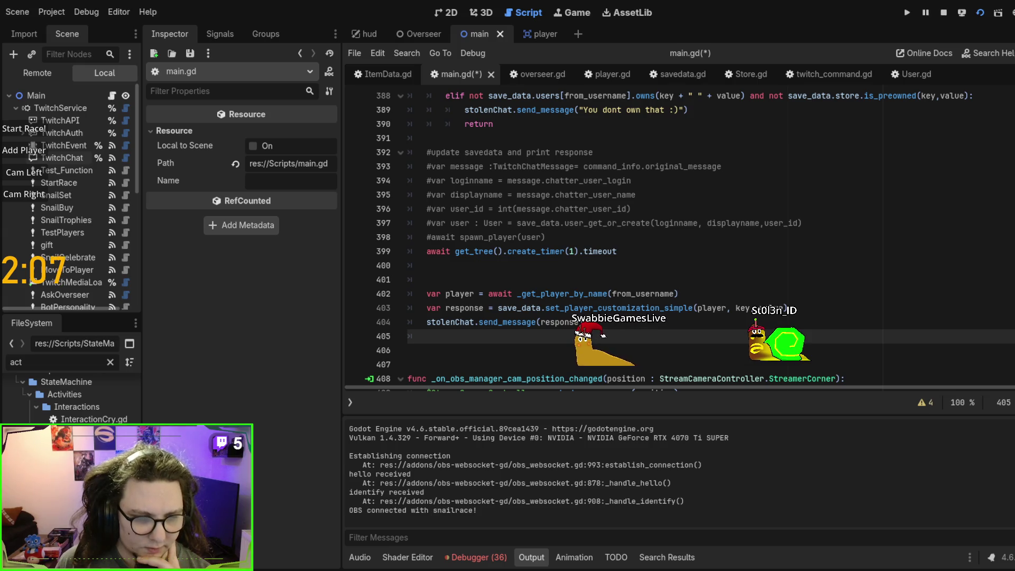
pyautogui.doubleClick(80, 443)
# Step: Jump from the _deferred_cleaner call to its definition and return to the call
pyautogui.scroll(-5, 746, 259)
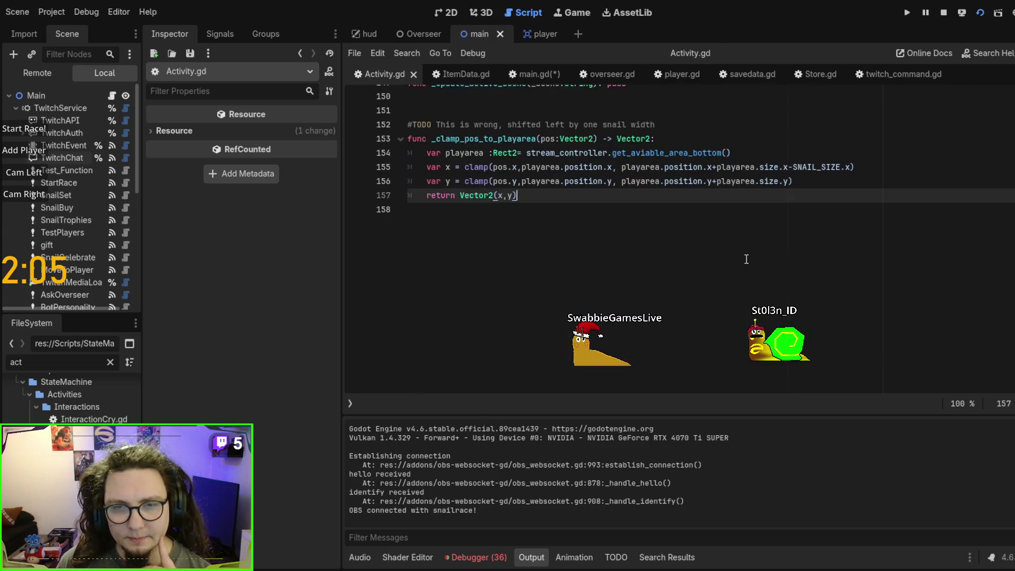
pyautogui.scroll(2, 745, 259)
pyautogui.scroll(-2, 745, 259)
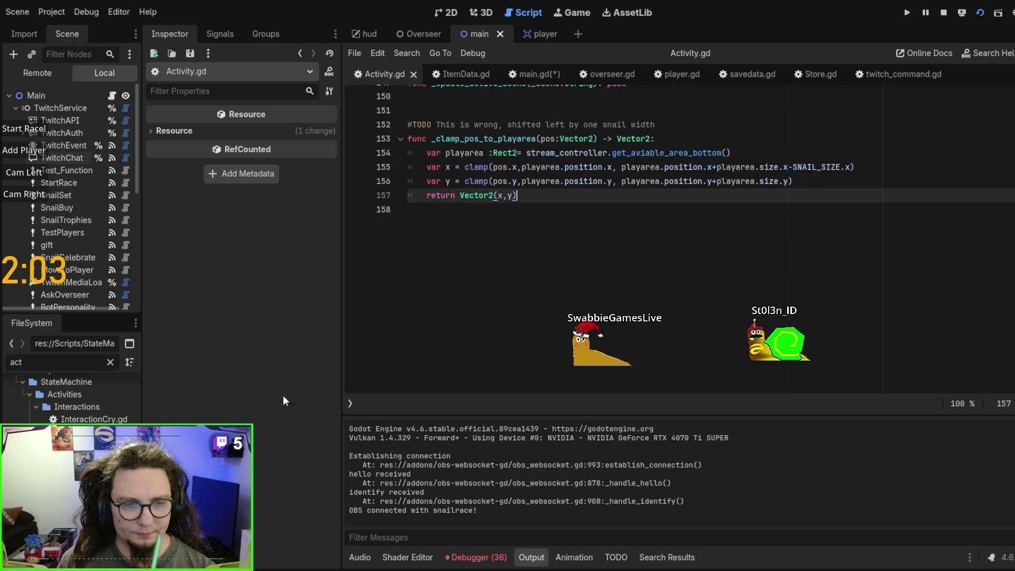
pyautogui.scroll(12, 641, 251)
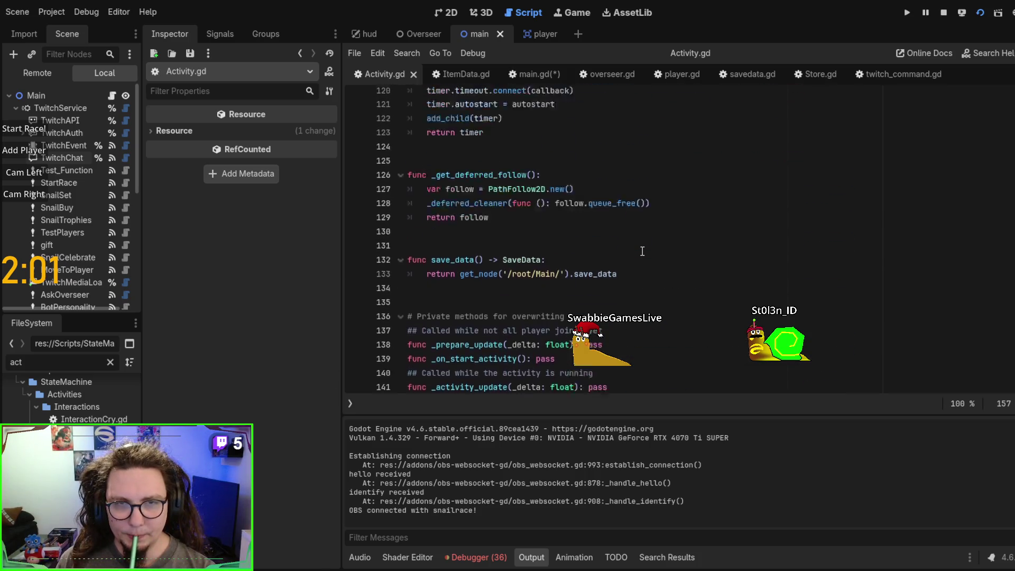
pyautogui.scroll(2, 642, 251)
pyautogui.scroll(-2, 624, 259)
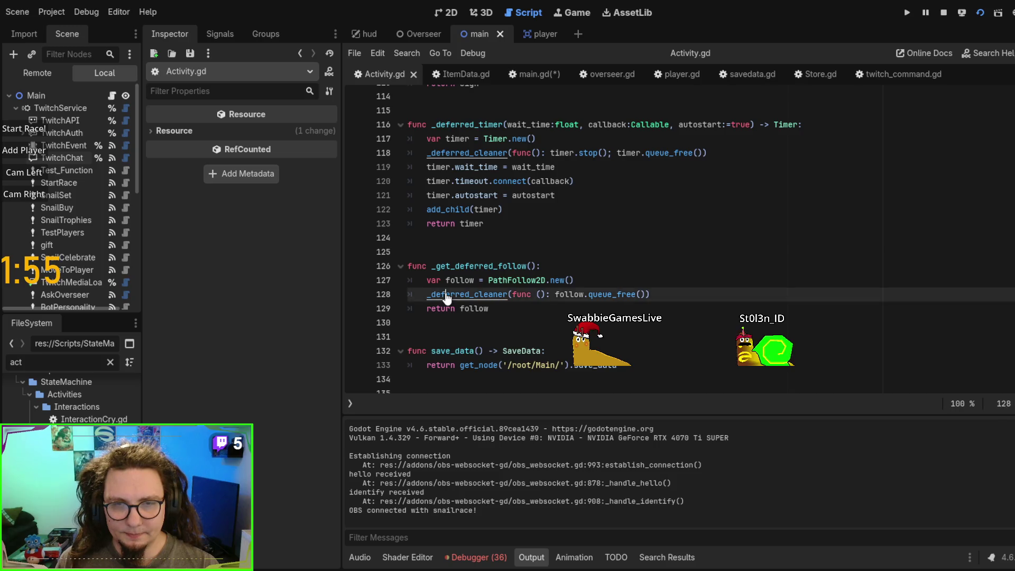
pyautogui.keyDown('ctrl'); pyautogui.click(465, 294); pyautogui.keyUp('ctrl')
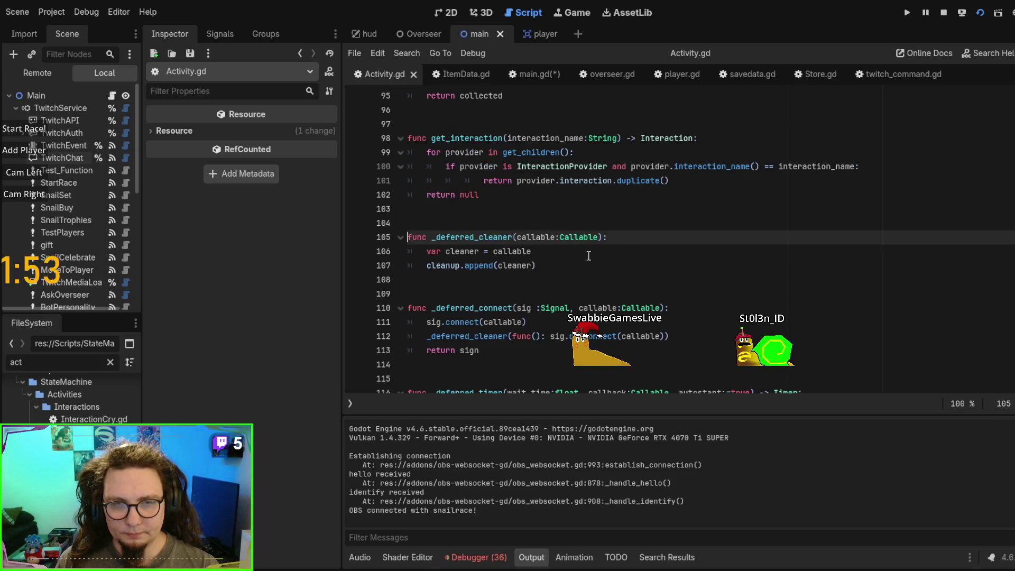
pyautogui.hotkey('alt', 'Left')
# Step: Select the cleanup lambda on line 128 and revisit the _deferred_cleaner definition in Activity.gd
pyautogui.moveTo(512, 238); pyautogui.dragTo(654, 233)
pyautogui.keyDown('ctrl'); pyautogui.click(479, 236); pyautogui.keyUp('ctrl')
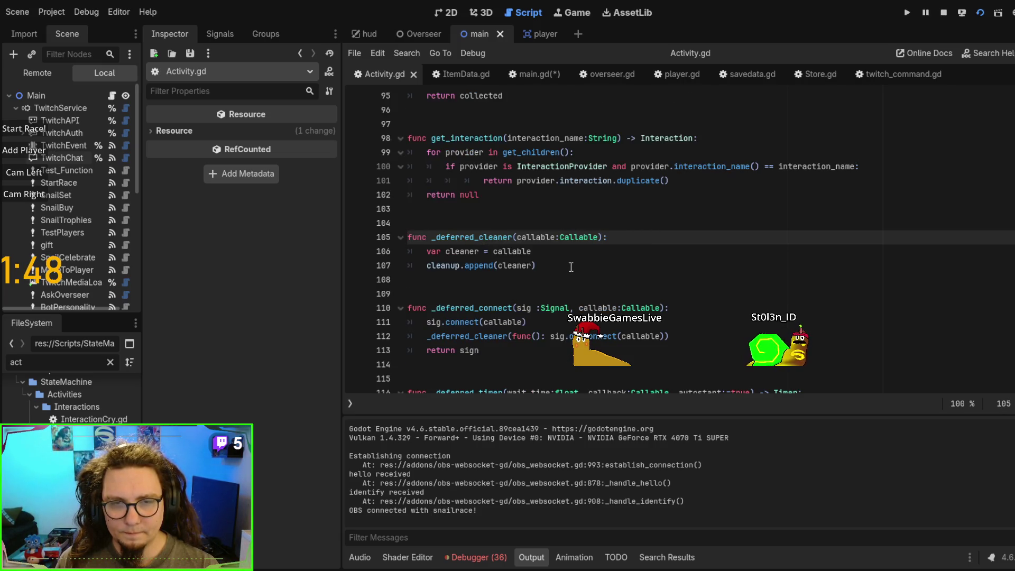
pyautogui.scroll(-8, 571, 267)
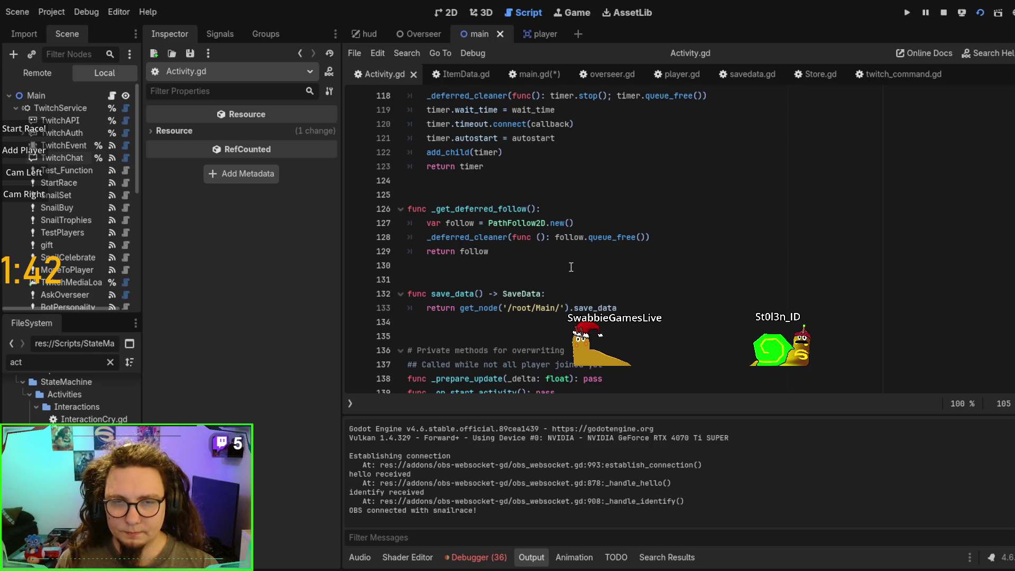
pyautogui.scroll(-5, 571, 267)
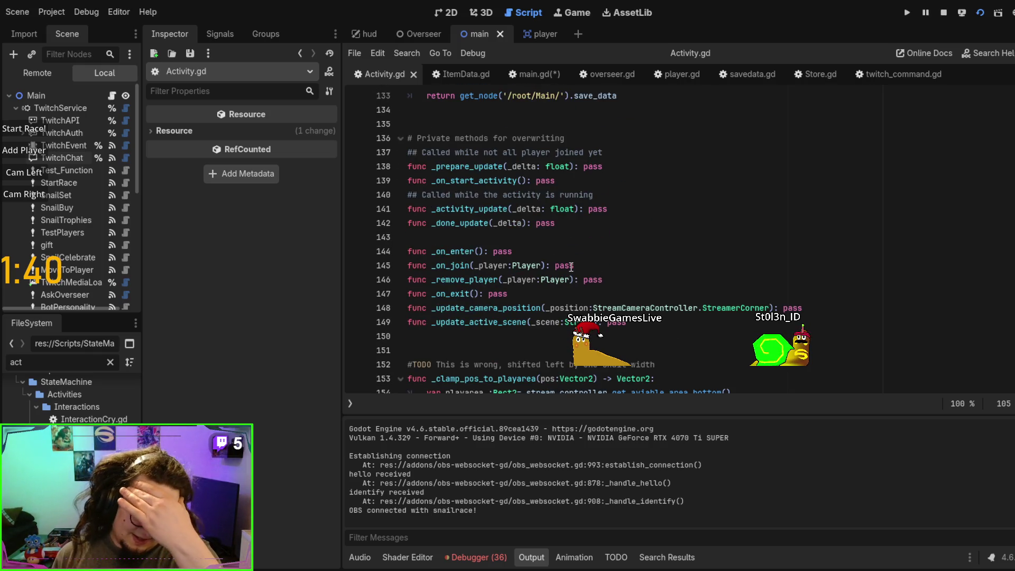